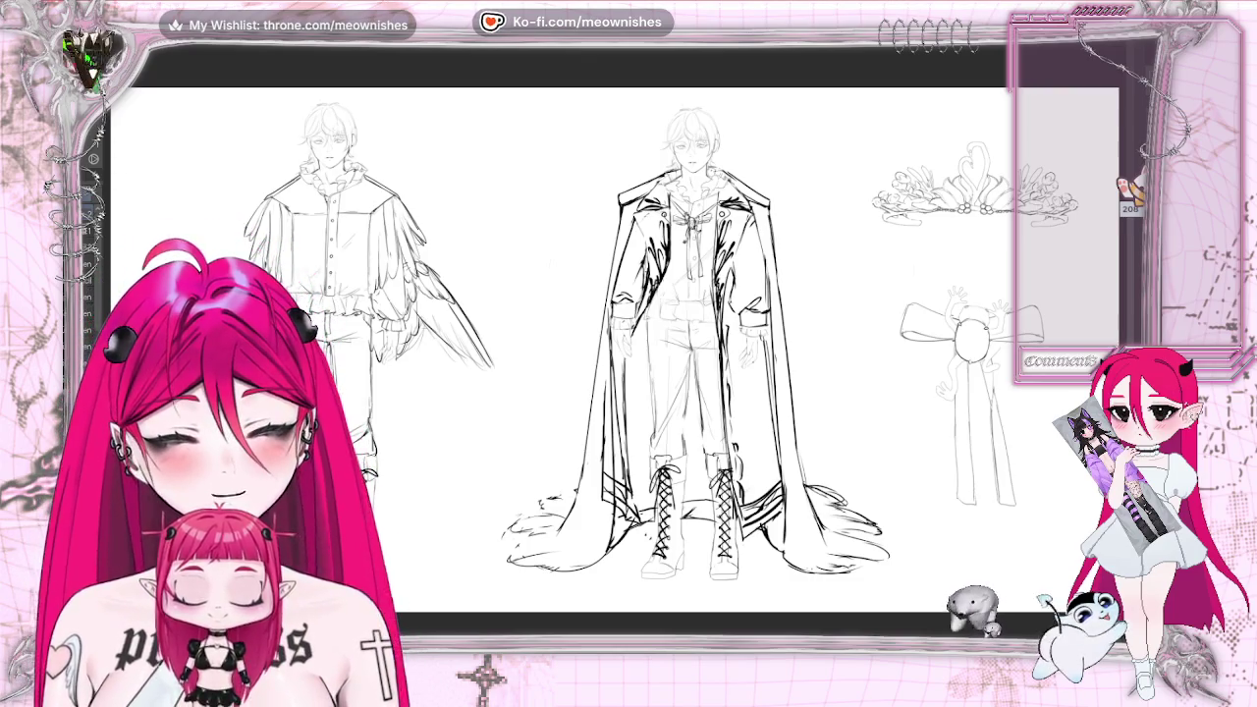
Pan and zoom until the bow sketch with the creature's raised hands is centred and enlarged
{"action": "scroll", "coordinate": [629, 344], "scroll_direction": "right", "scroll_amount": 3}
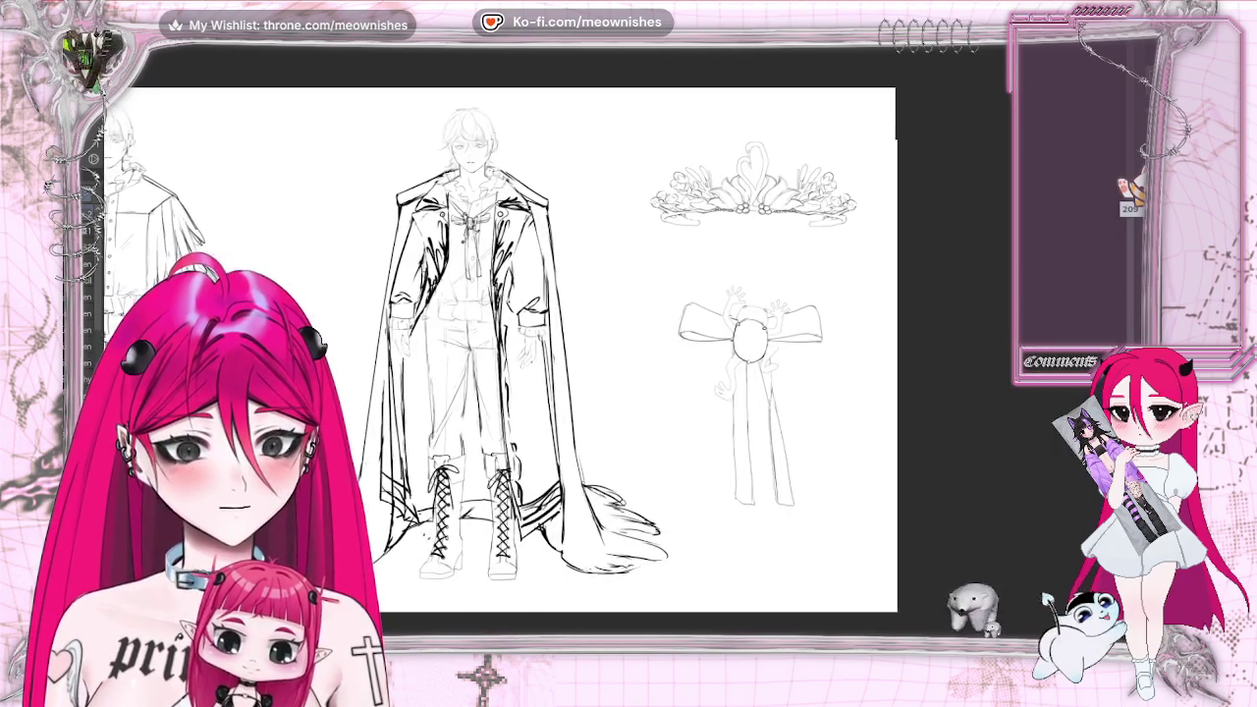
{"action": "scroll", "coordinate": [511, 344], "scroll_direction": "right", "scroll_amount": 3}
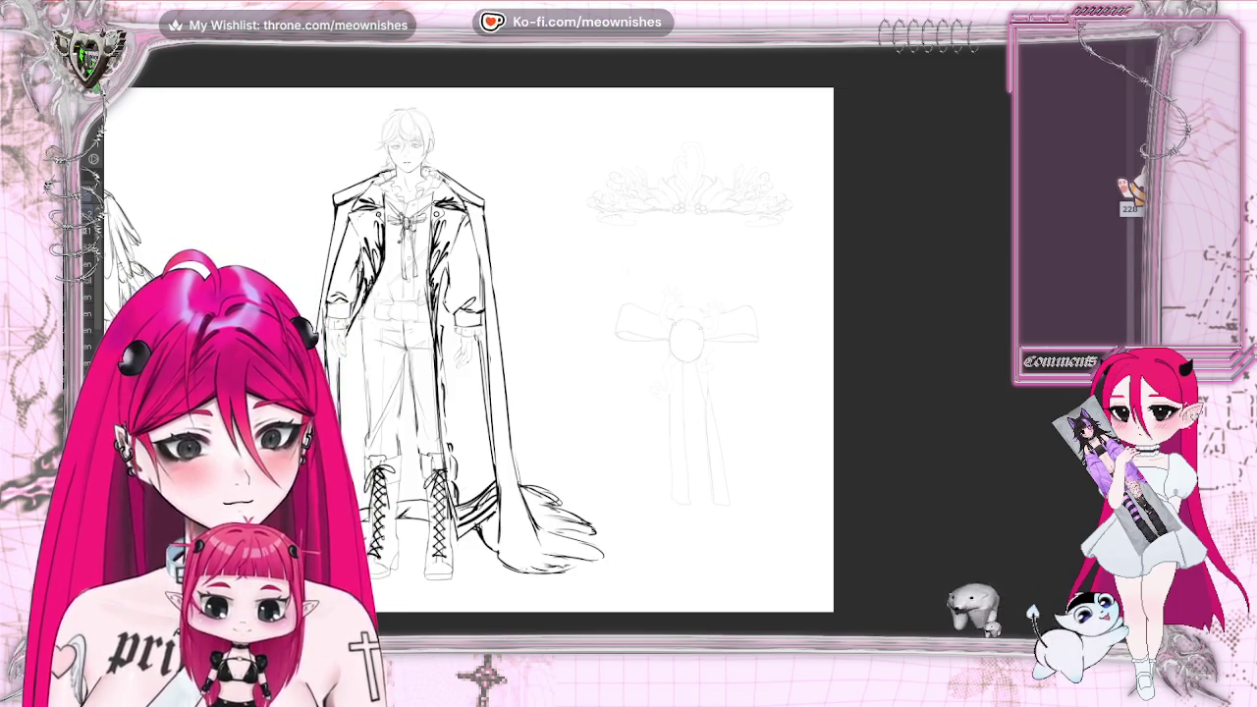
{"action": "scroll", "coordinate": [469, 350], "scroll_direction": "down", "scroll_amount": 3}
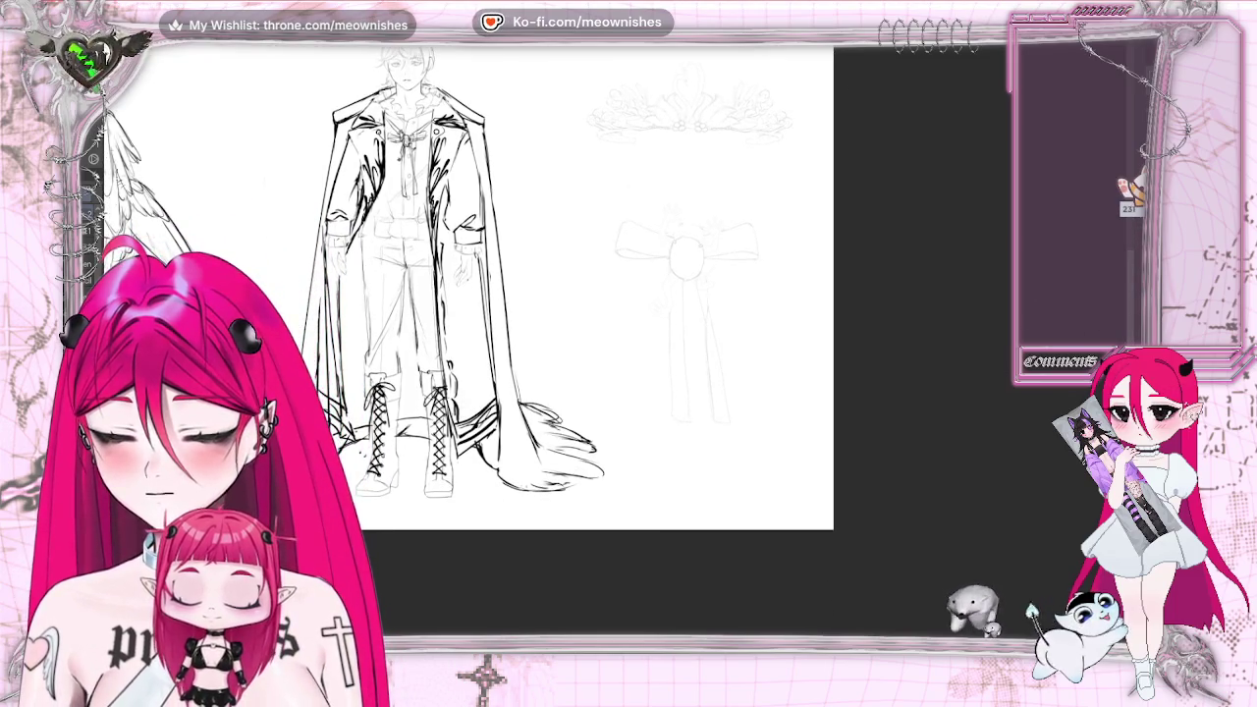
{"action": "scroll", "coordinate": [619, 368], "scroll_direction": "up", "scroll_amount": 1}
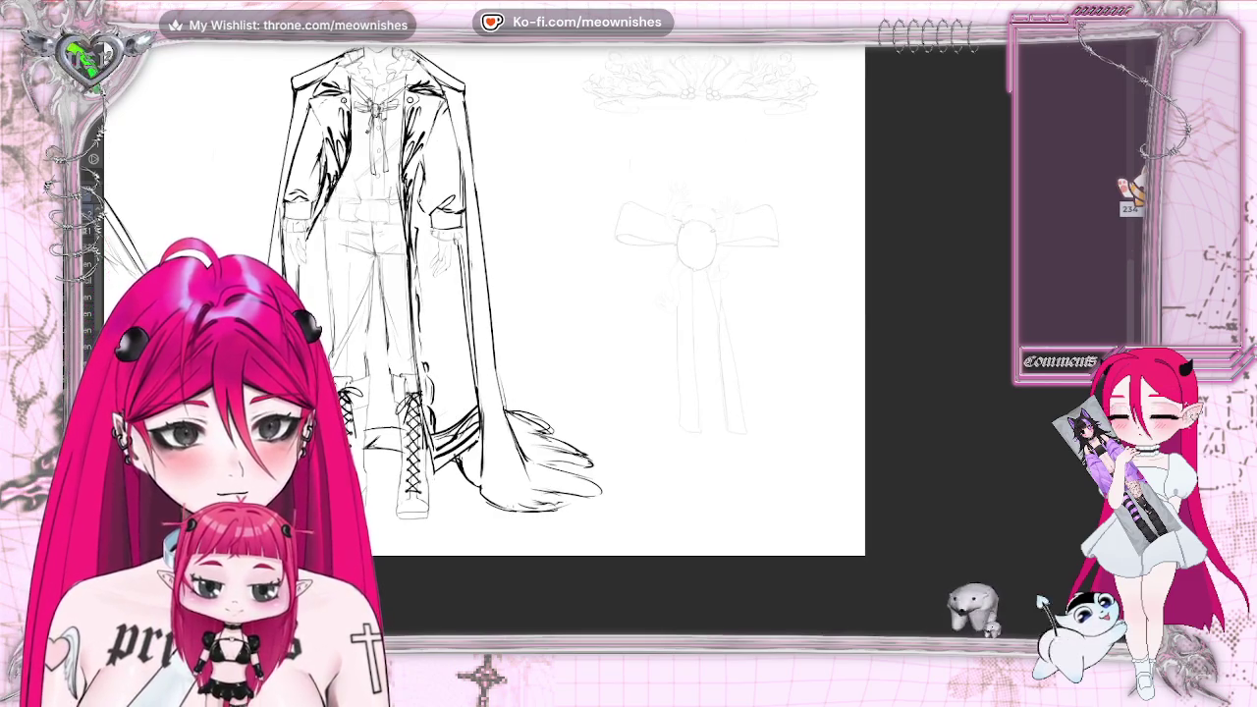
{"action": "scroll", "coordinate": [589, 462], "scroll_direction": "up", "scroll_amount": 2}
{"action": "scroll", "coordinate": [589, 461], "scroll_direction": "up", "scroll_amount": 2}
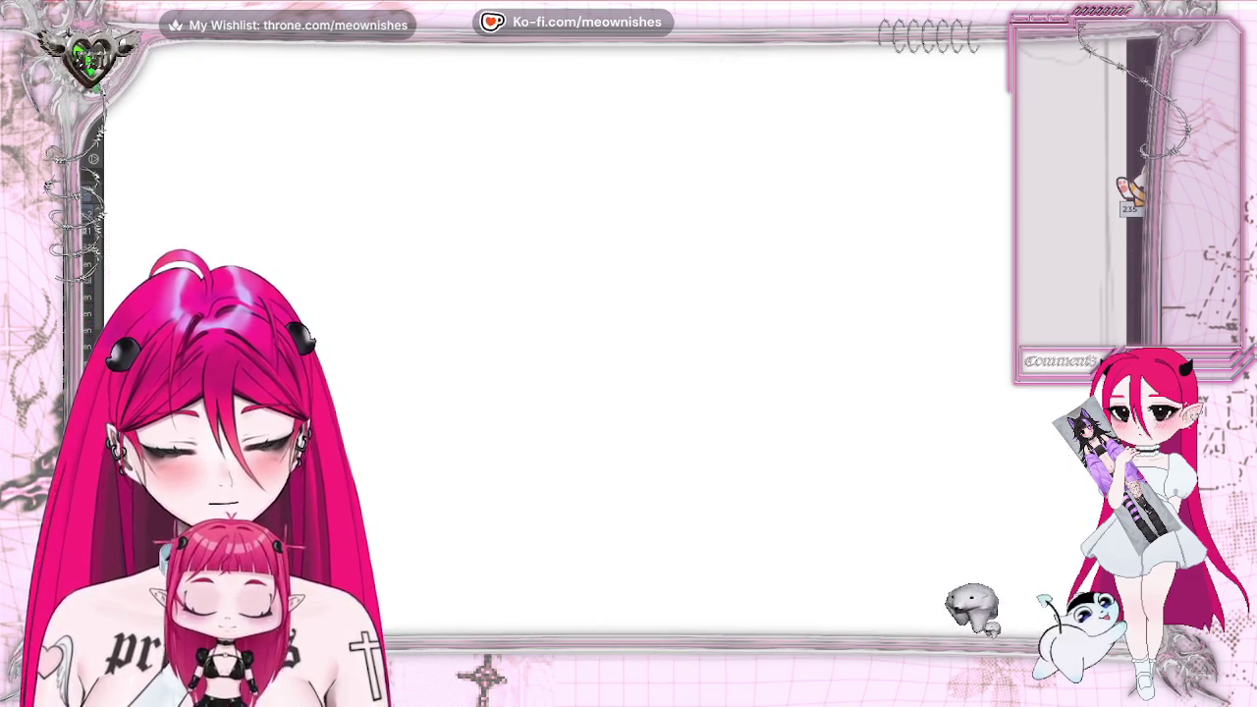
{"action": "scroll", "coordinate": [589, 343], "scroll_direction": "down", "scroll_amount": 2}
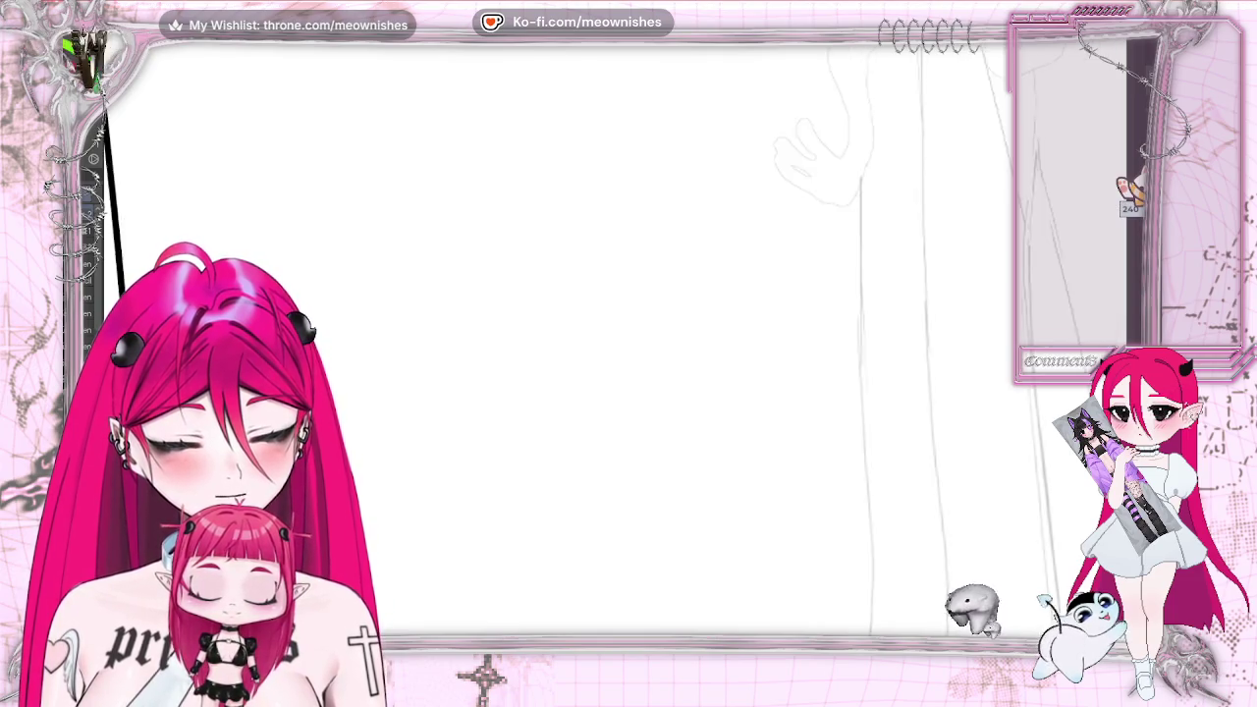
{"action": "scroll", "coordinate": [589, 344], "scroll_direction": "down", "scroll_amount": 1}
{"action": "scroll", "coordinate": [589, 344], "scroll_direction": "right", "scroll_amount": 2}
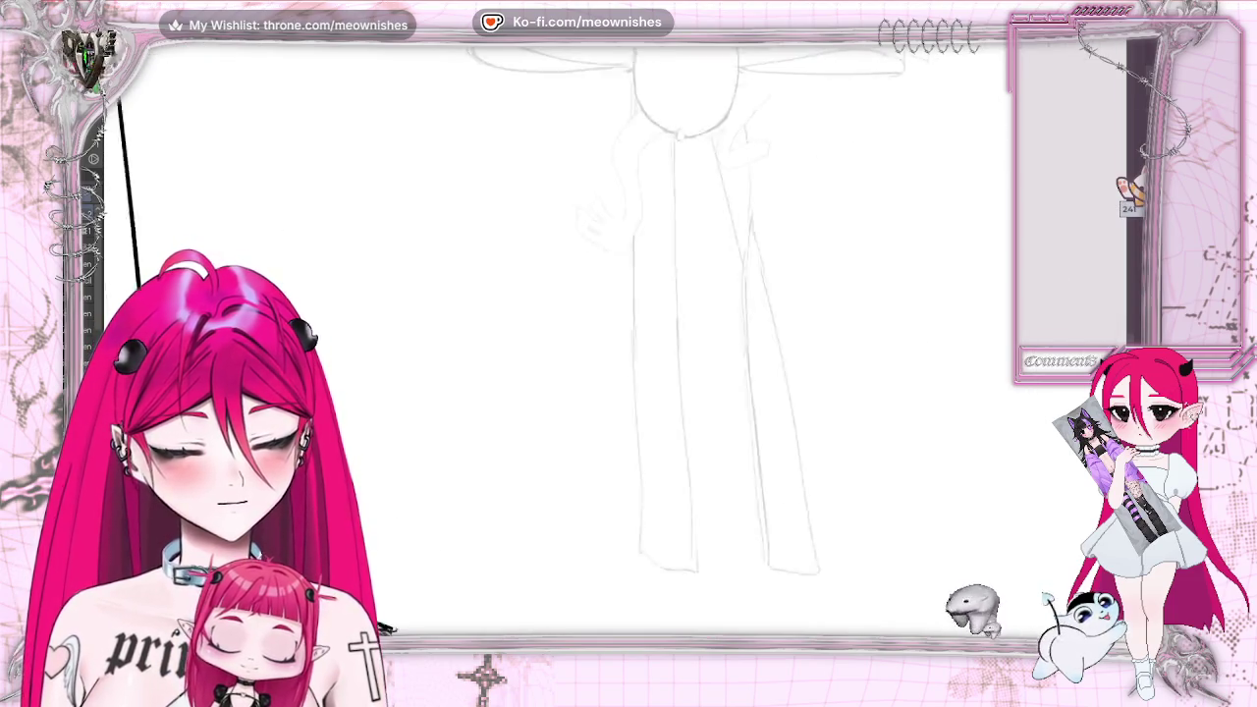
{"action": "scroll", "coordinate": [589, 343], "scroll_direction": "right", "scroll_amount": 2}
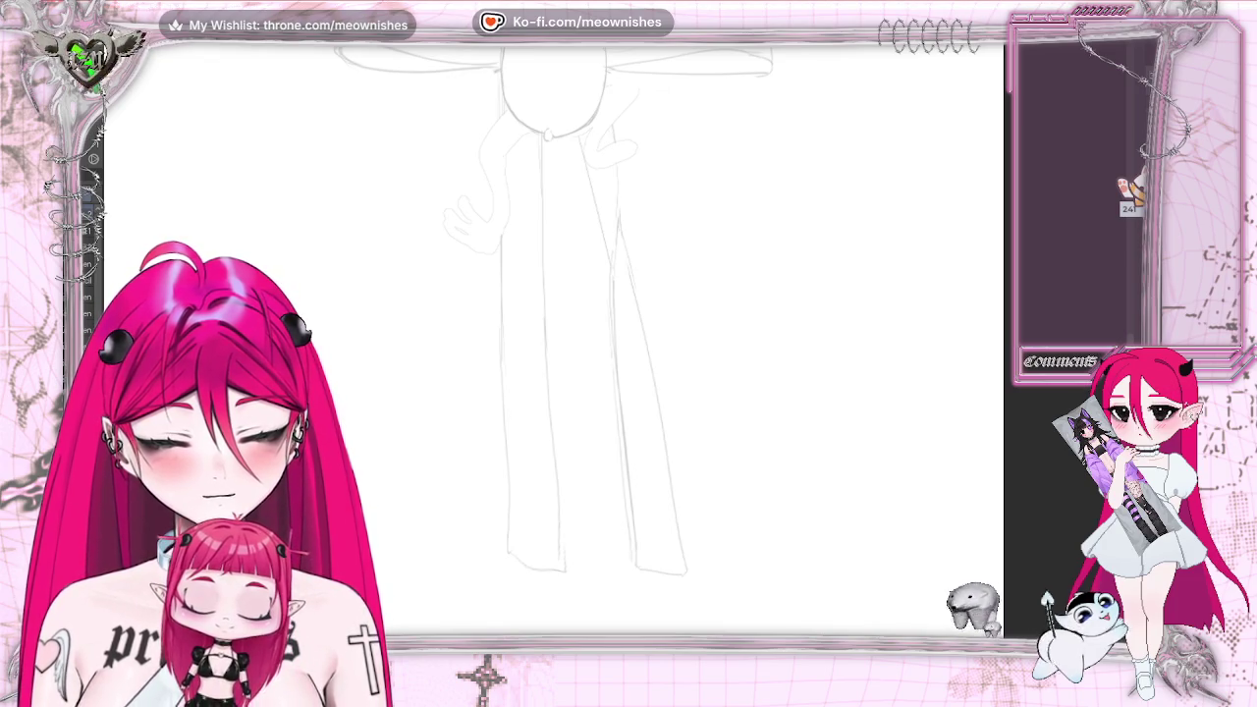
{"action": "scroll", "coordinate": [589, 344], "scroll_direction": "up", "scroll_amount": 2}
{"action": "scroll", "coordinate": [589, 344], "scroll_direction": "up", "scroll_amount": 2}
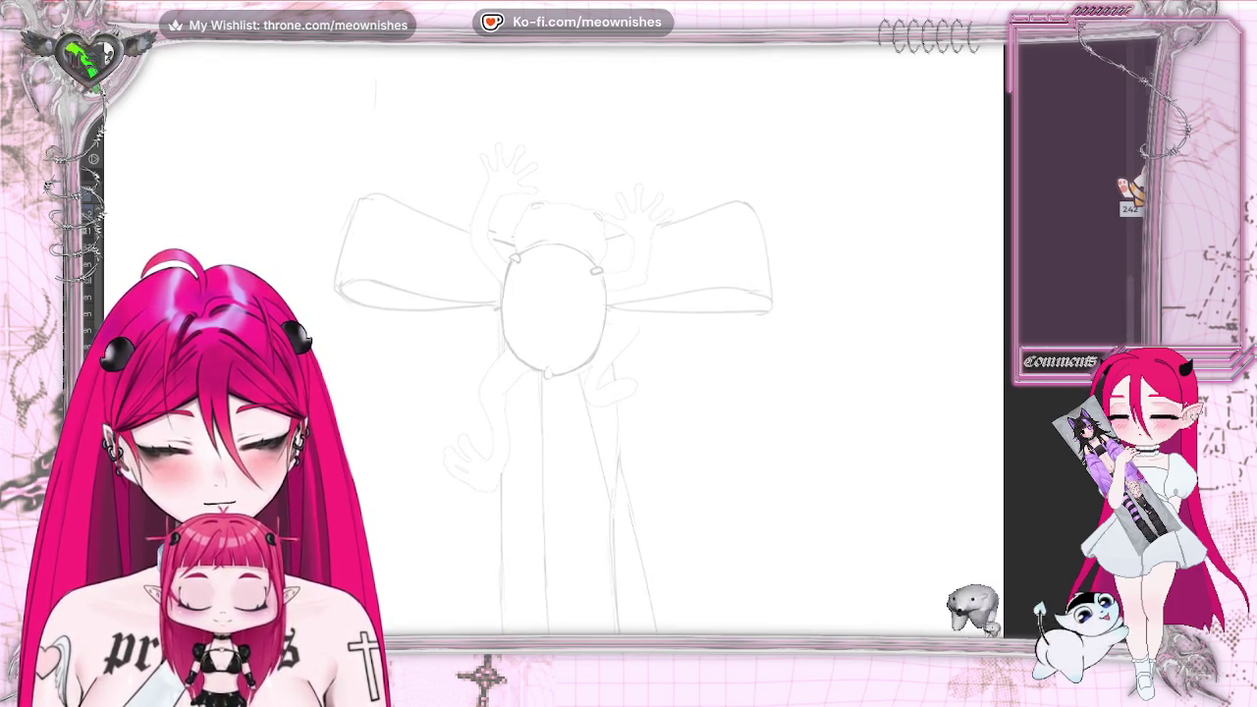
{"action": "scroll", "coordinate": [615, 353], "scroll_direction": "up", "scroll_amount": 2}
{"action": "scroll", "coordinate": [614, 353], "scroll_direction": "up", "scroll_amount": 1}
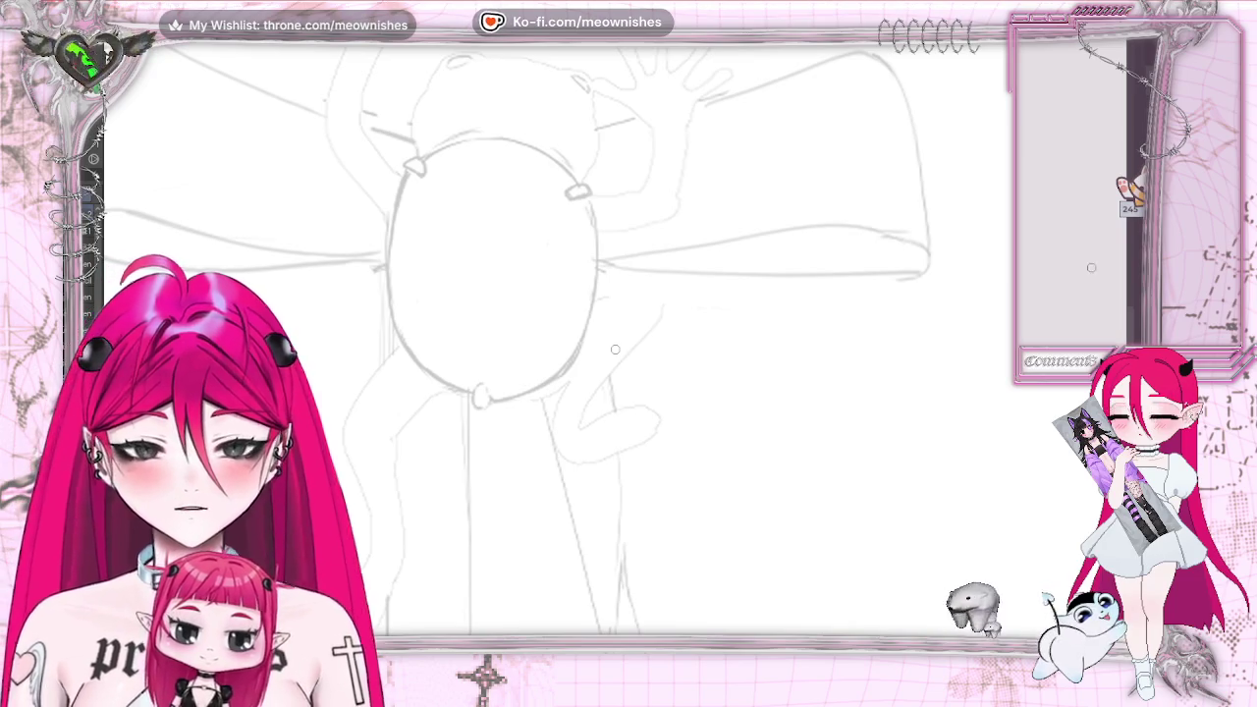
{"action": "scroll", "coordinate": [549, 343], "scroll_direction": "up", "scroll_amount": 3}
{"action": "scroll", "coordinate": [1132, 314], "scroll_direction": "down", "scroll_amount": 1}
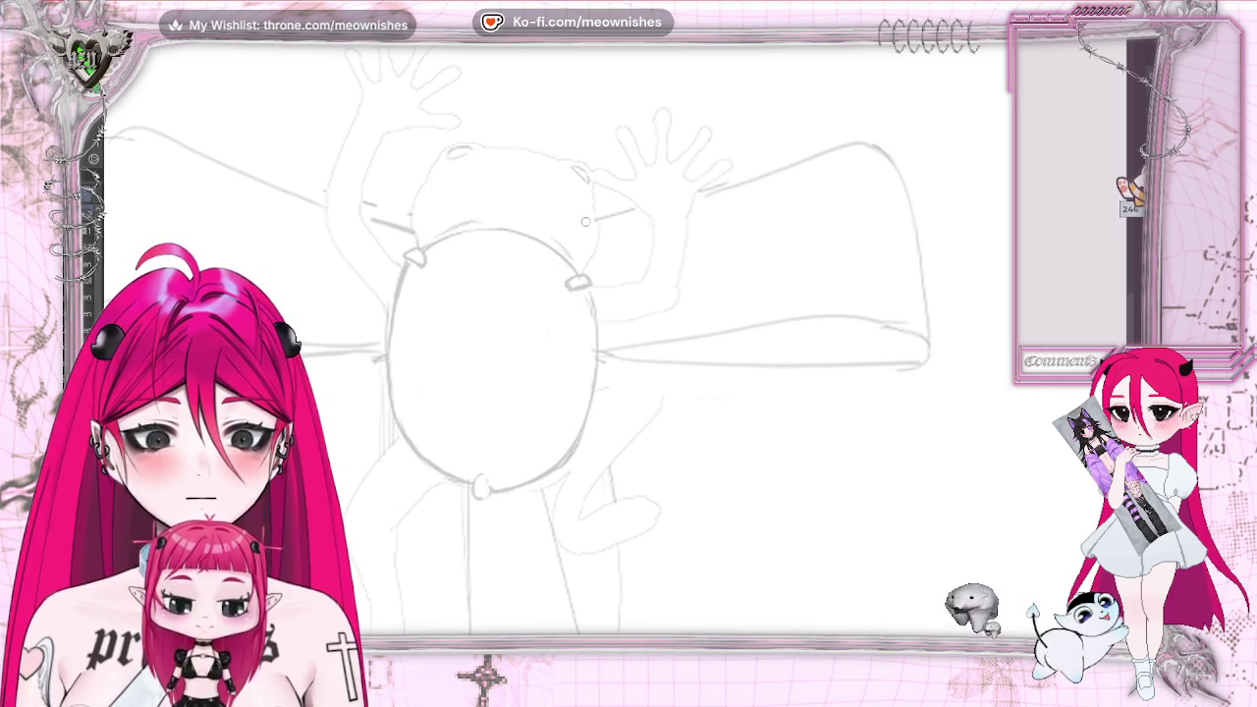
Ink the top edge of the right bow loop, redoing the stroke until it sits right
{"action": "left_click_drag", "start_coordinate": [661, 205], "coordinate": [876, 142]}
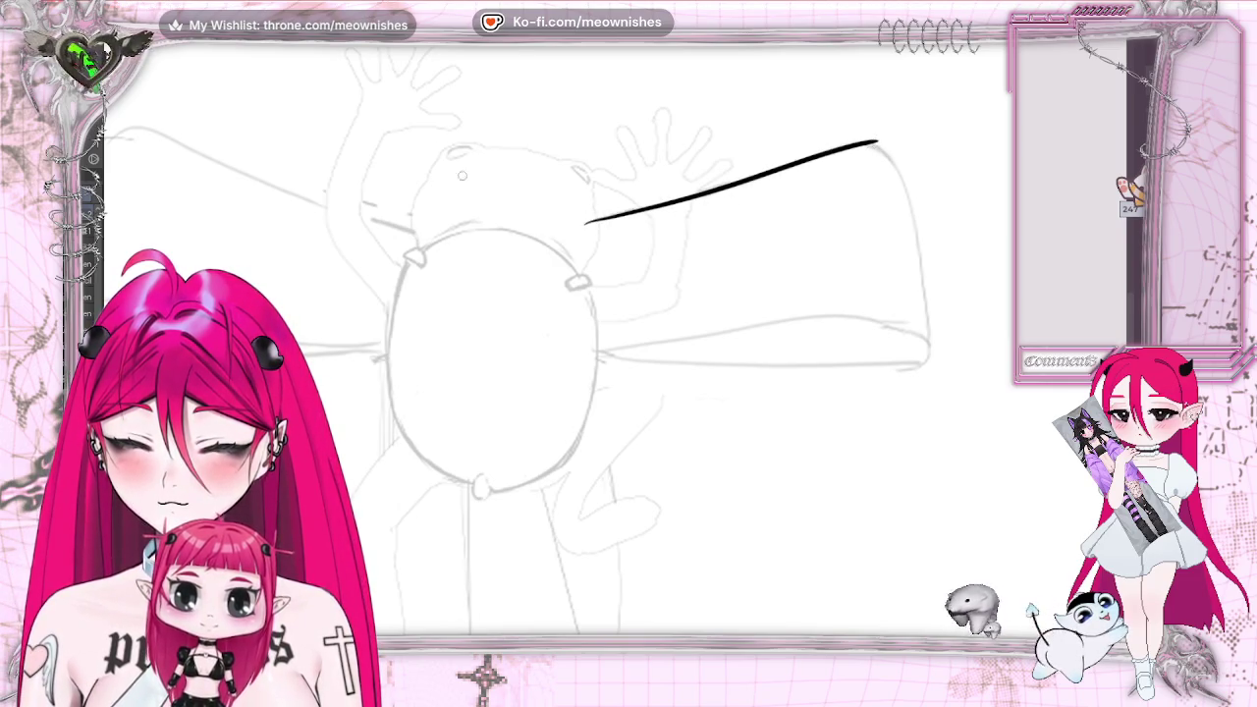
{"action": "key", "text": "ctrl+z"}
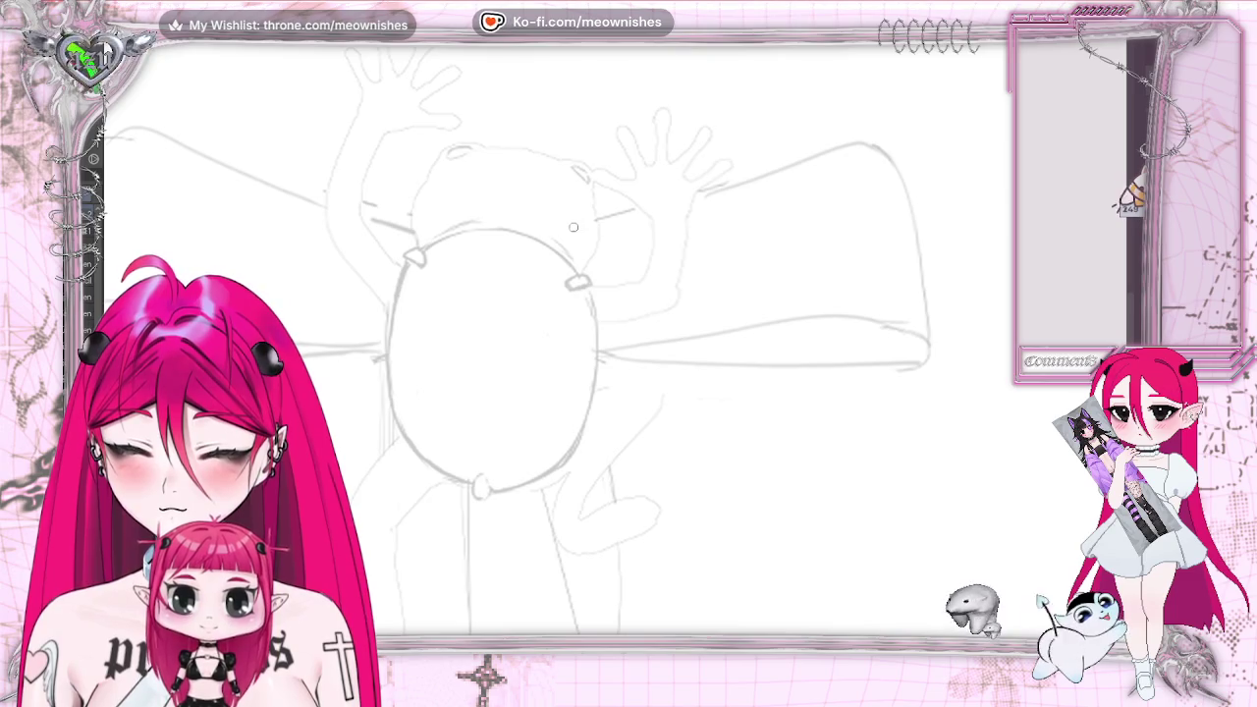
{"action": "left_click_drag", "start_coordinate": [573, 227], "coordinate": [817, 162]}
{"action": "key", "text": "ctrl+z"}
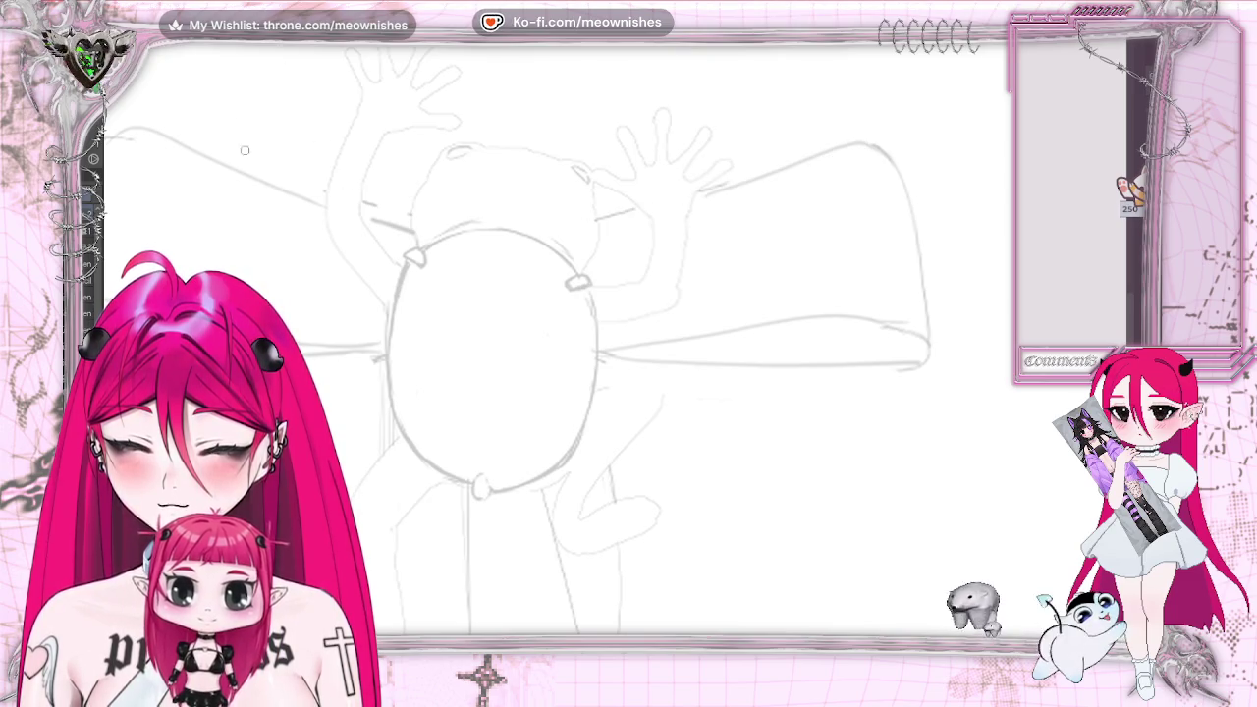
{"action": "left_click_drag", "start_coordinate": [571, 220], "coordinate": [797, 162]}
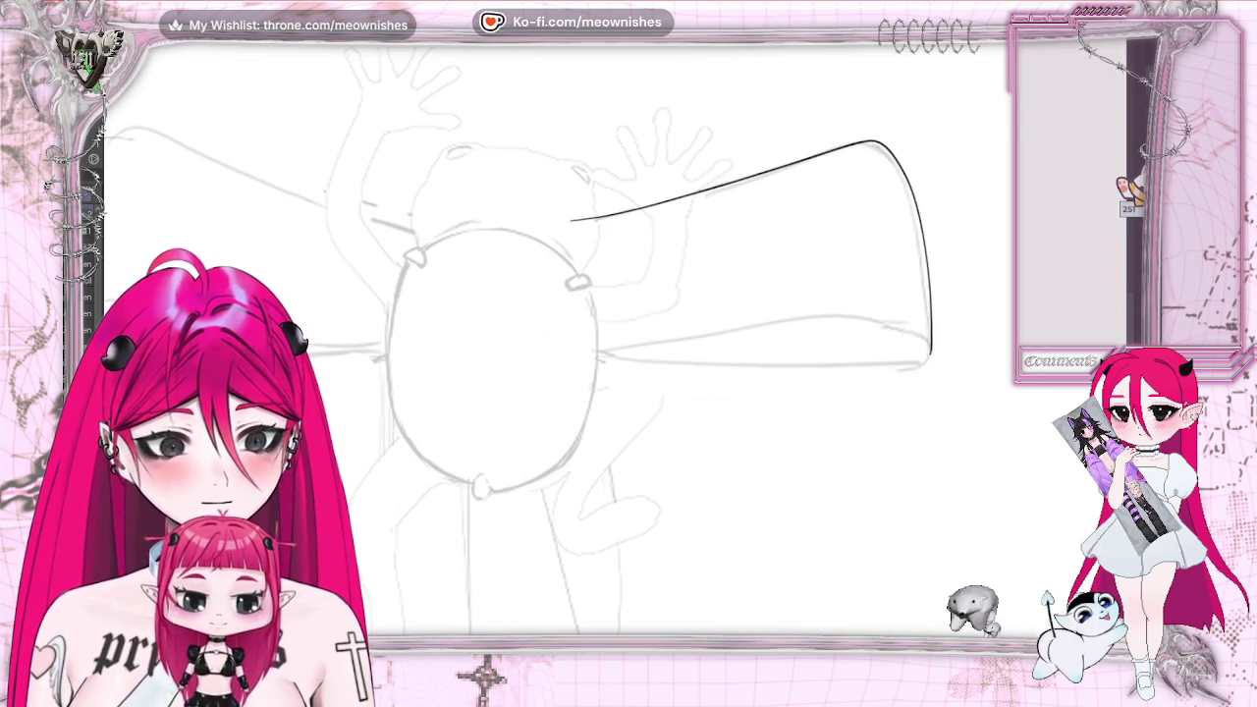
{"action": "key", "text": "ctrl+z"}
{"action": "left_click_drag", "start_coordinate": [645, 206], "coordinate": [831, 156]}
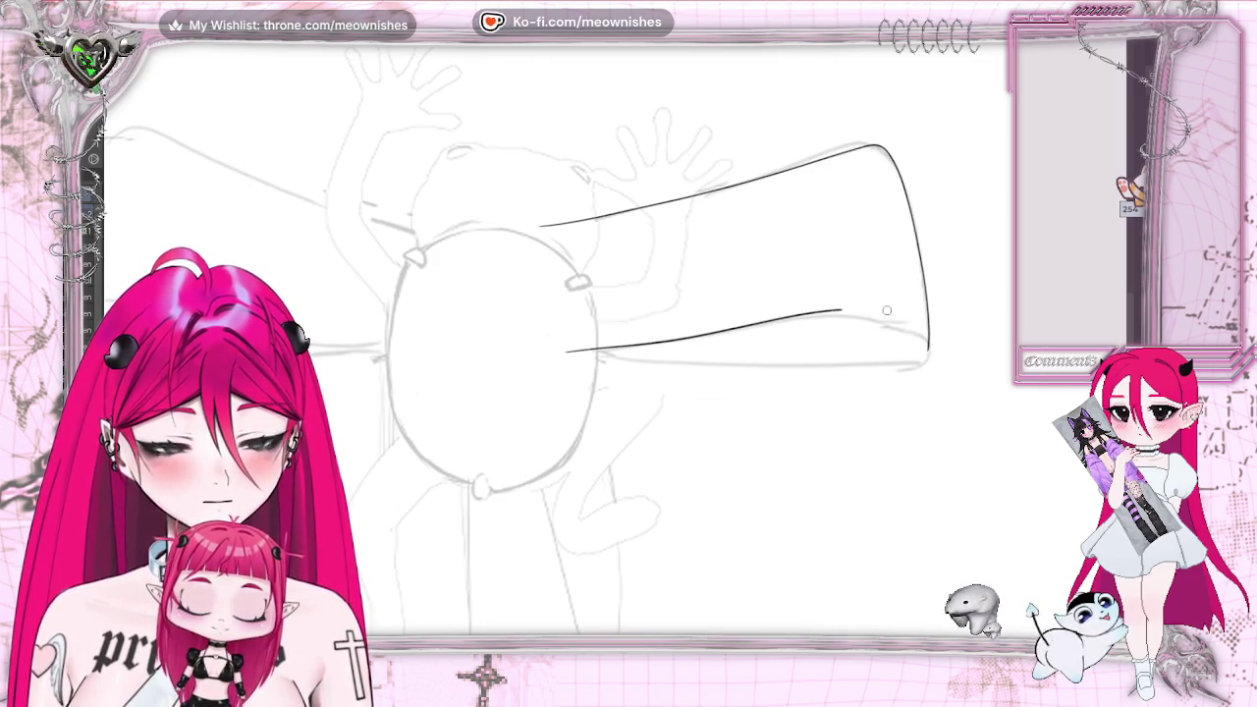
Ink the lower edge curling into the loop tip and thicken the bottom line toward the knot
{"action": "left_click_drag", "start_coordinate": [923, 336], "coordinate": [926, 359]}
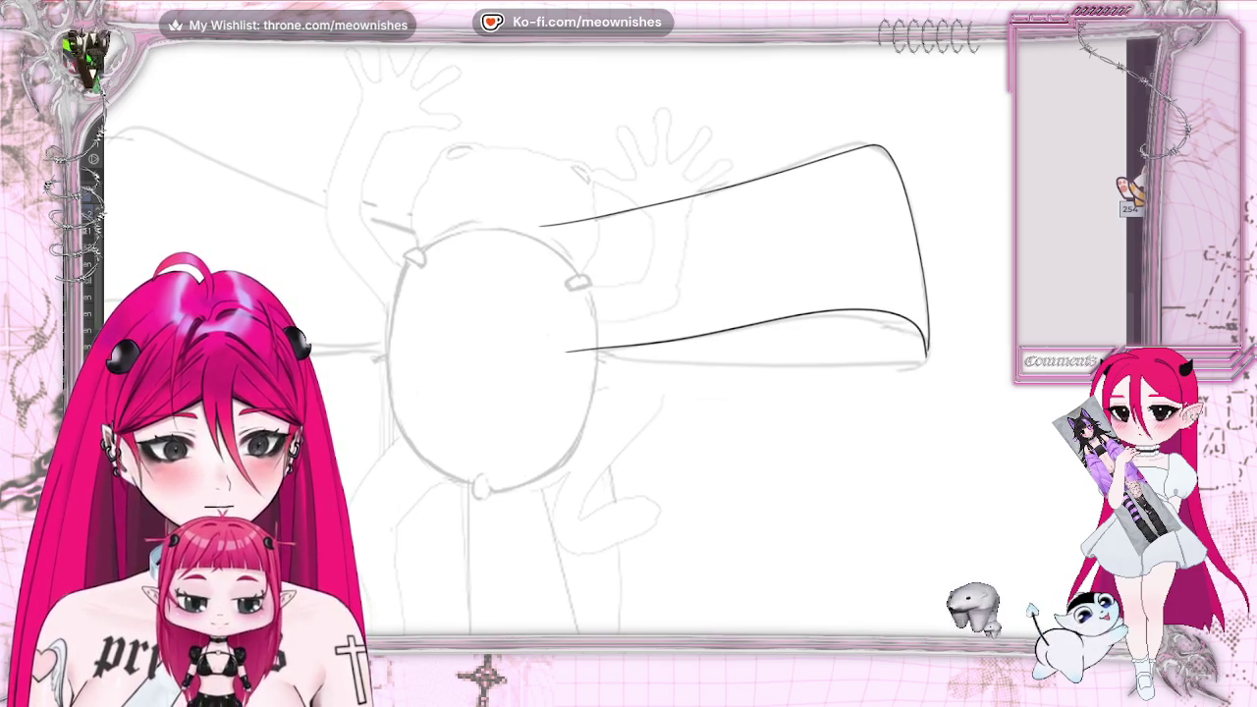
{"action": "key", "text": "ctrl+z"}
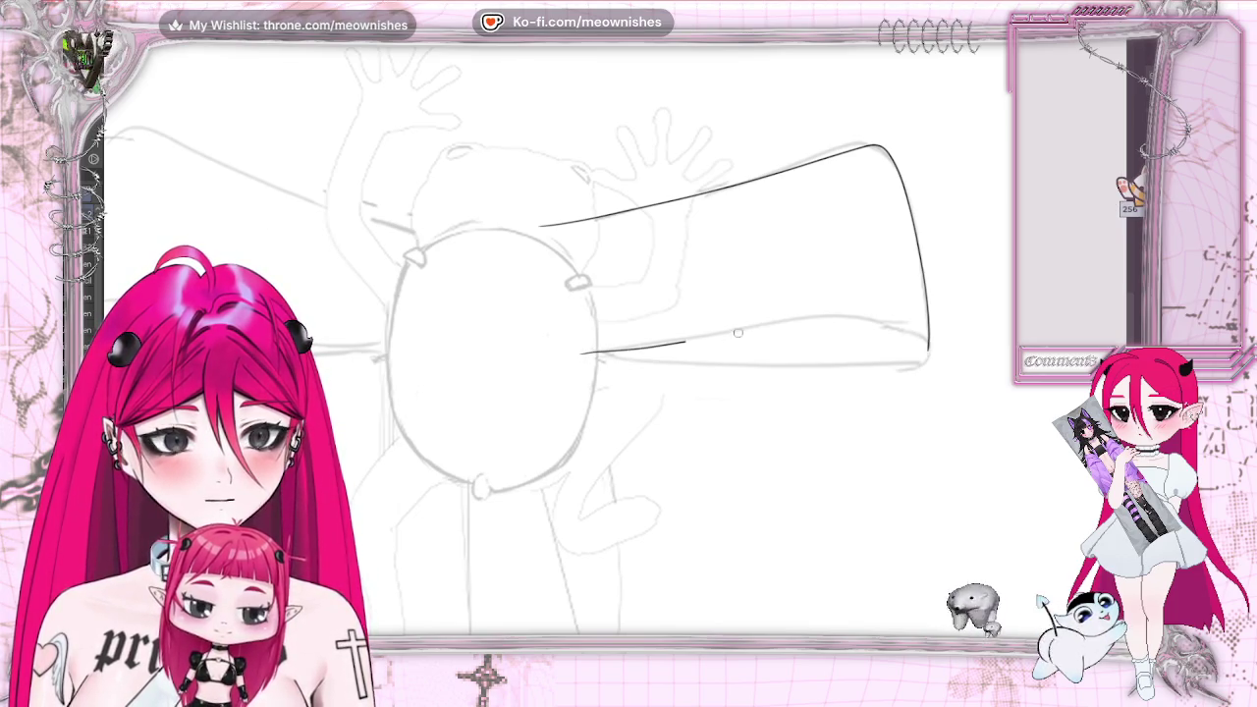
{"action": "left_click_drag", "start_coordinate": [919, 341], "coordinate": [925, 358]}
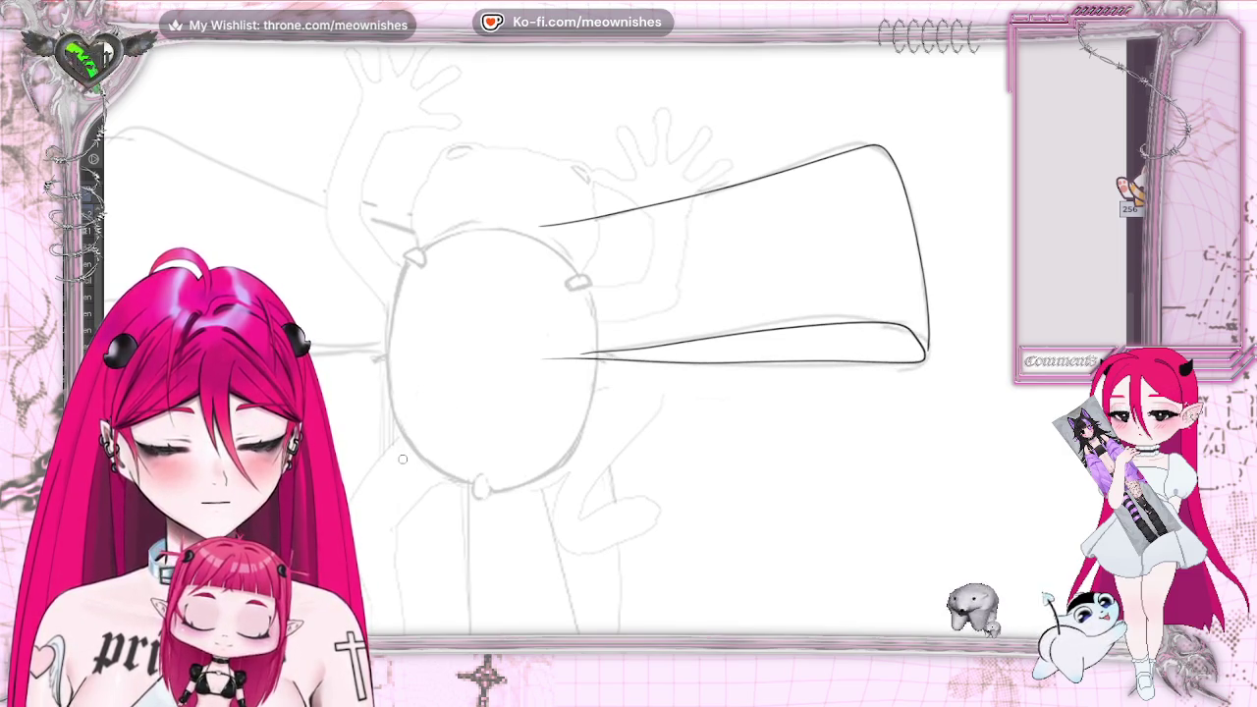
{"action": "key", "text": "ctrl+z"}
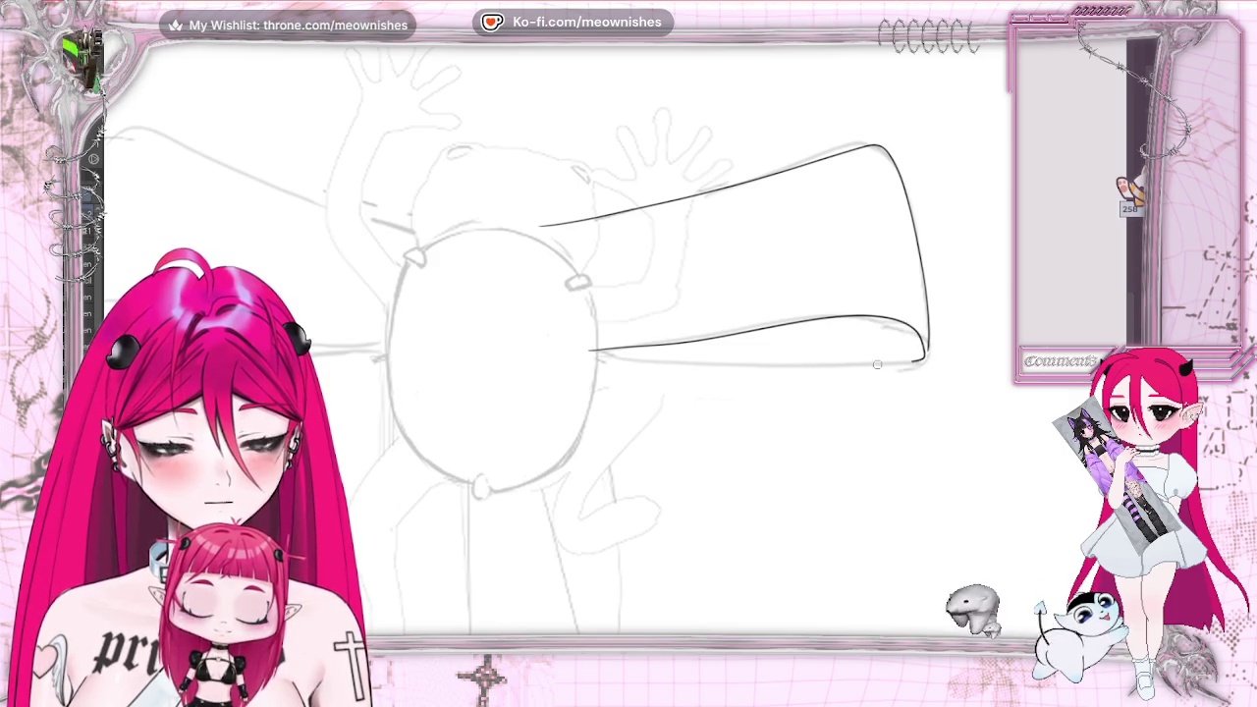
{"action": "left_click_drag", "start_coordinate": [609, 360], "coordinate": [562, 355]}
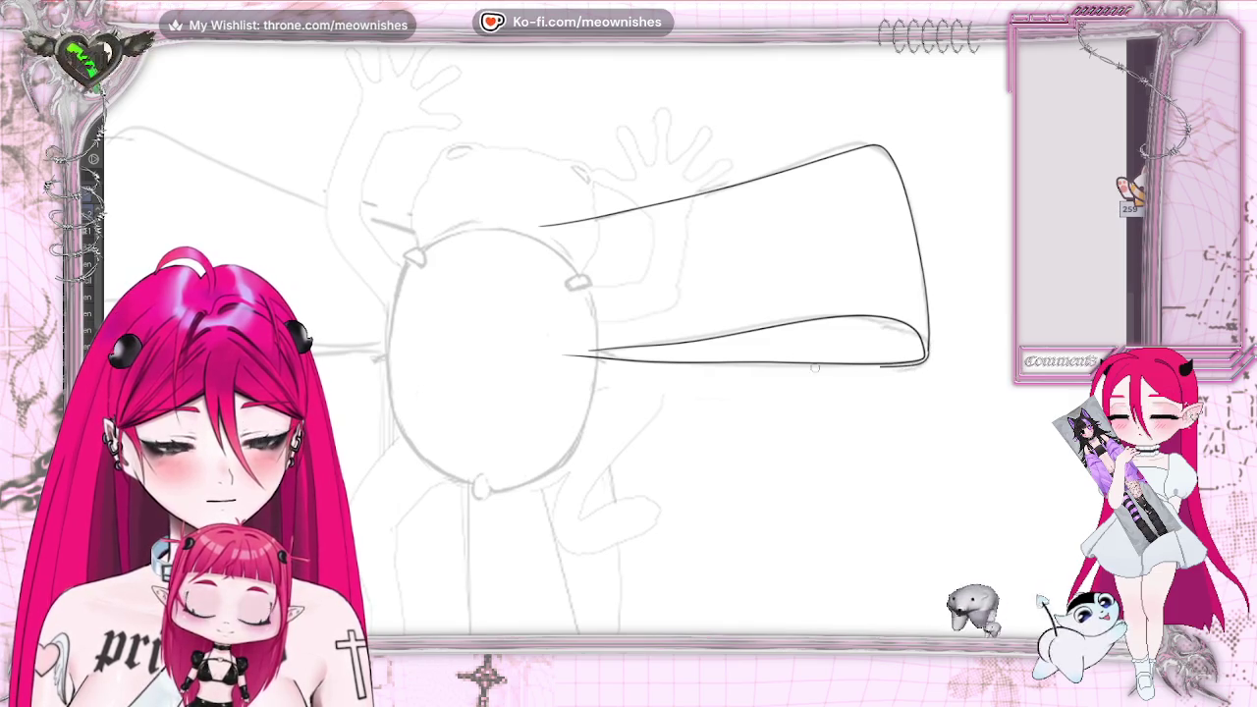
{"action": "left_click_drag", "start_coordinate": [923, 364], "coordinate": [665, 363]}
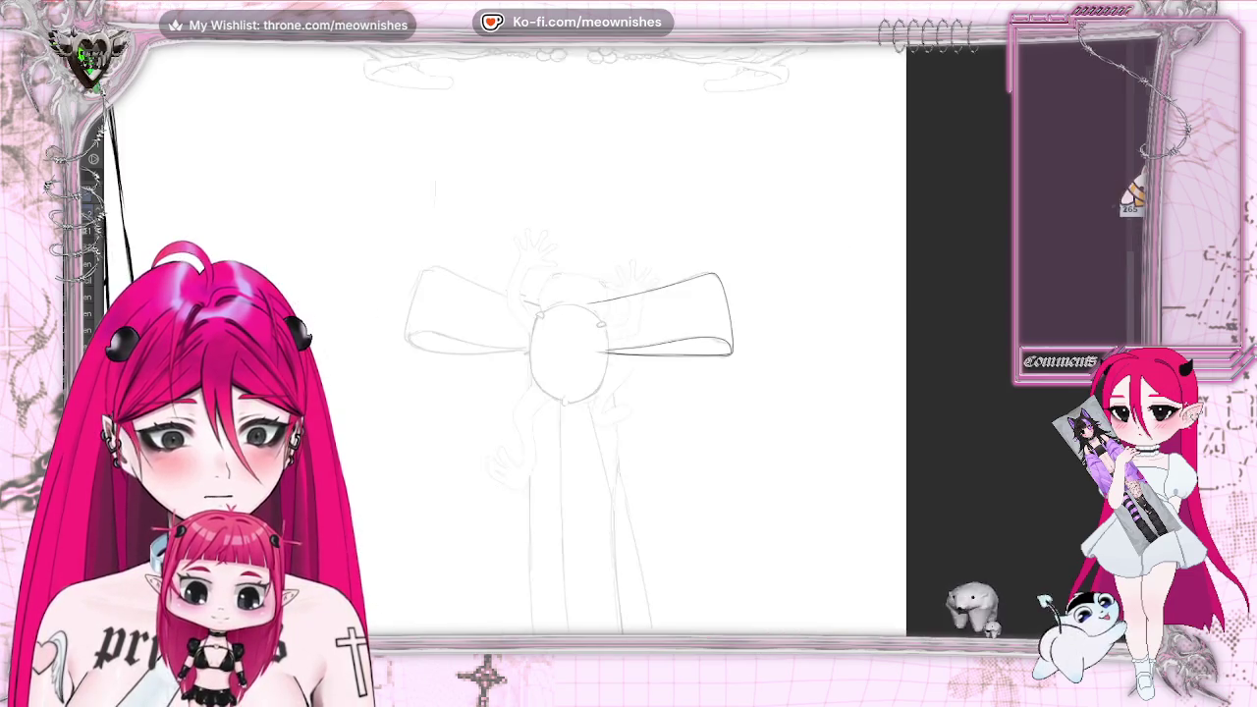
Erase the inner ends of the loop's lines and redraw its lower inner edge
{"action": "key", "text": "ctrl+plus"}
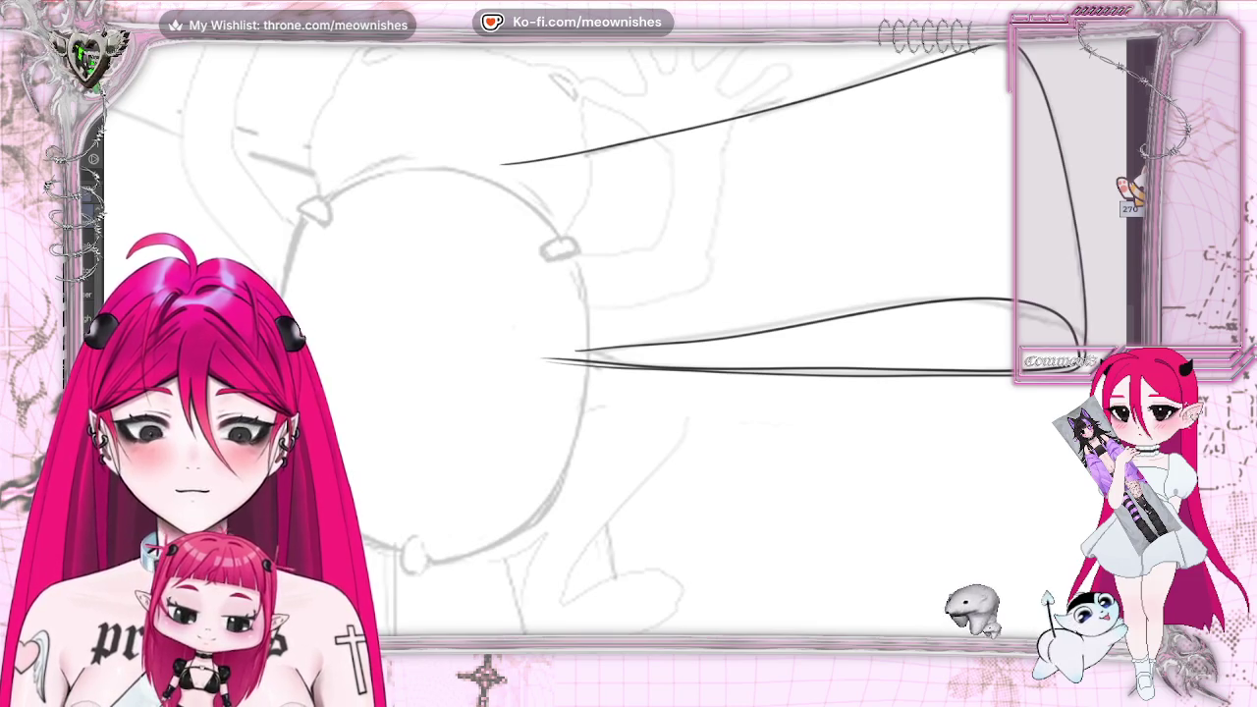
{"action": "mouse_move", "coordinate": [550, 360]}
{"action": "left_mouse_down"}
{"action": "mouse_move", "coordinate": [579, 376]}
{"action": "mouse_move", "coordinate": [546, 410]}
{"action": "left_mouse_up"}
{"action": "left_click_drag", "start_coordinate": [494, 167], "coordinate": [560, 147]}
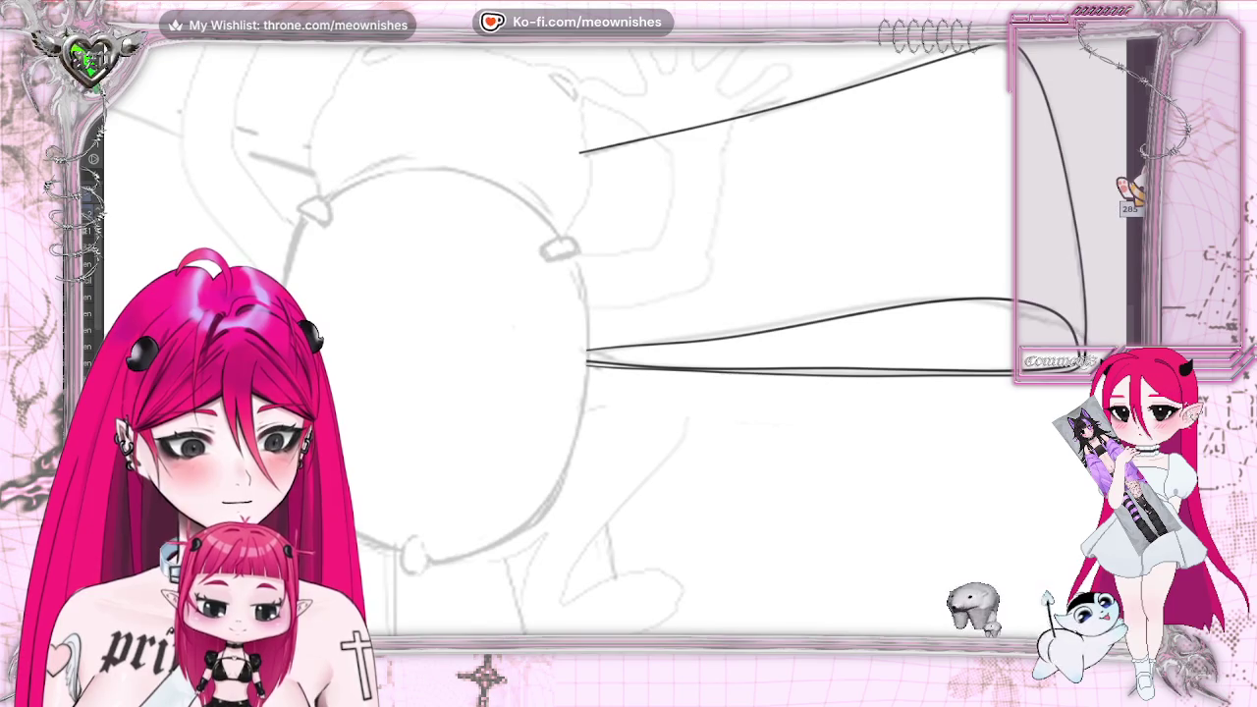
{"action": "key", "text": "ctrl+minus"}
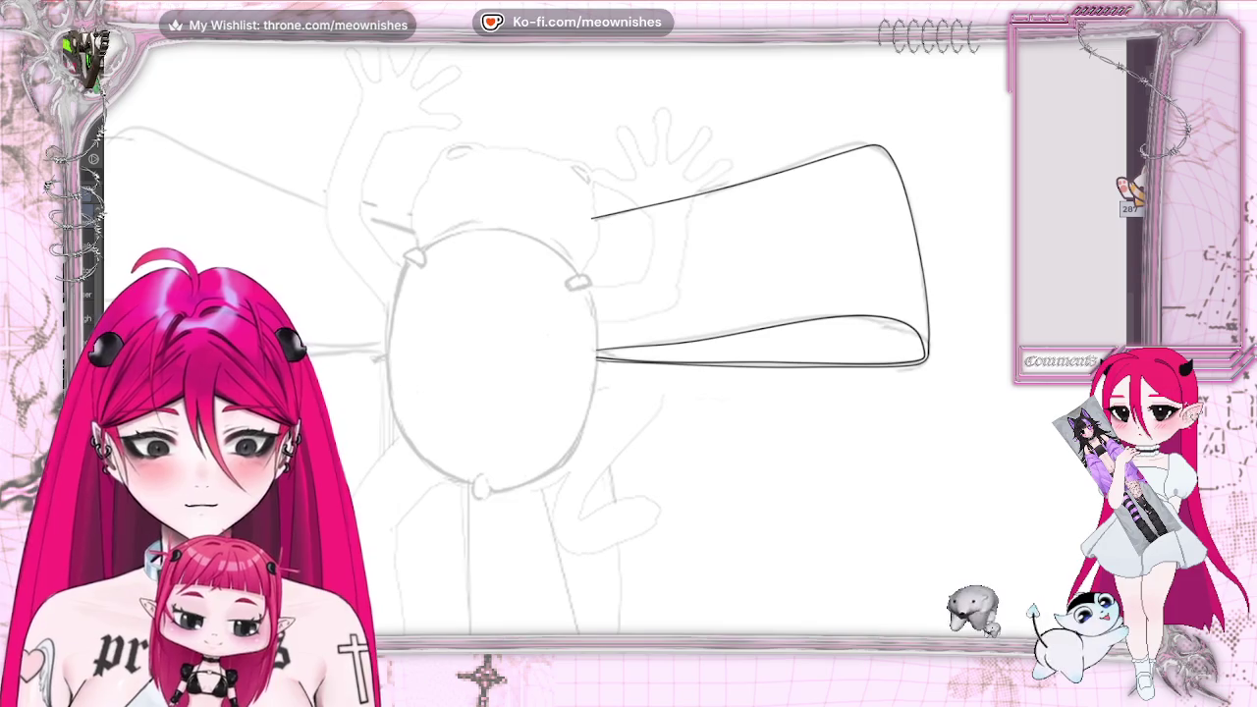
{"action": "left_click_drag", "start_coordinate": [610, 347], "coordinate": [915, 330]}
{"action": "key", "text": "ctrl+plus"}
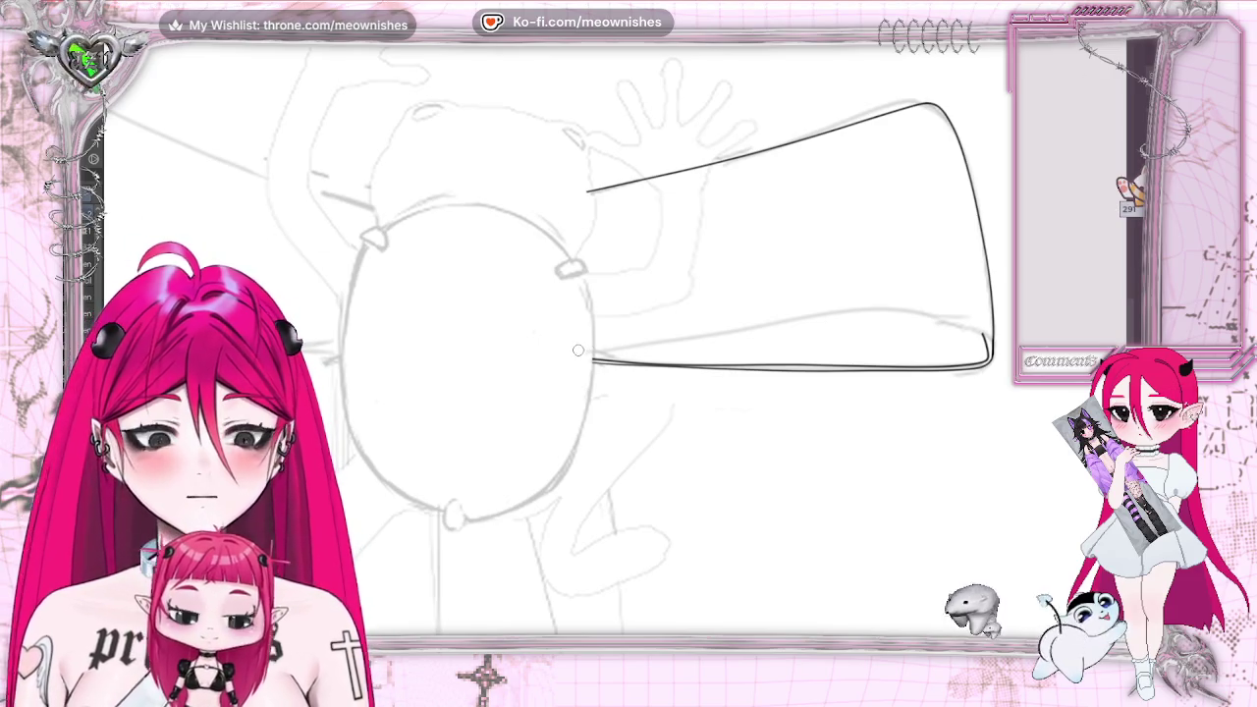
{"action": "left_click_drag", "start_coordinate": [579, 350], "coordinate": [986, 342]}
{"action": "scroll", "coordinate": [589, 344], "scroll_direction": "down", "scroll_amount": 2}
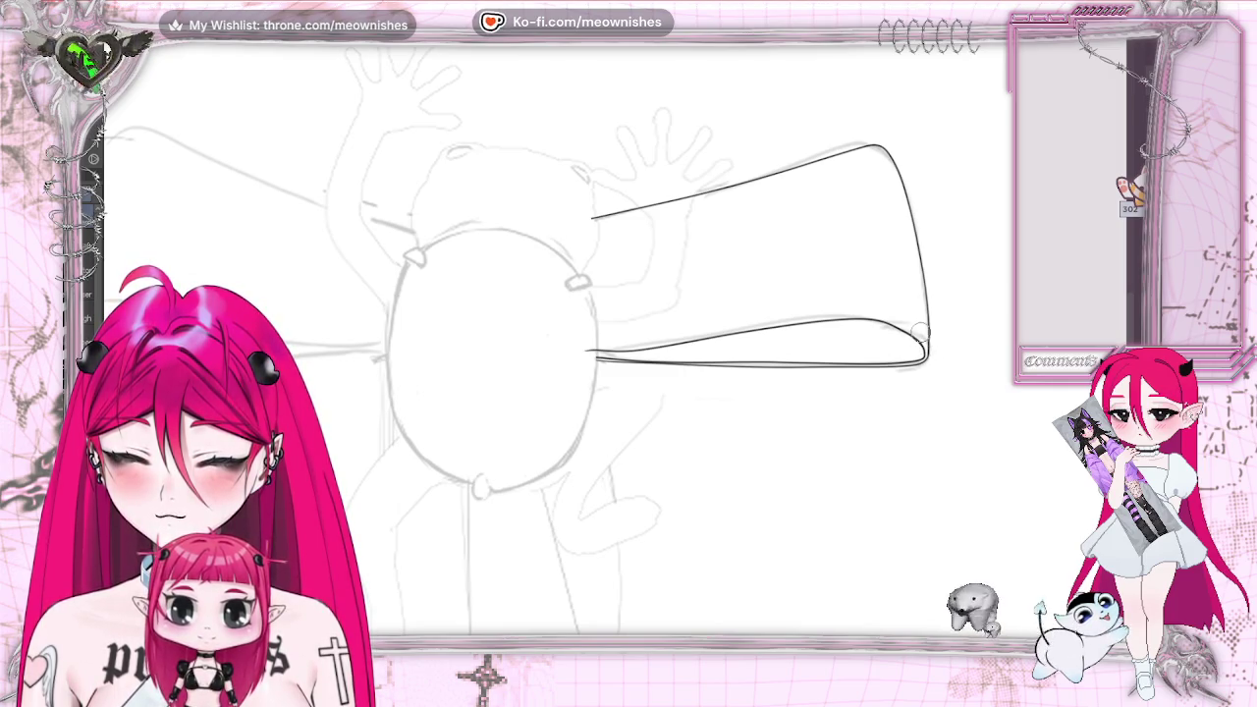
Ink the right loop's top edge and join it to the loop's rounded end
{"action": "key", "text": "h"}
{"action": "key", "text": "h"}
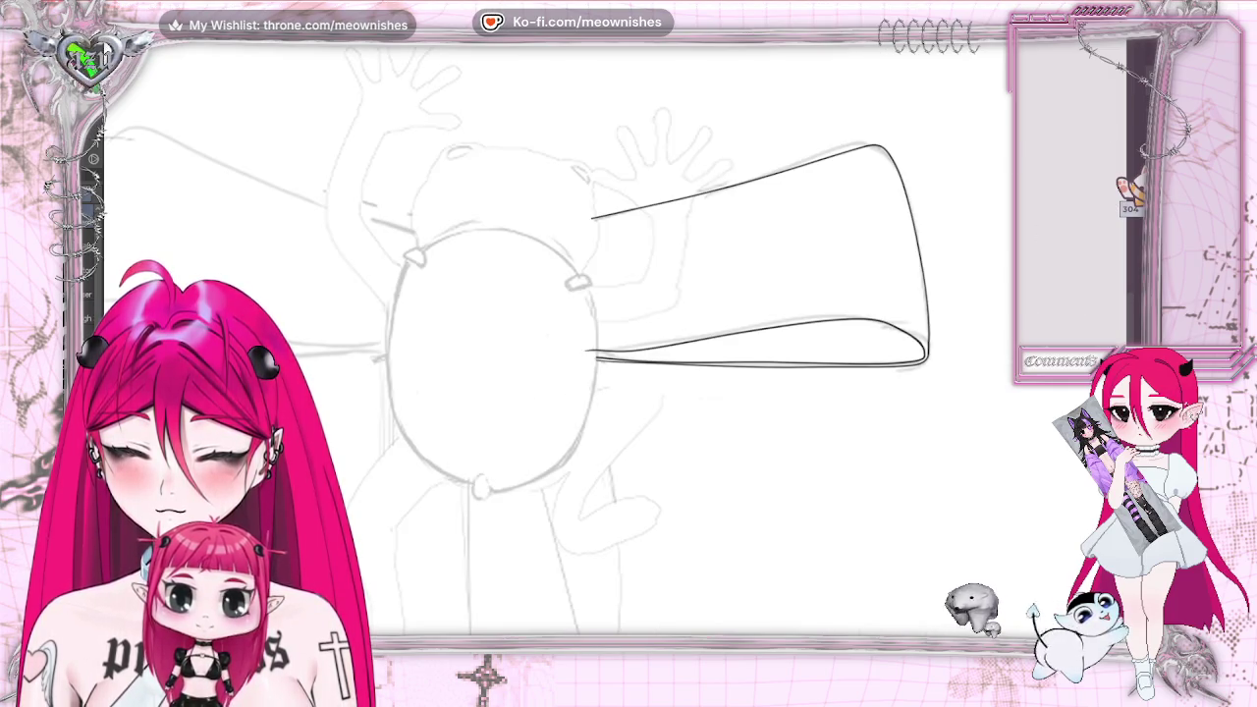
{"action": "key", "text": "ctrl+z"}
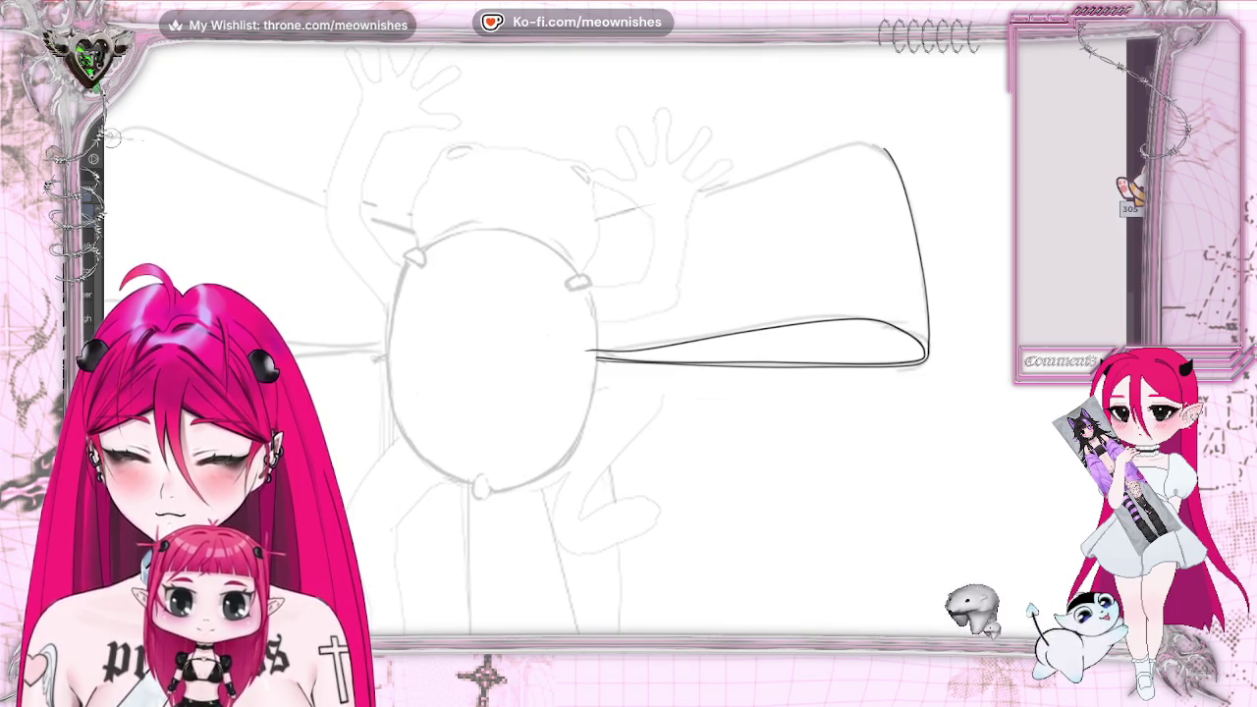
{"action": "left_click_drag", "start_coordinate": [596, 218], "coordinate": [744, 181]}
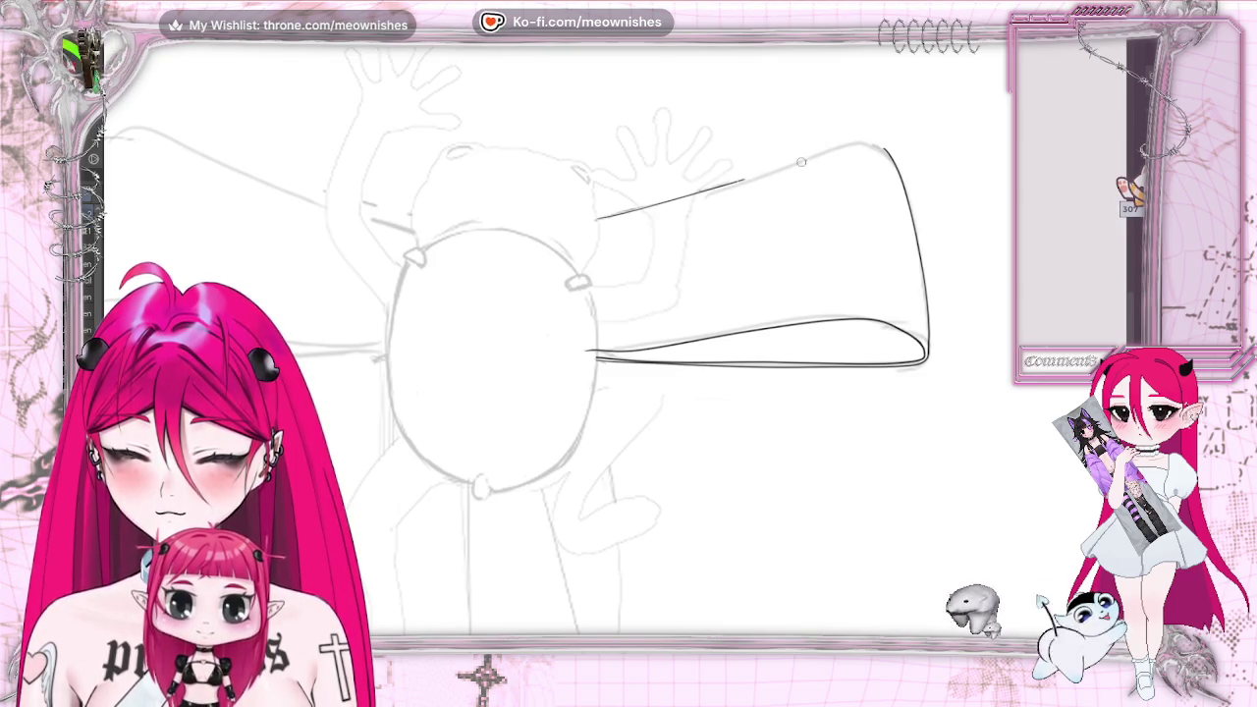
{"action": "left_click_drag", "start_coordinate": [882, 150], "coordinate": [899, 171]}
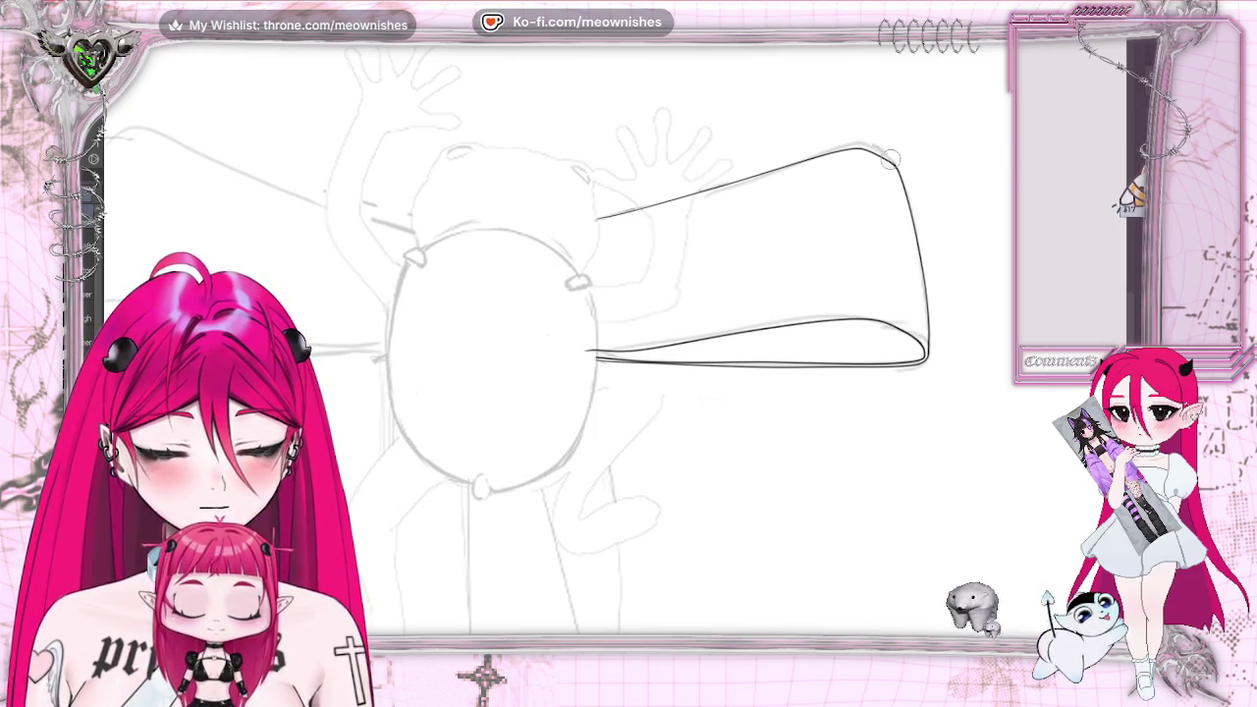
{"action": "key", "text": "ctrl+0"}
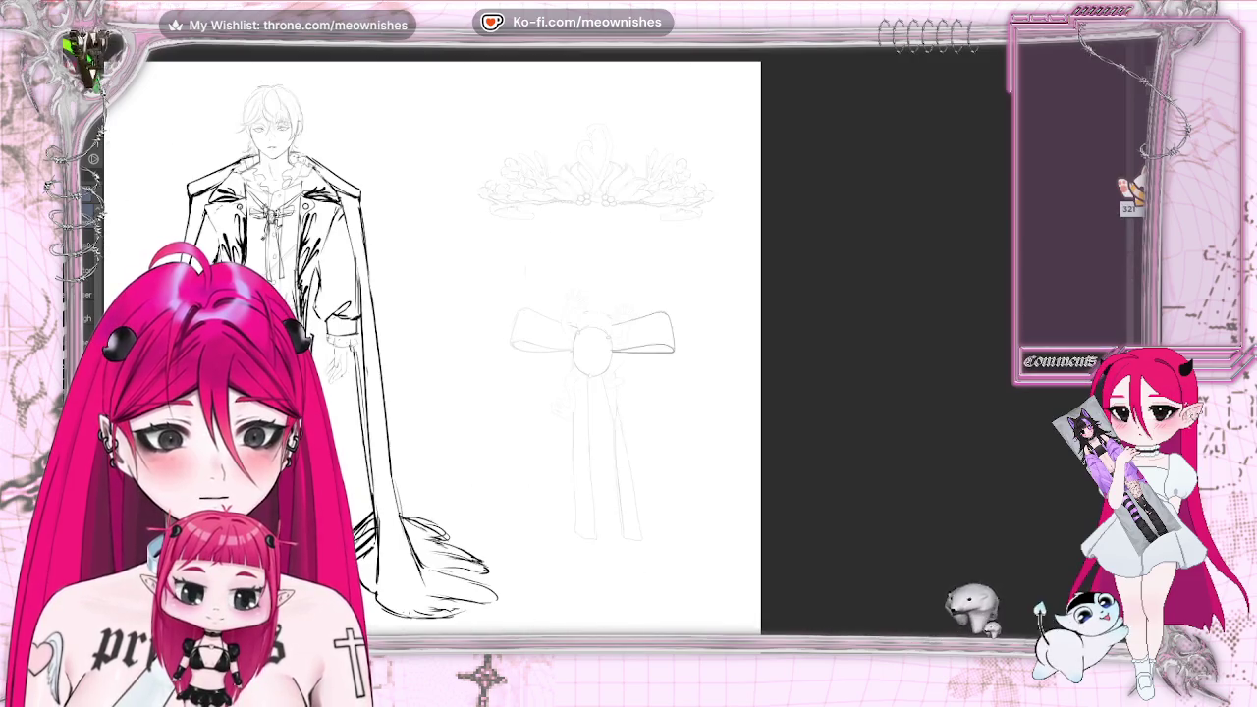
{"action": "key", "text": "ctrl+plus"}
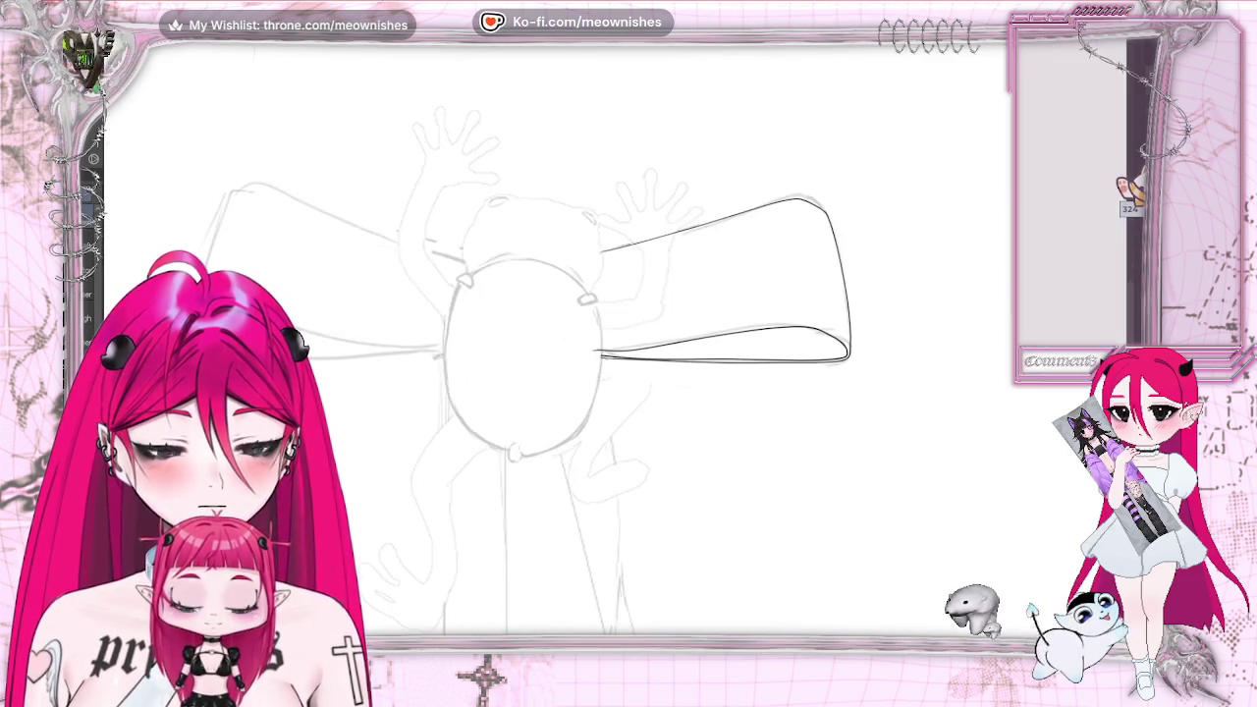
{"action": "key", "text": "ctrl+plus"}
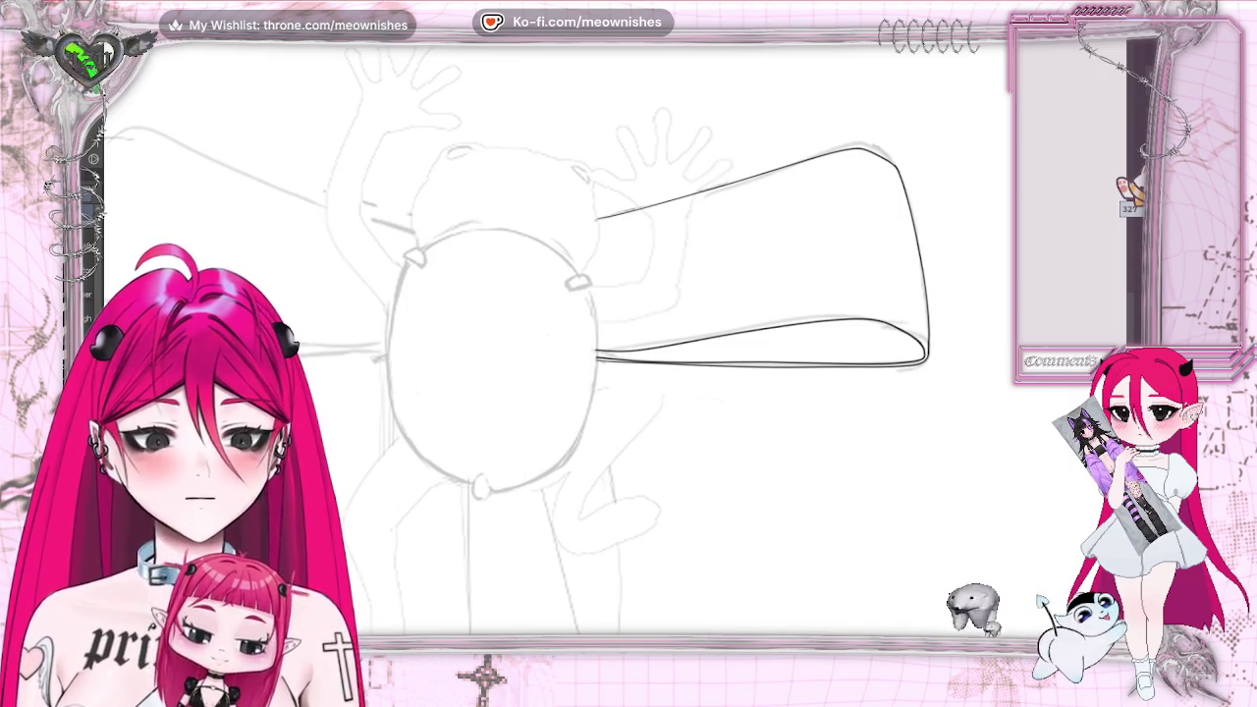
{"action": "scroll", "coordinate": [628, 374], "scroll_direction": "left", "scroll_amount": 5}
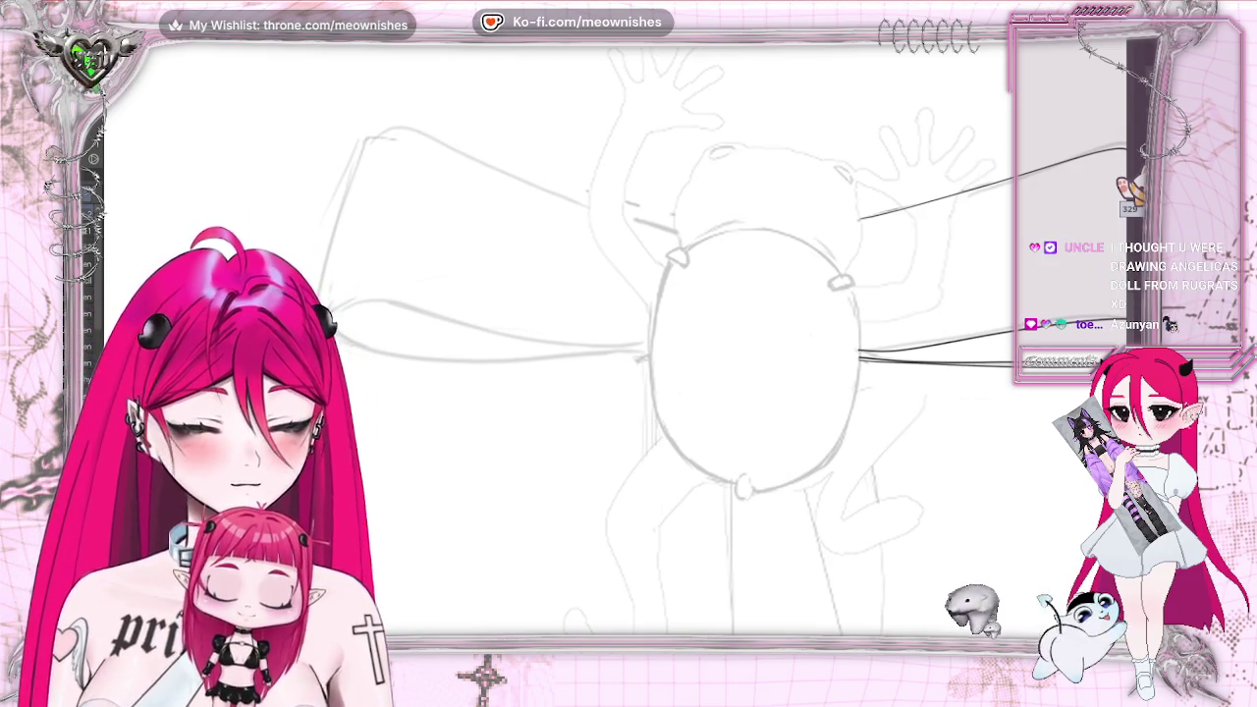
Mirror the canvas and ink the upper edge of the other bow loop
{"action": "key", "text": "h"}
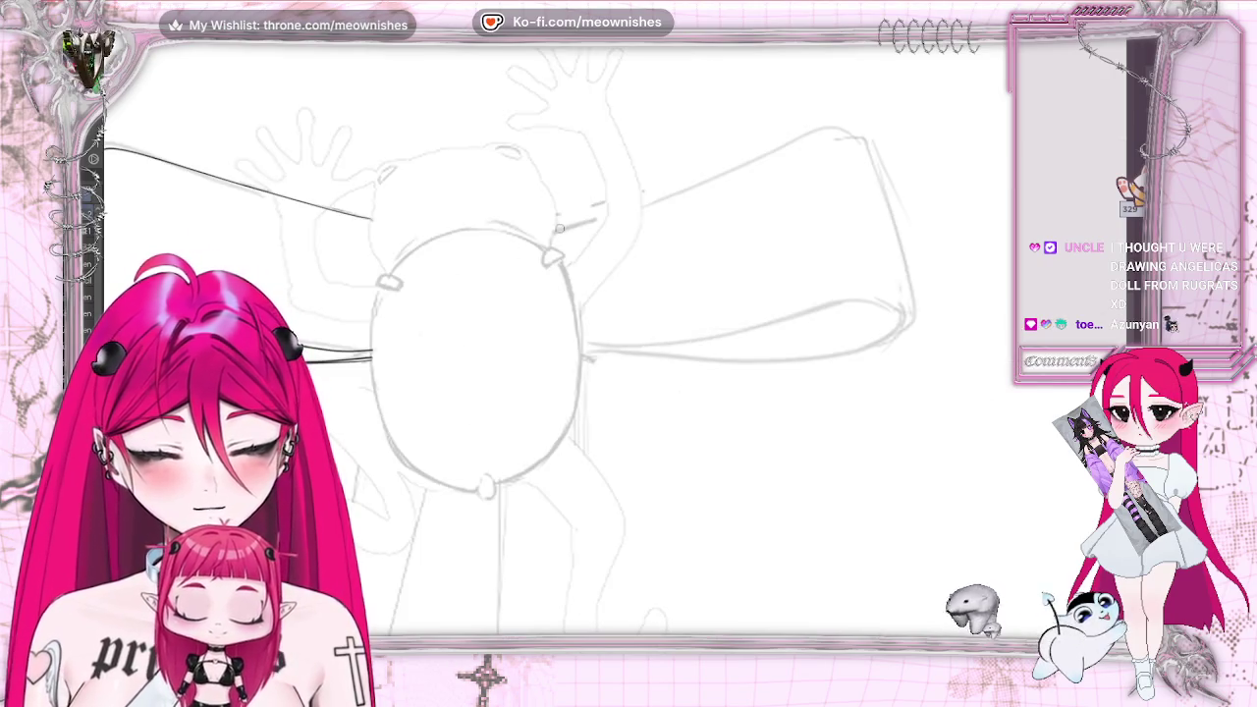
{"action": "mouse_move", "coordinate": [539, 232]}
{"action": "left_mouse_down"}
{"action": "mouse_move", "coordinate": [835, 130]}
{"action": "mouse_move", "coordinate": [903, 300]}
{"action": "left_mouse_up"}
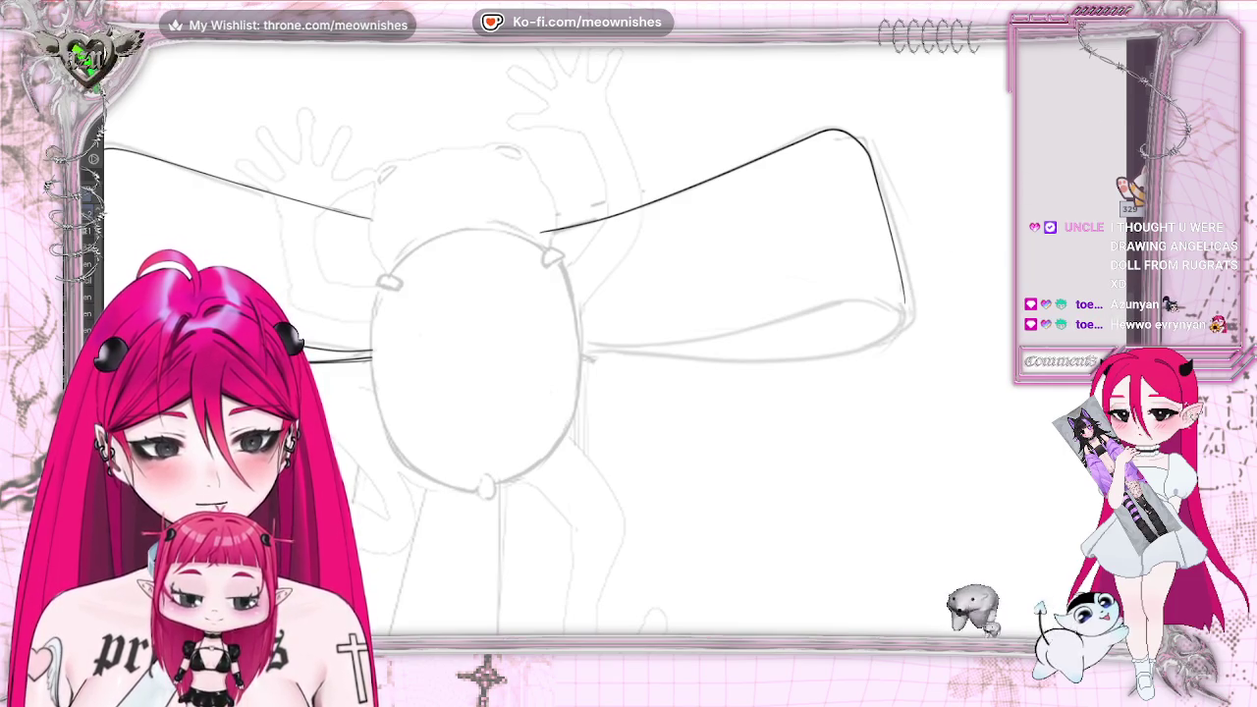
{"action": "scroll", "coordinate": [510, 324], "scroll_direction": "down", "scroll_amount": 3}
{"action": "scroll", "coordinate": [511, 324], "scroll_direction": "up", "scroll_amount": 1}
{"action": "scroll", "coordinate": [511, 324], "scroll_direction": "up", "scroll_amount": 1}
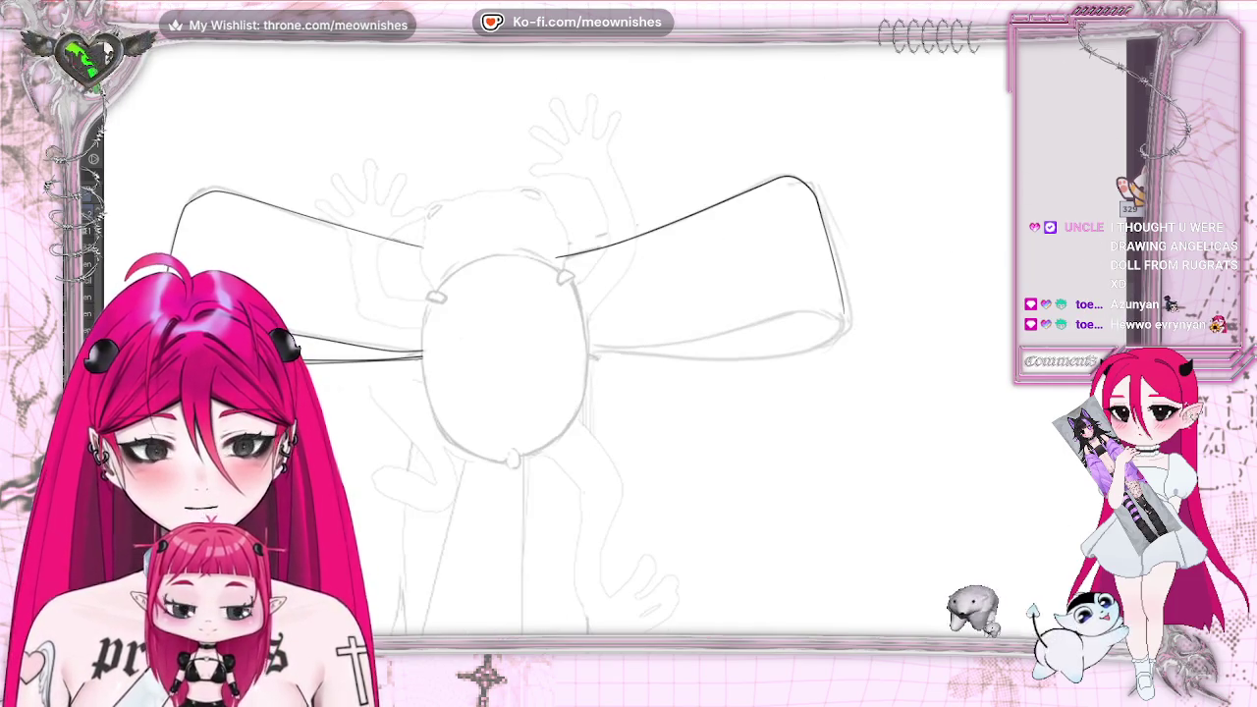
{"action": "key", "text": "ctrl+z"}
{"action": "key", "text": "ctrl+z"}
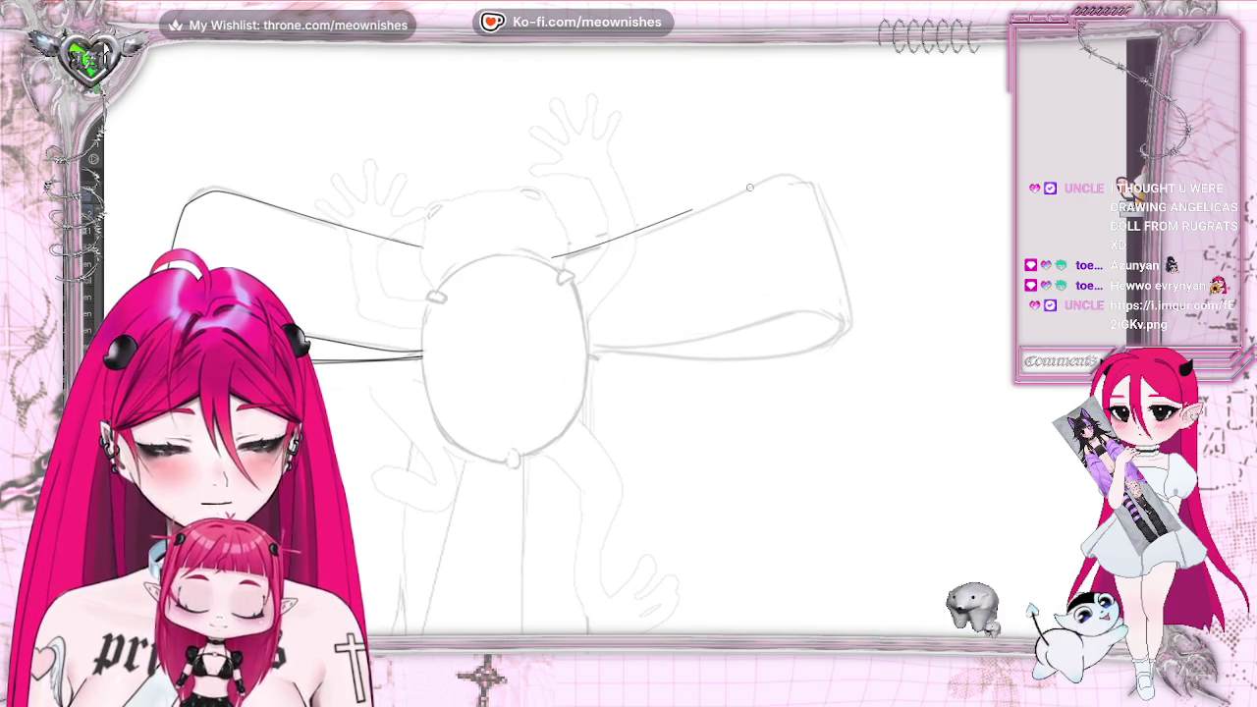
{"action": "mouse_move", "coordinate": [749, 187]}
{"action": "left_mouse_down"}
{"action": "mouse_move", "coordinate": [785, 175]}
{"action": "mouse_move", "coordinate": [817, 205]}
{"action": "left_mouse_up"}
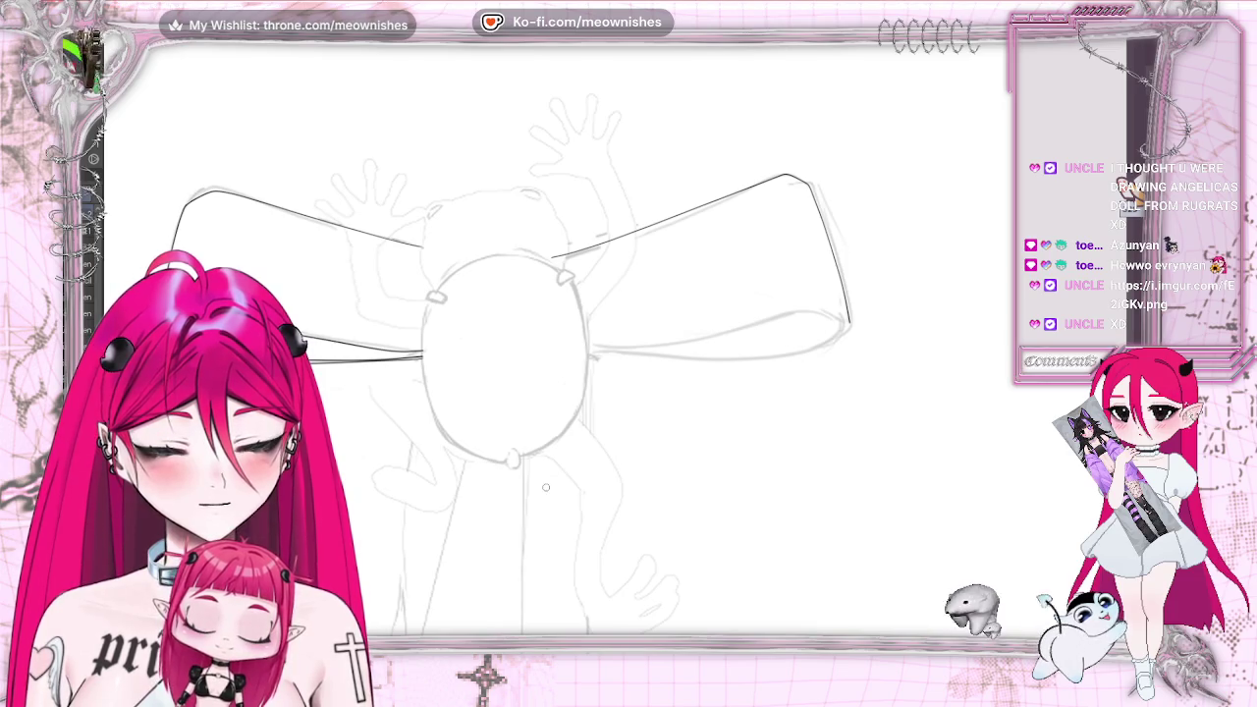
Ink the loop's lower ribbon edge and erase the stray line beside the face
{"action": "mouse_move", "coordinate": [586, 347]}
{"action": "left_mouse_down"}
{"action": "mouse_move", "coordinate": [803, 311]}
{"action": "mouse_move", "coordinate": [843, 324]}
{"action": "mouse_move", "coordinate": [775, 355]}
{"action": "left_mouse_up"}
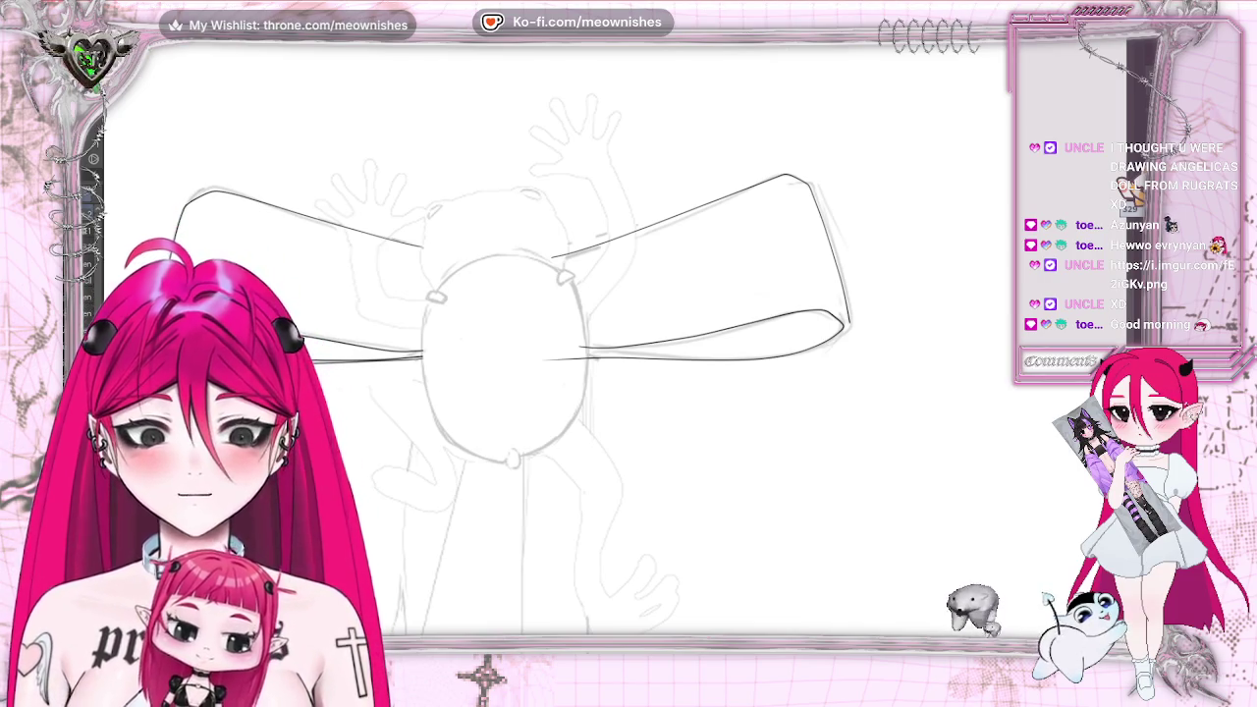
{"action": "key", "text": "ctrl+z"}
{"action": "left_click_drag", "start_coordinate": [584, 348], "coordinate": [779, 317]}
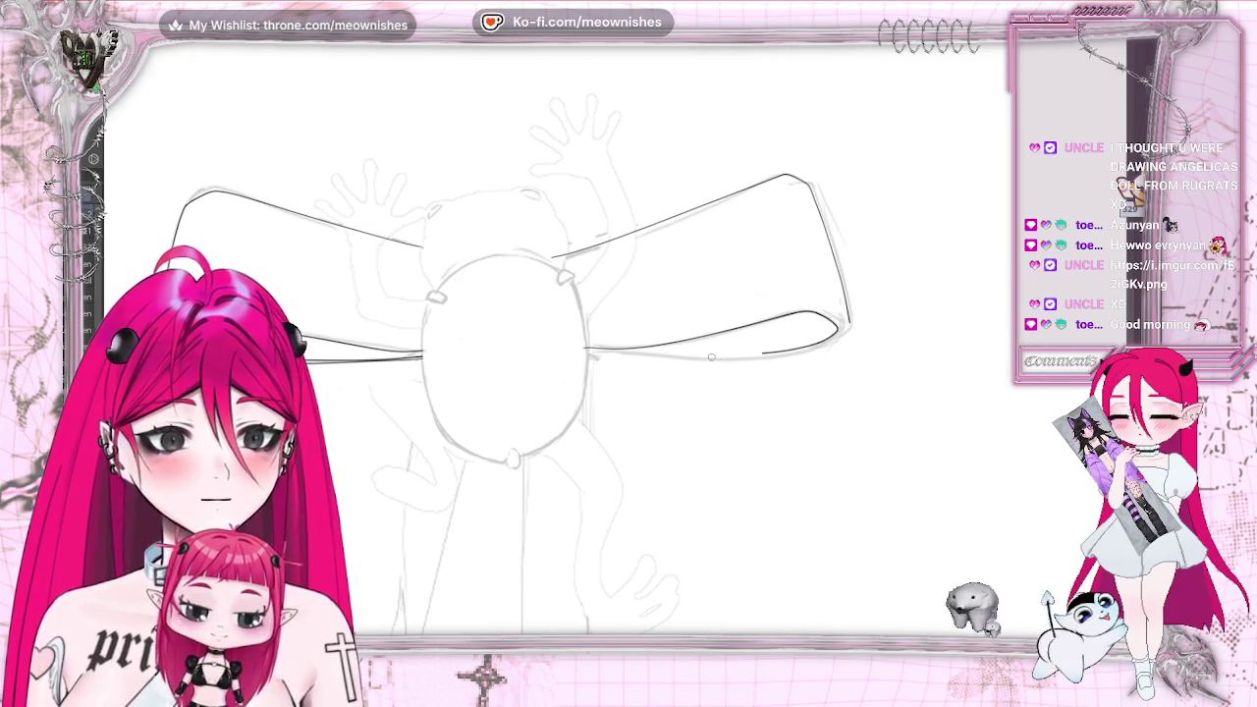
{"action": "left_click_drag", "start_coordinate": [702, 359], "coordinate": [634, 356]}
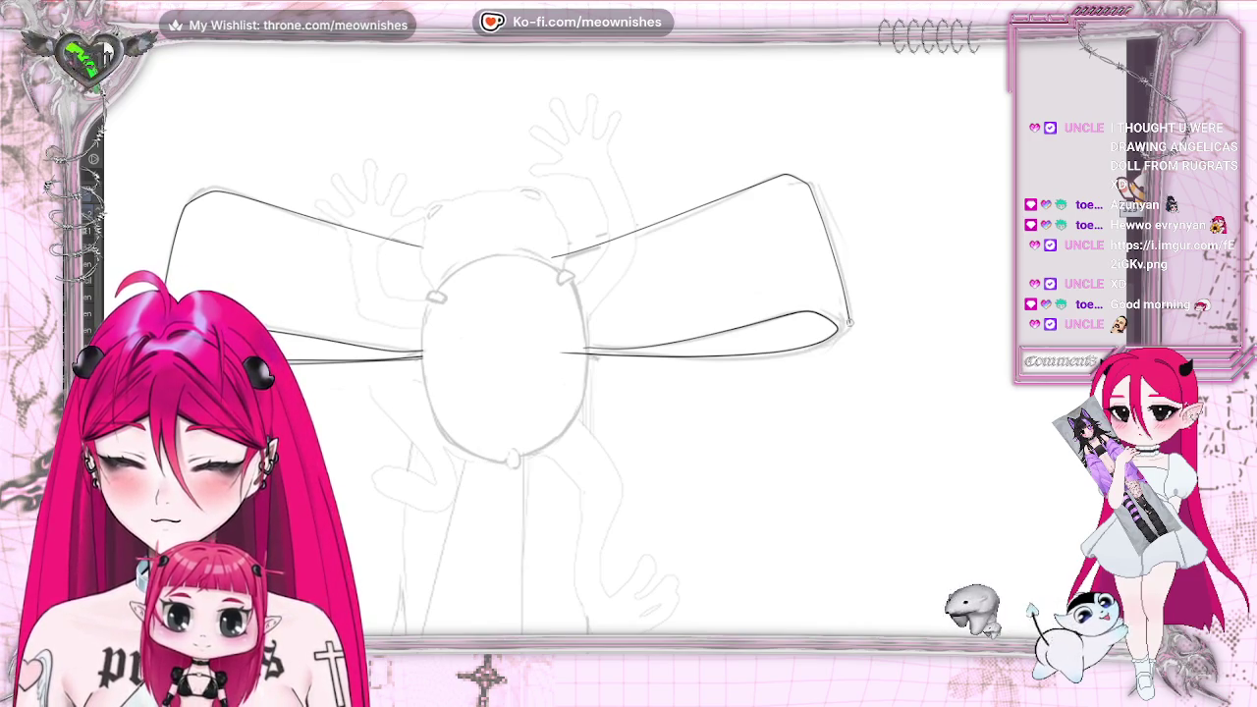
{"action": "left_click_drag", "start_coordinate": [684, 361], "coordinate": [630, 359]}
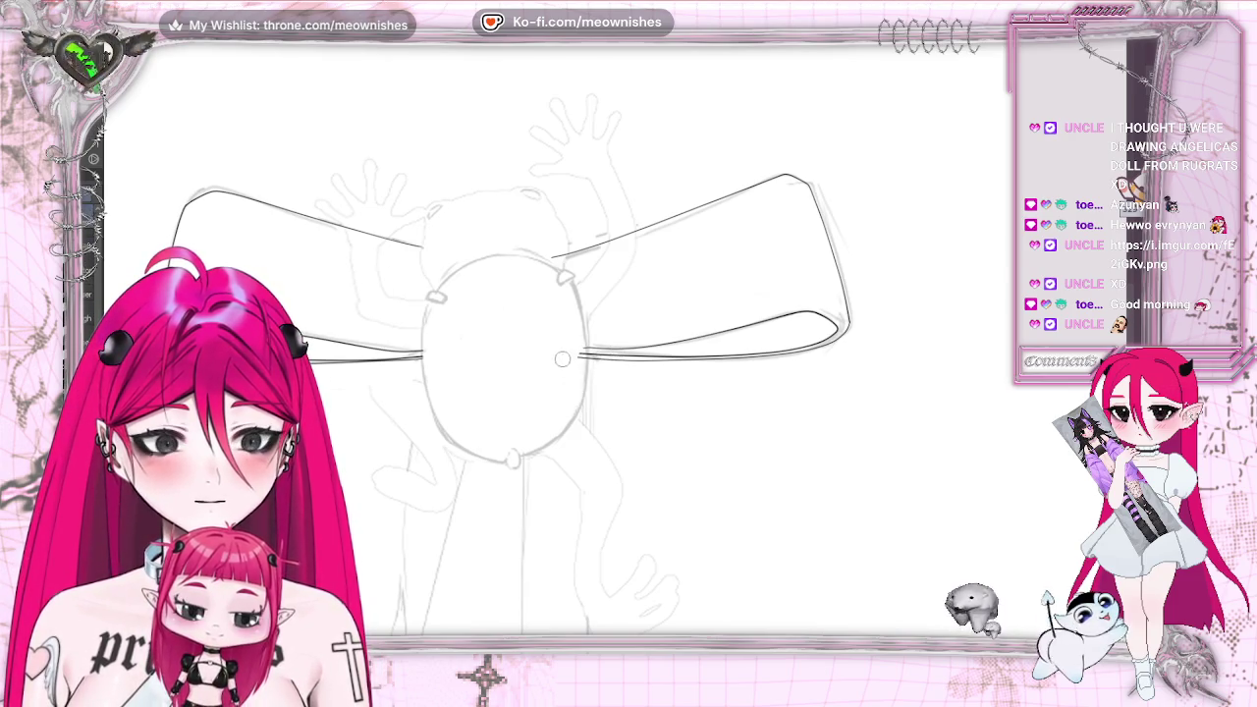
{"action": "left_click_drag", "start_coordinate": [552, 258], "coordinate": [565, 254]}
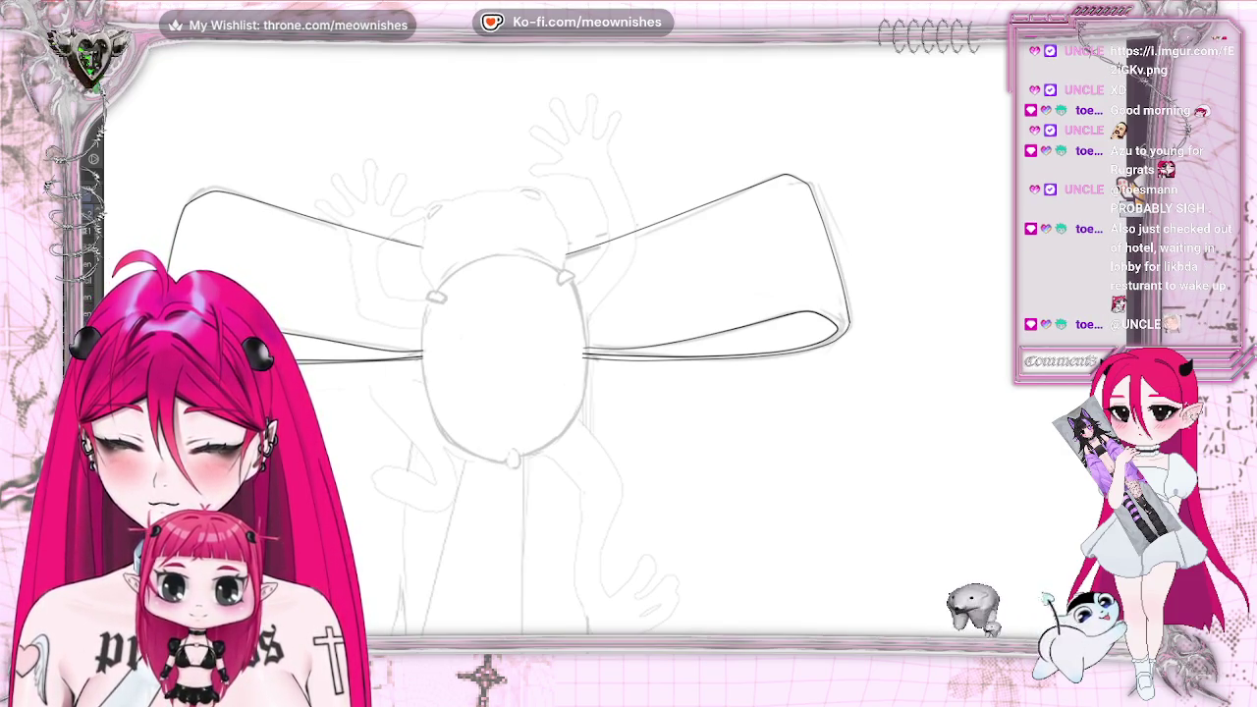
{"action": "key", "text": "m"}
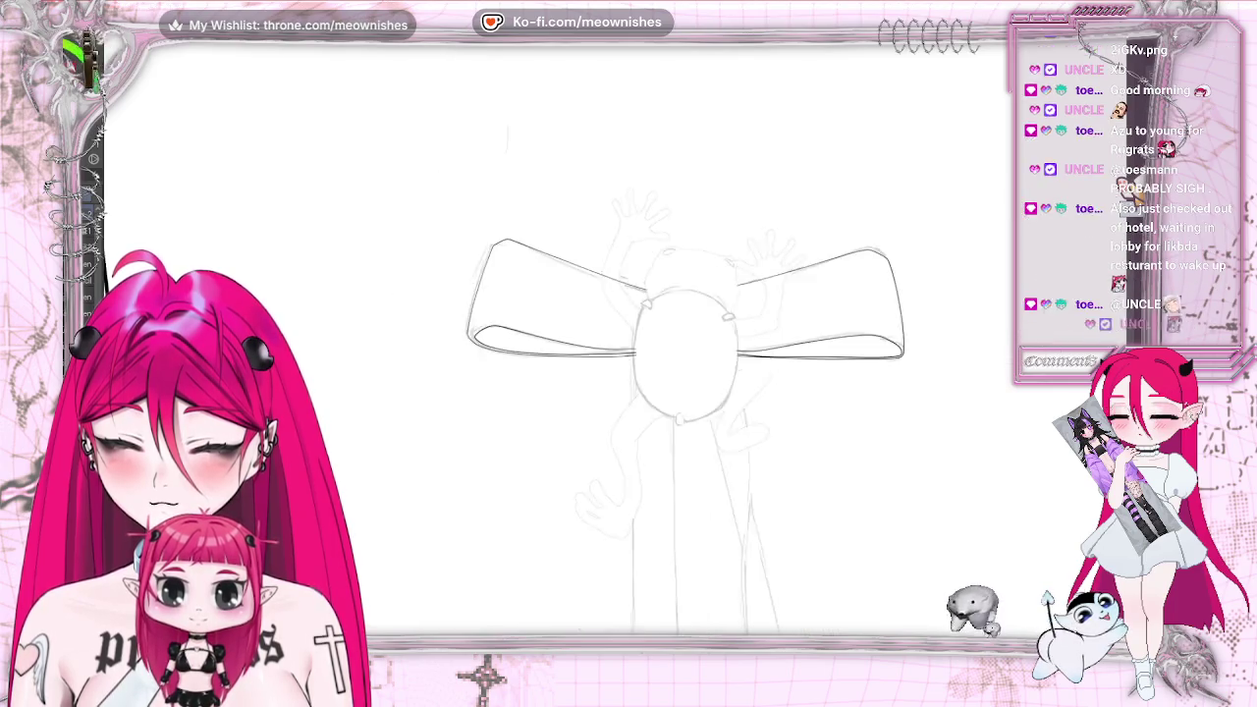
{"action": "key", "text": "ctrl+0"}
{"action": "scroll", "coordinate": [617, 334], "scroll_direction": "up", "scroll_amount": 5}
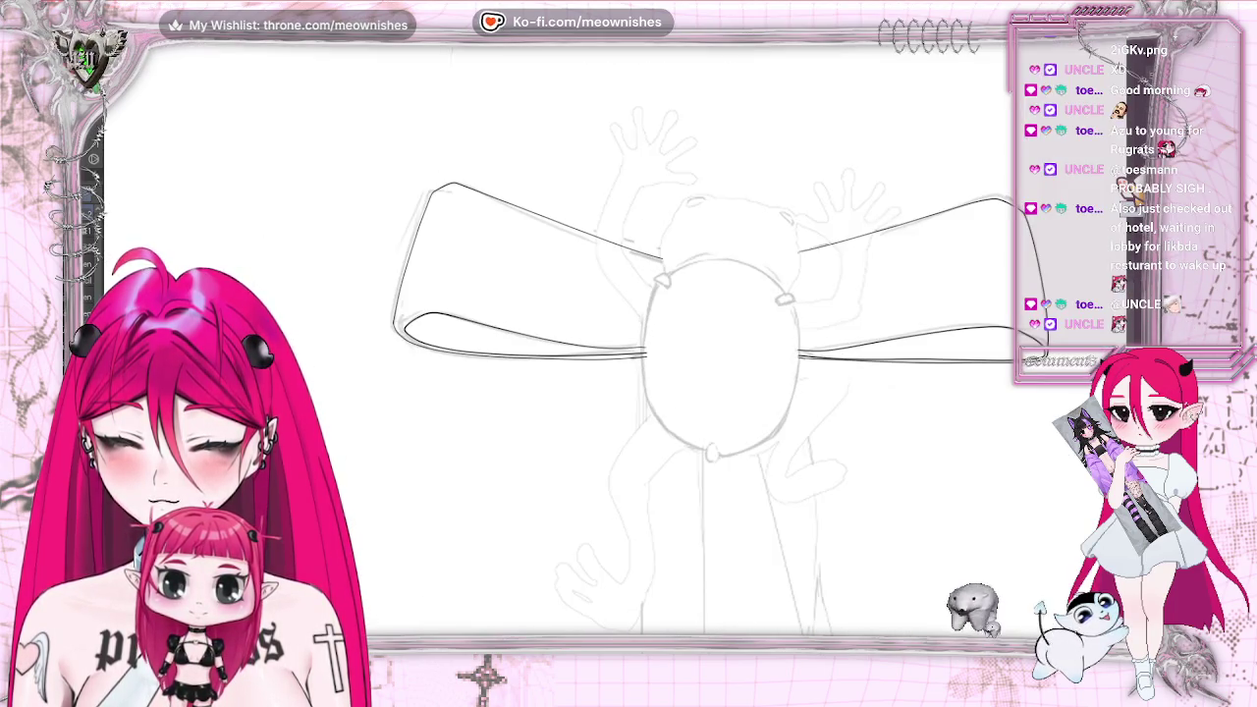
{"action": "scroll", "coordinate": [622, 349], "scroll_direction": "up", "scroll_amount": 2}
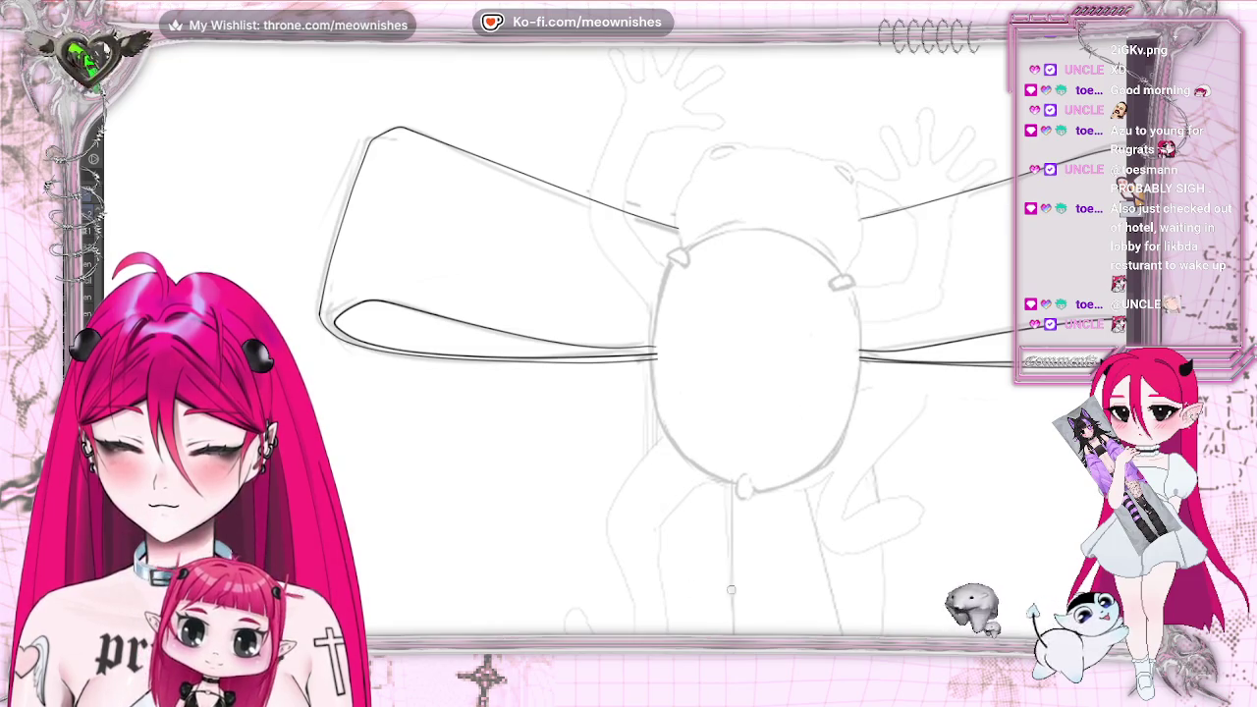
{"action": "key", "text": "m"}
{"action": "key", "text": "ctrl+0"}
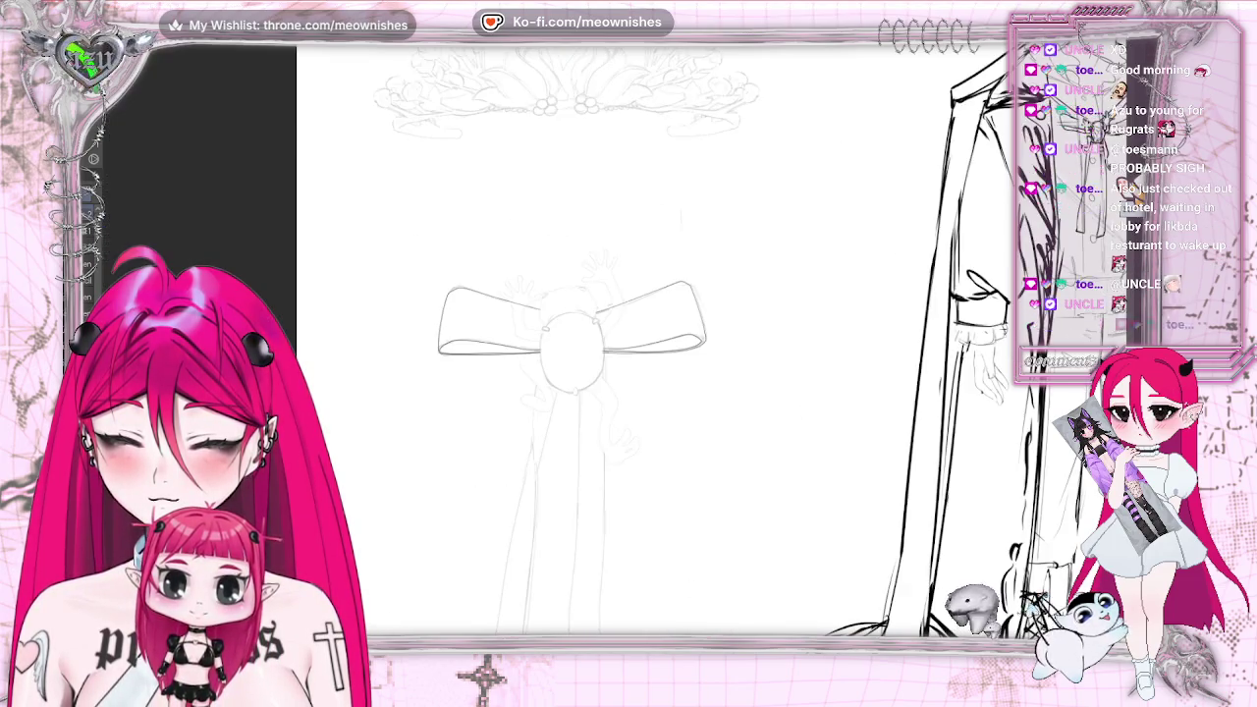
{"action": "scroll", "coordinate": [629, 334], "scroll_direction": "up", "scroll_amount": 5}
{"action": "key", "text": "m"}
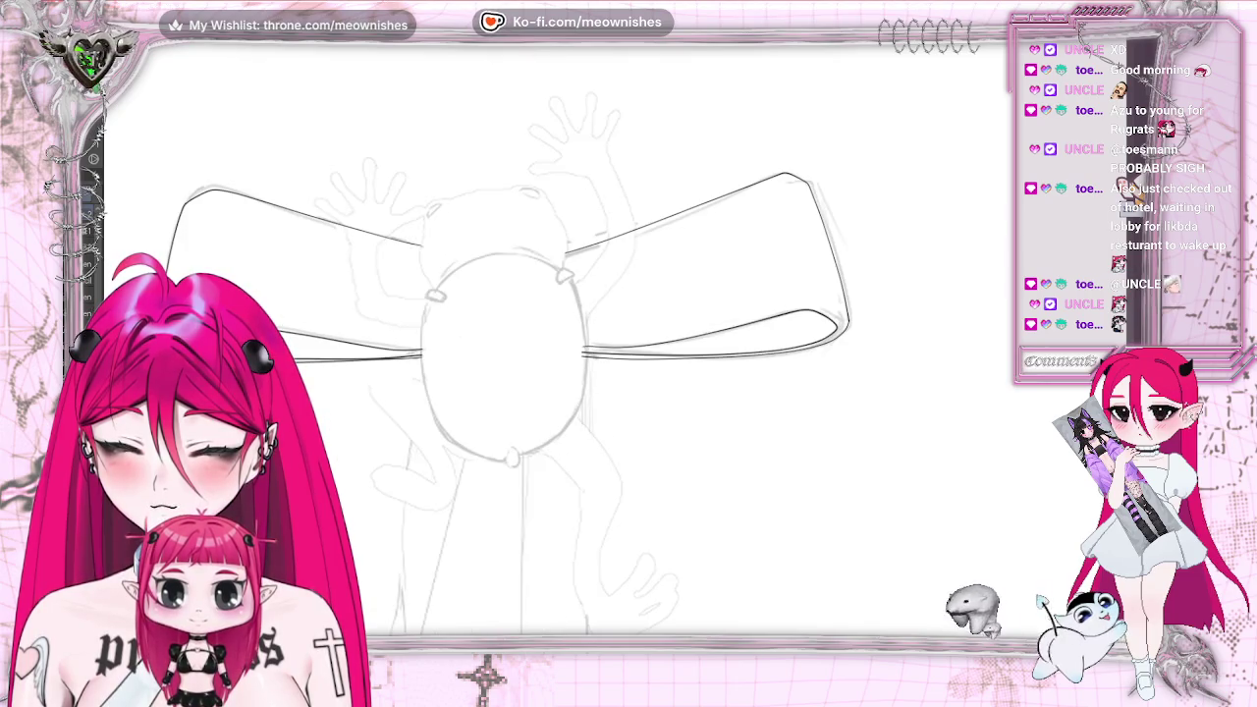
{"action": "key", "text": "m"}
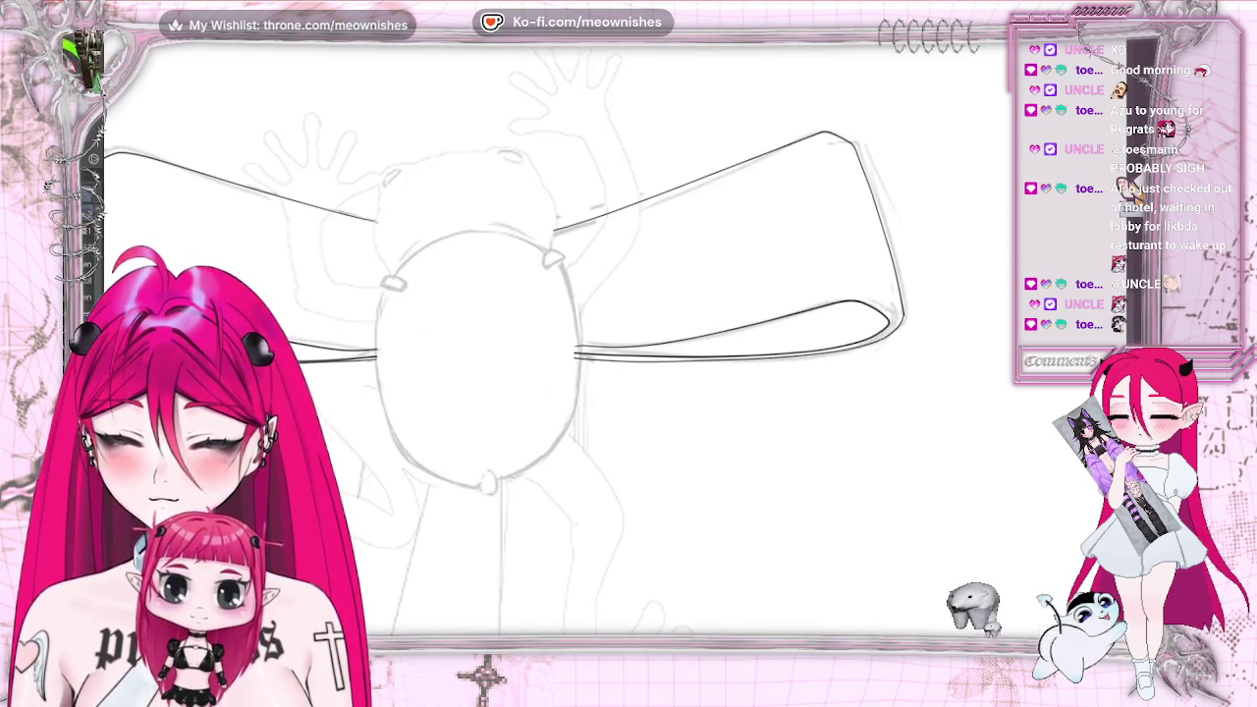
{"action": "left_click_drag", "start_coordinate": [567, 318], "coordinate": [536, 363]}
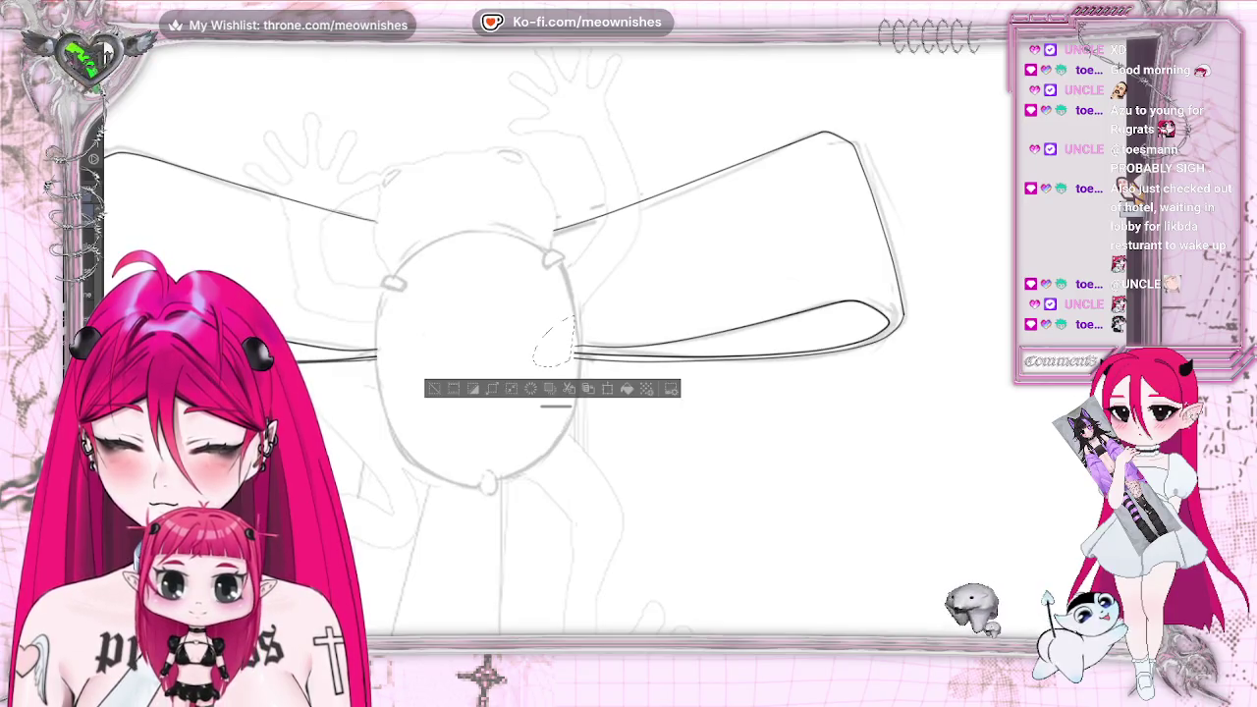
{"action": "key", "text": "ctrl+d"}
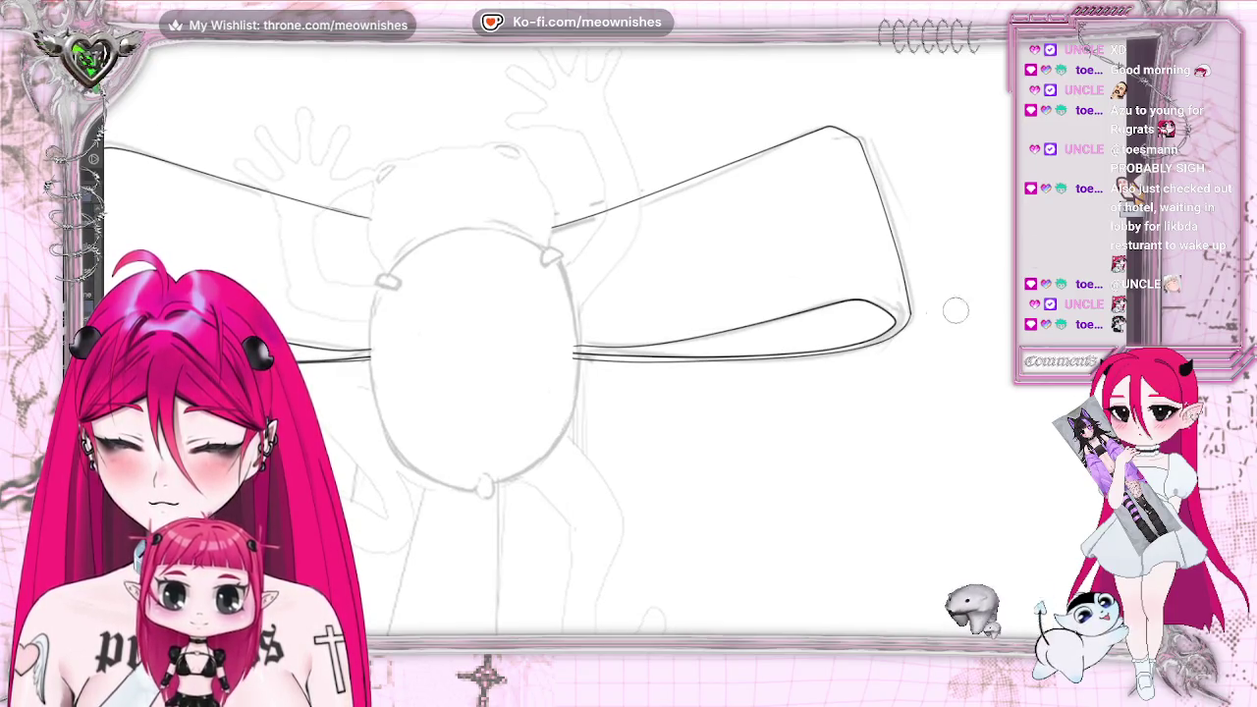
{"action": "left_click_drag", "start_coordinate": [560, 344], "coordinate": [582, 344]}
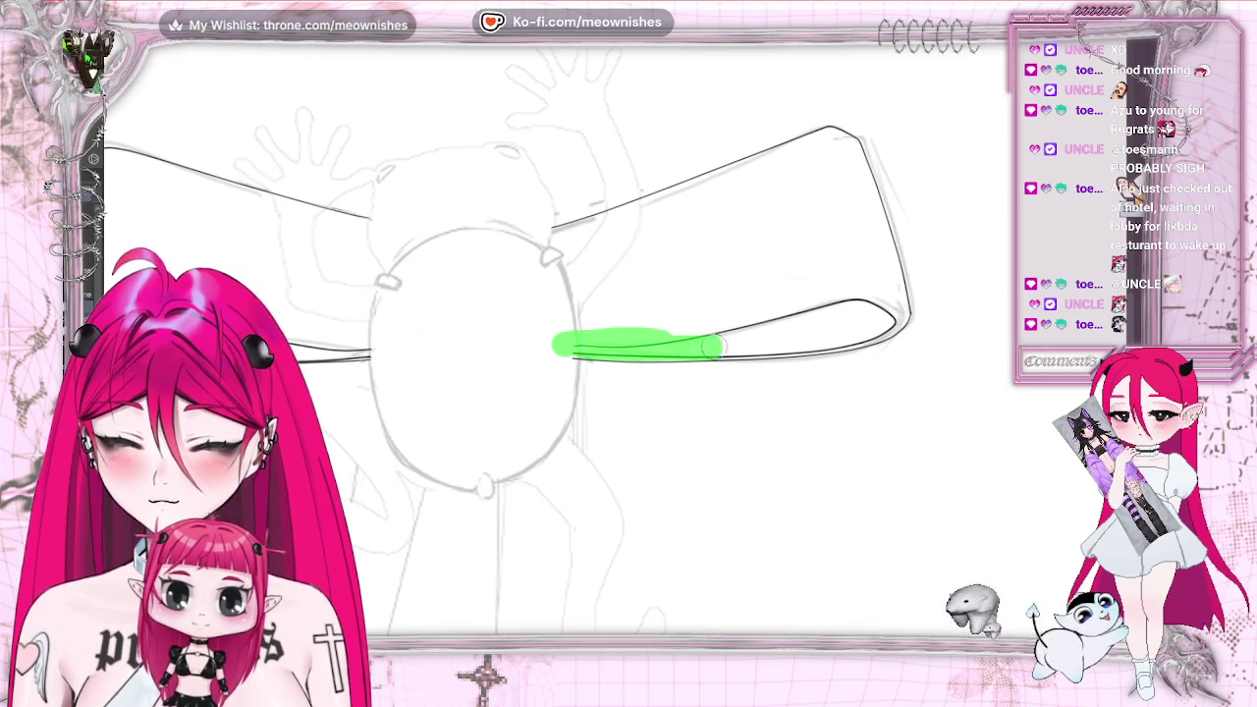
{"action": "left_click_drag", "start_coordinate": [671, 344], "coordinate": [889, 322]}
{"action": "scroll", "coordinate": [619, 353], "scroll_direction": "up", "scroll_amount": 2}
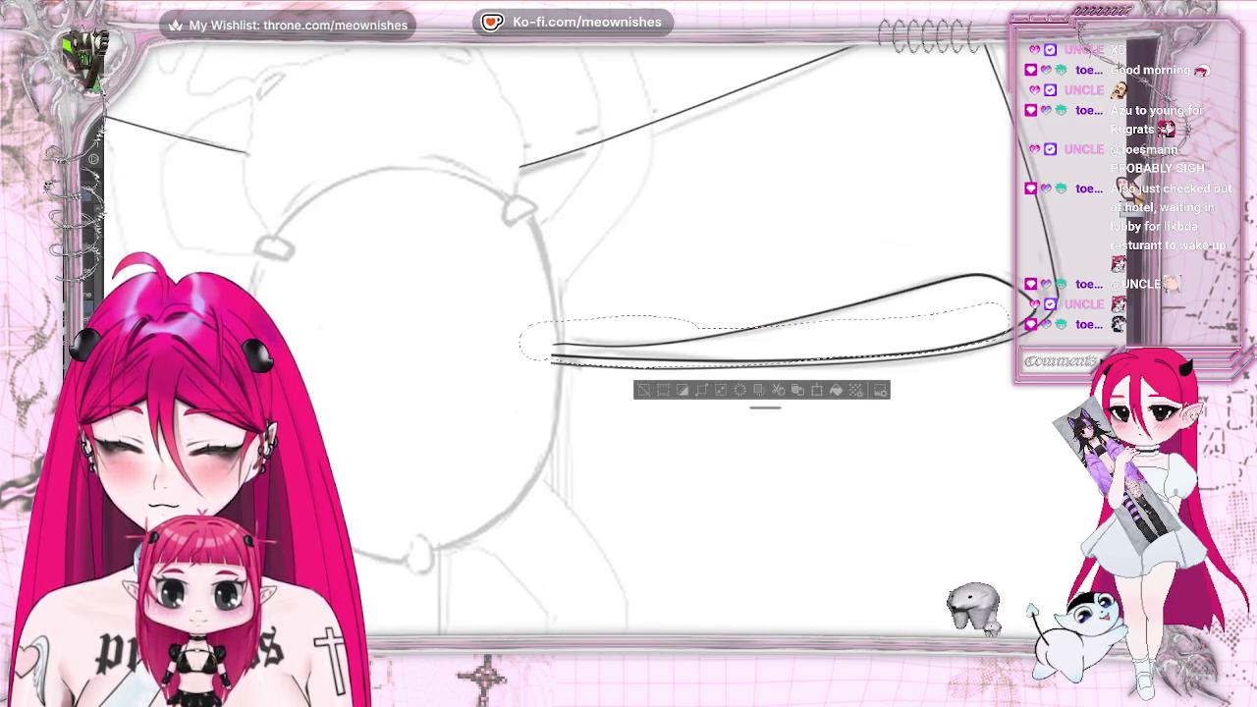
{"action": "scroll", "coordinate": [629, 392], "scroll_direction": "right", "scroll_amount": 3}
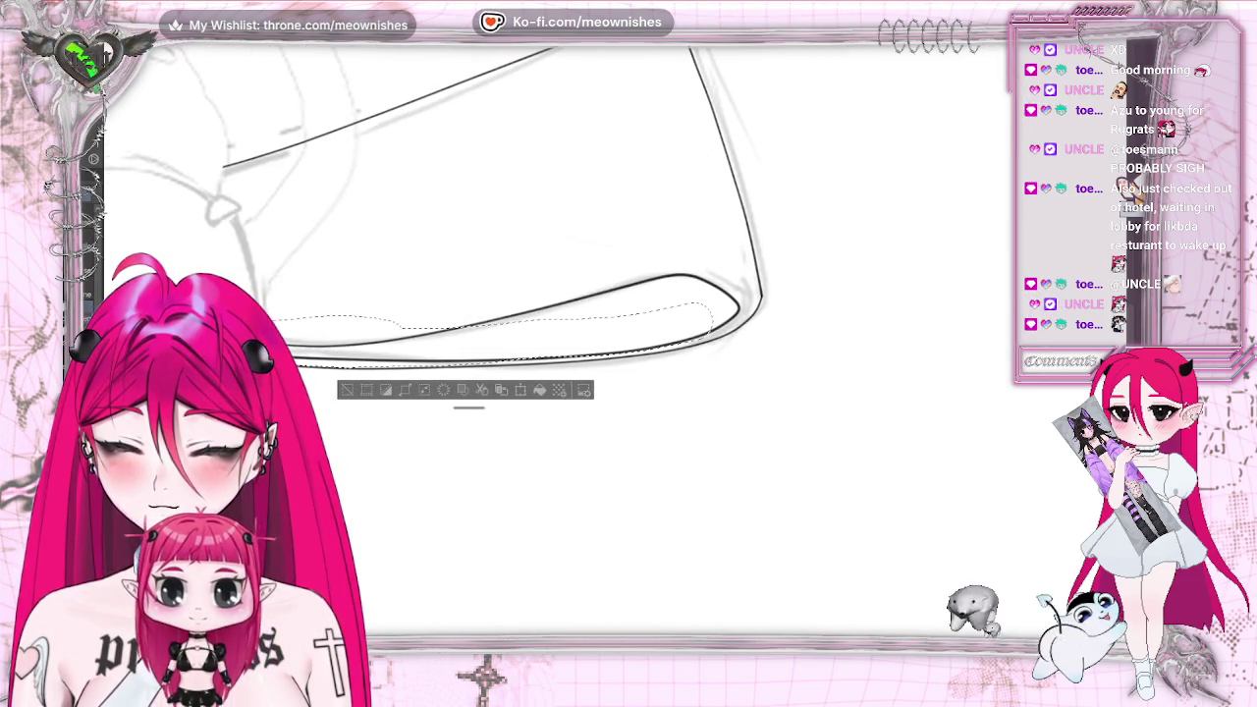
{"action": "key", "text": "ctrl+d"}
{"action": "left_click_drag", "start_coordinate": [294, 337], "coordinate": [546, 339]}
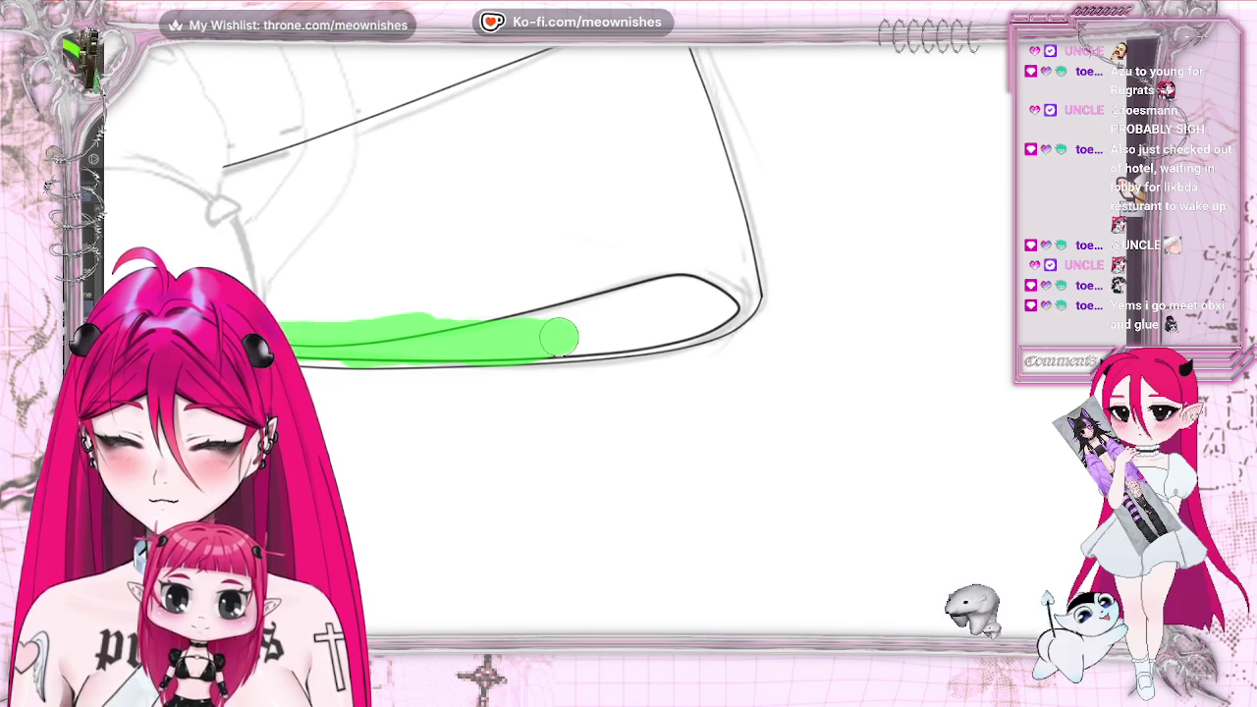
Select the area around the loop's lower inner curve with the Selection Pen
{"action": "key", "text": "ctrl+d"}
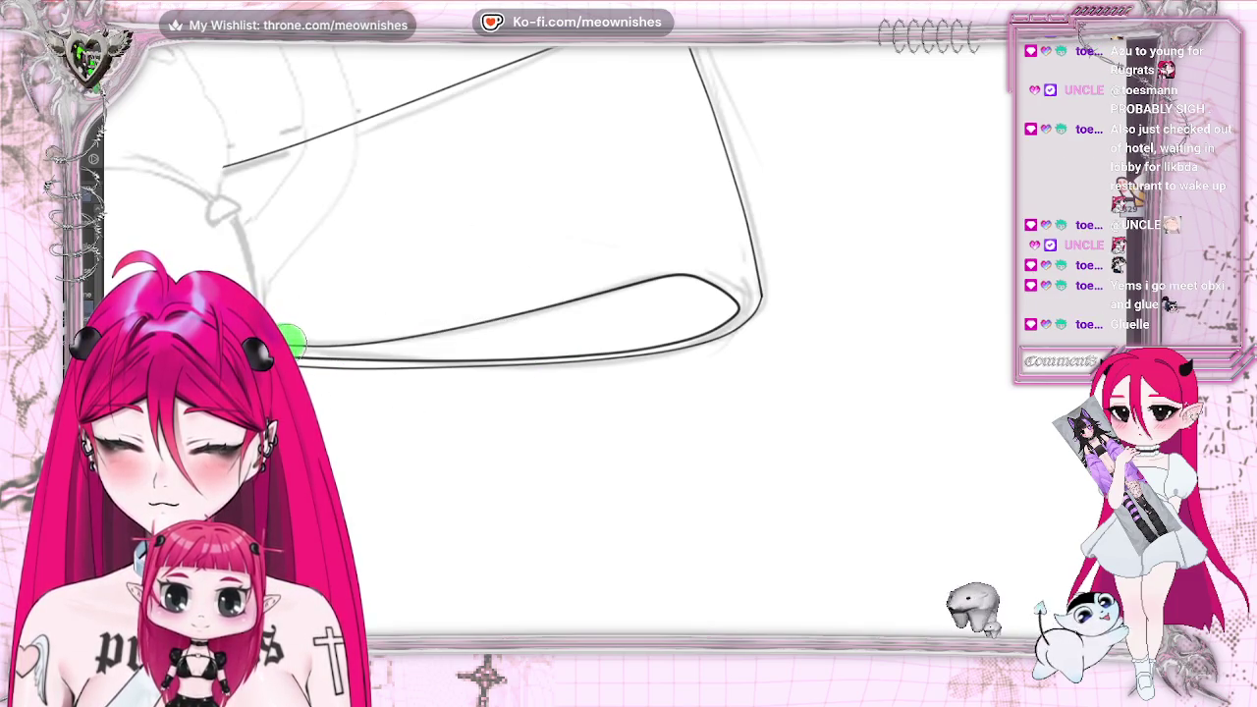
{"action": "mouse_move", "coordinate": [291, 339]}
{"action": "left_mouse_down"}
{"action": "mouse_move", "coordinate": [701, 282]}
{"action": "mouse_move", "coordinate": [719, 302]}
{"action": "mouse_move", "coordinate": [654, 331]}
{"action": "mouse_move", "coordinate": [523, 342]}
{"action": "left_mouse_up"}
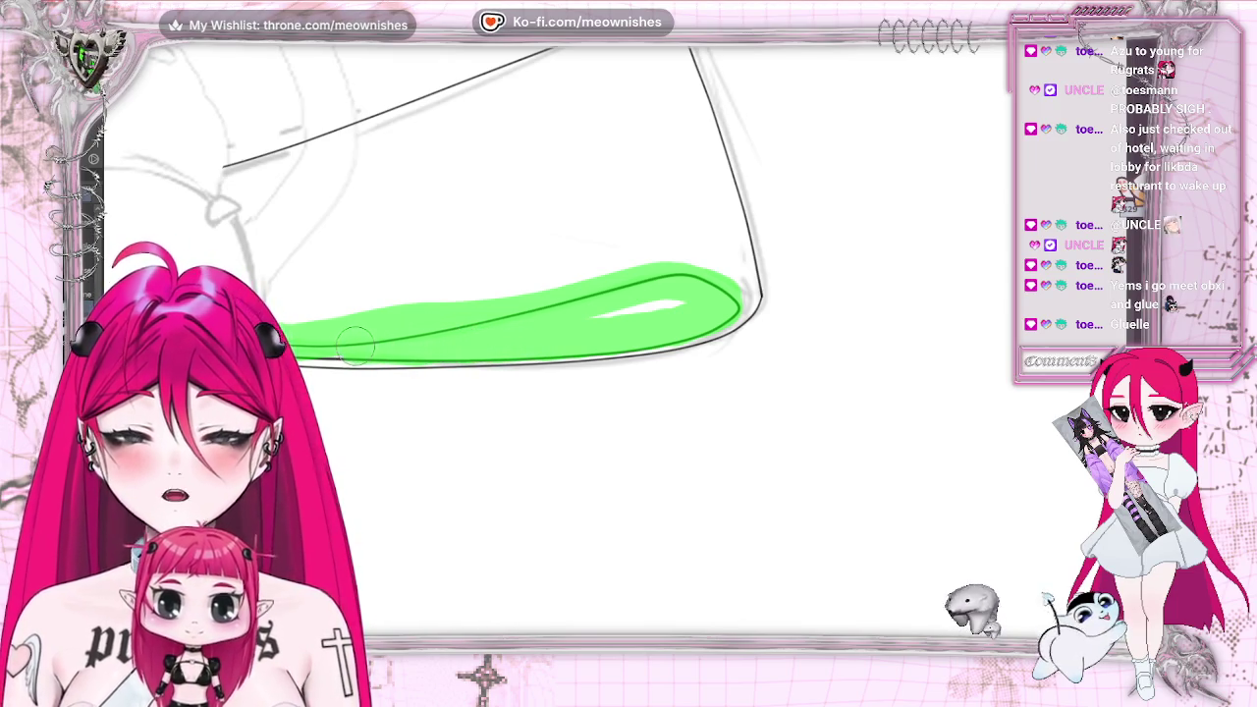
{"action": "left_click_drag", "start_coordinate": [356, 342], "coordinate": [354, 341]}
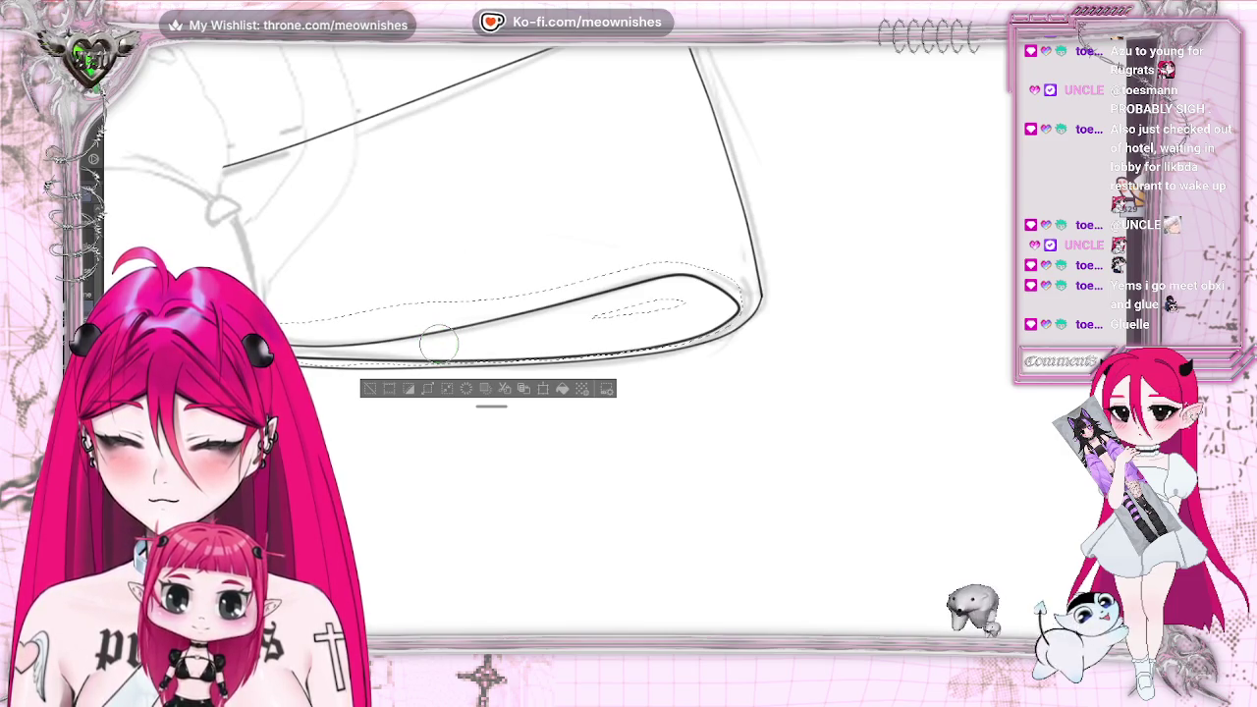
{"action": "left_click_drag", "start_coordinate": [444, 342], "coordinate": [441, 342]}
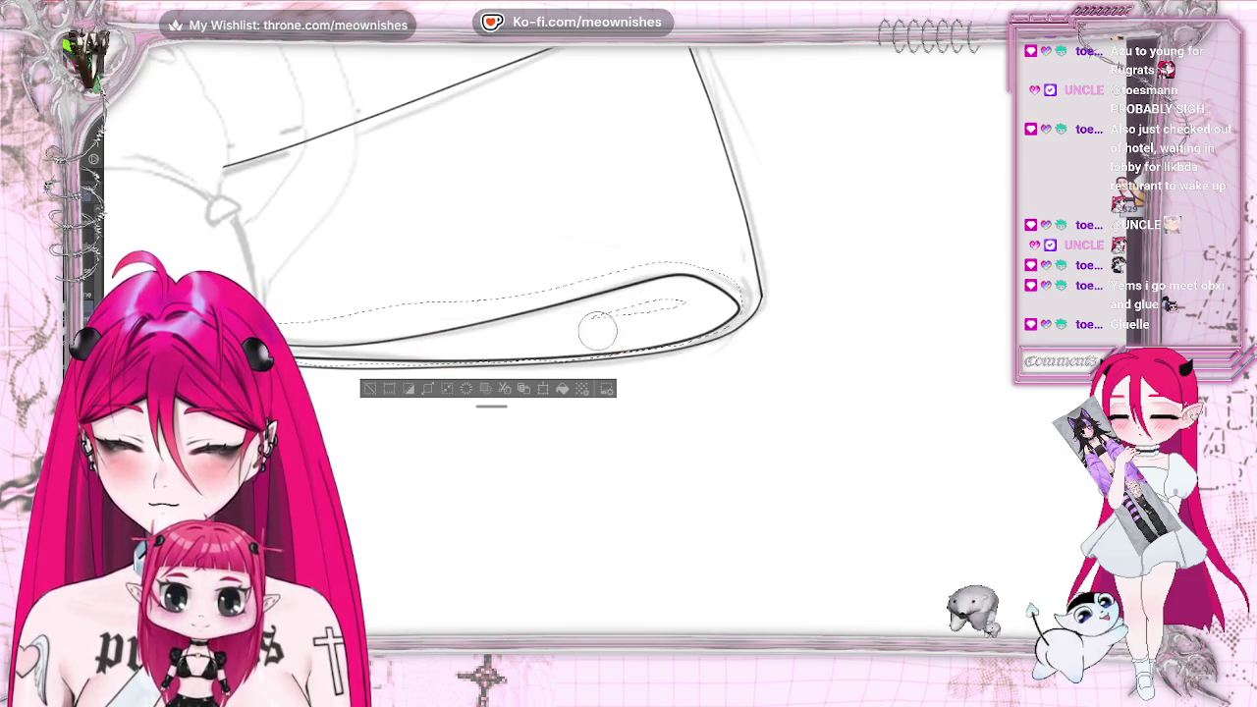
{"action": "left_click_drag", "start_coordinate": [597, 331], "coordinate": [546, 337]}
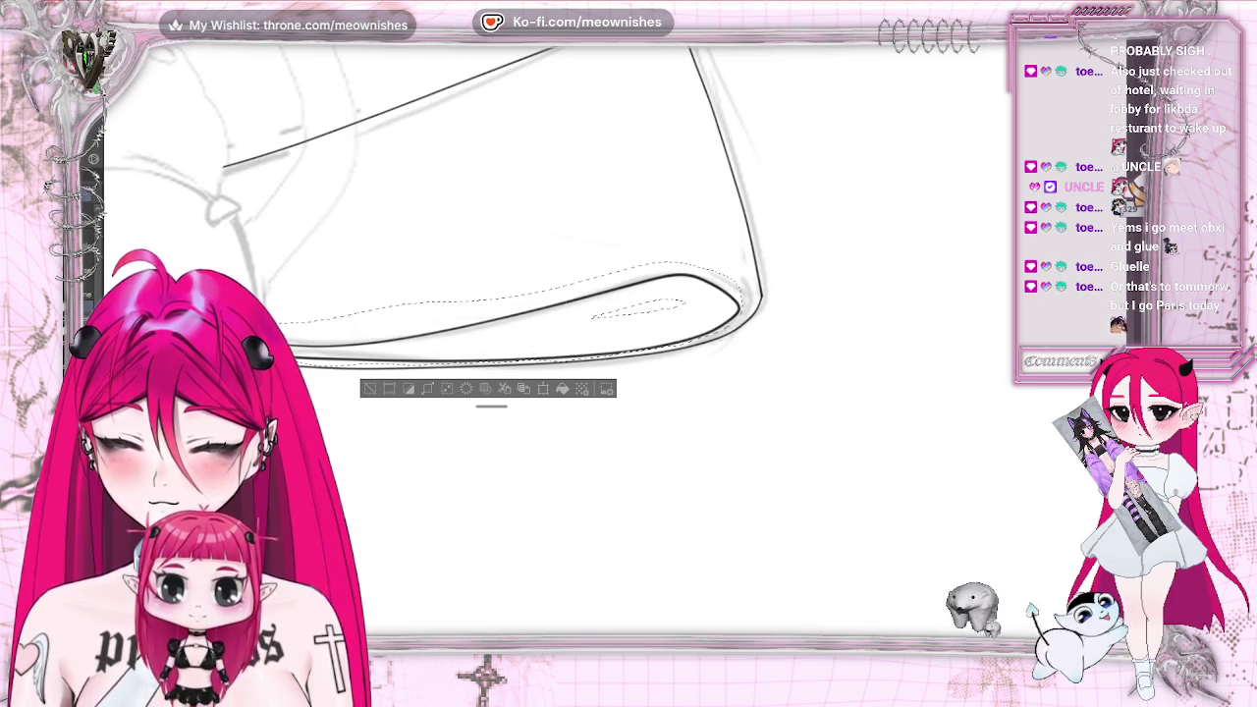
{"action": "left_click_drag", "start_coordinate": [491, 337], "coordinate": [522, 336]}
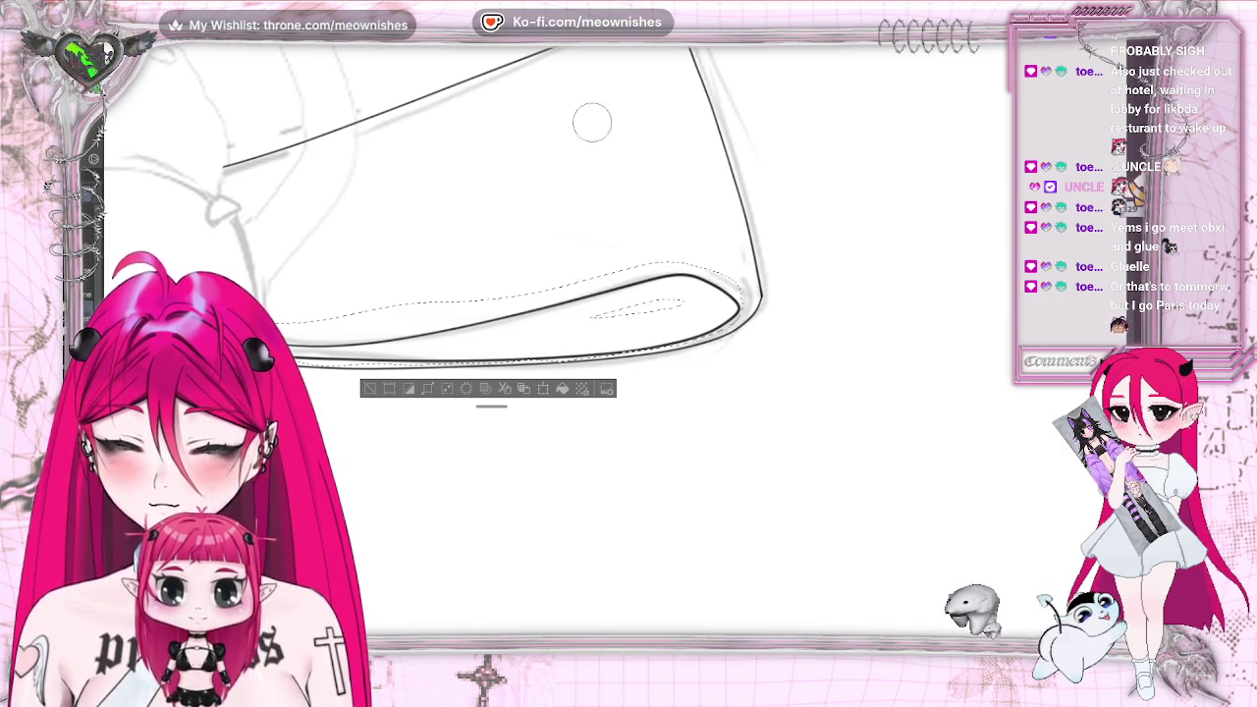
{"action": "mouse_move", "coordinate": [513, 334]}
{"action": "left_mouse_down"}
{"action": "mouse_move", "coordinate": [527, 342]}
{"action": "mouse_move", "coordinate": [516, 338]}
{"action": "left_mouse_up"}
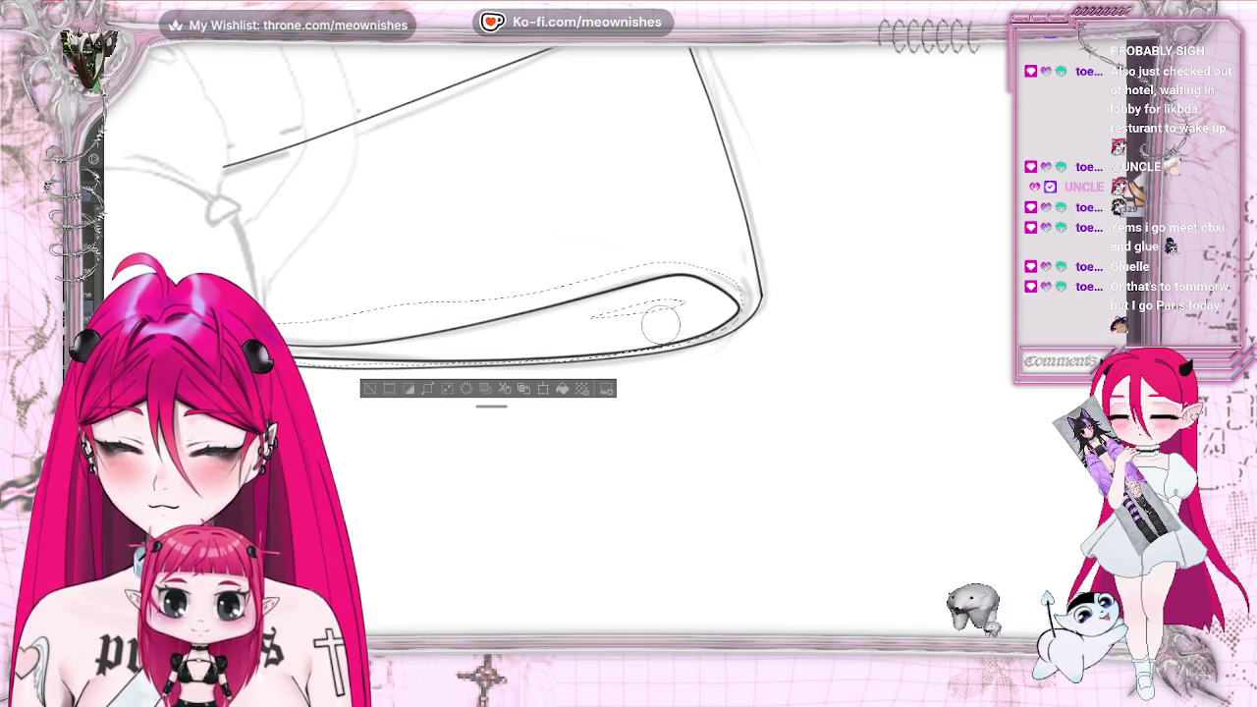
{"action": "left_click_drag", "start_coordinate": [617, 331], "coordinate": [619, 337]}
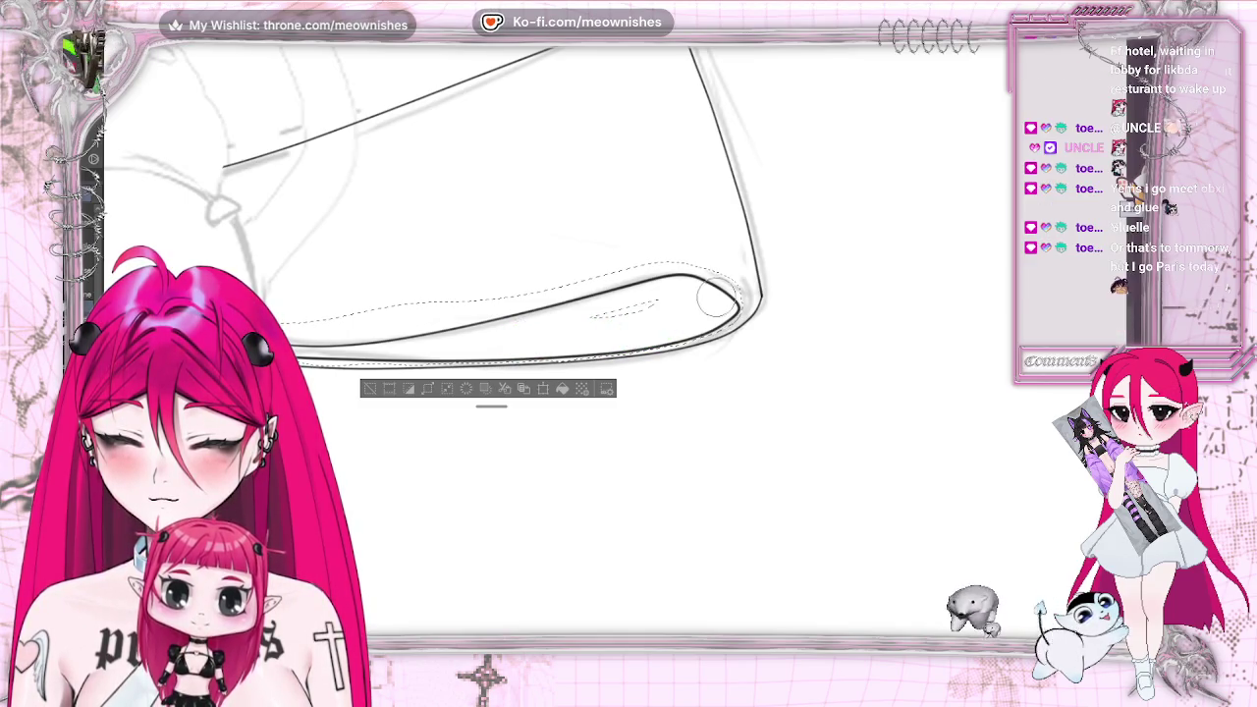
{"action": "mouse_move", "coordinate": [717, 298]}
{"action": "left_mouse_down"}
{"action": "mouse_move", "coordinate": [696, 314]}
{"action": "mouse_move", "coordinate": [555, 303]}
{"action": "left_mouse_up"}
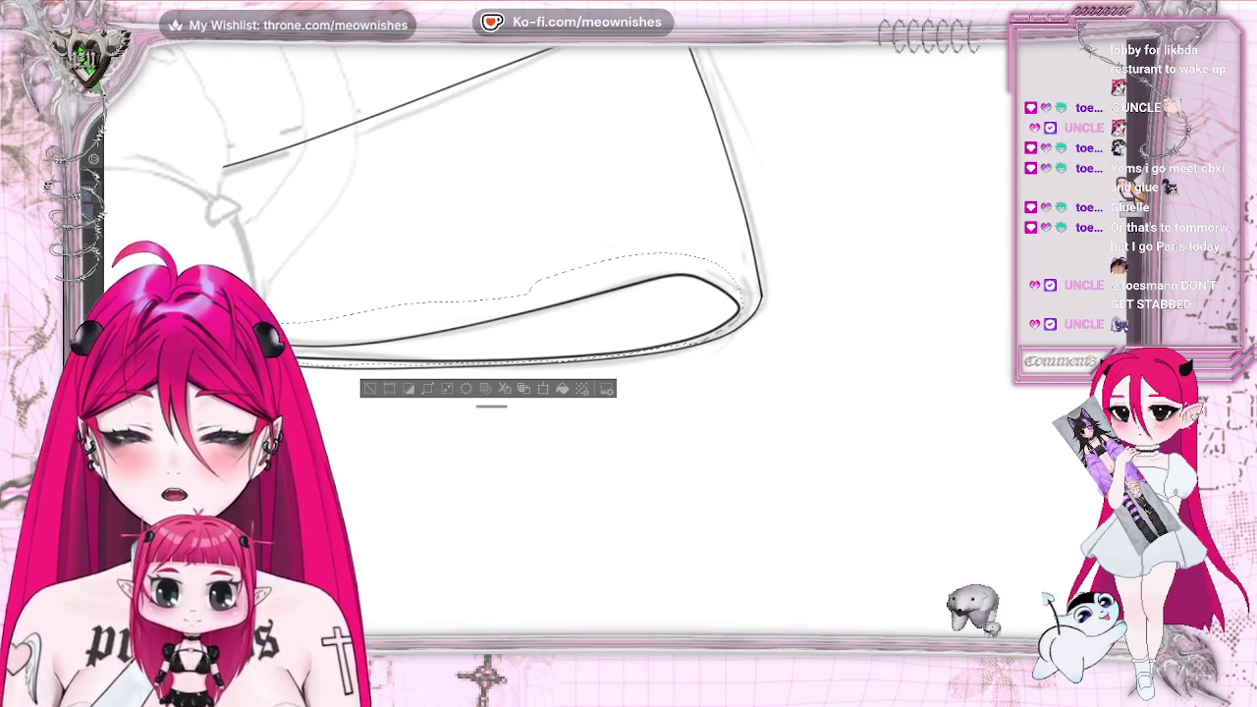
Nudge the selected curve slightly outward, commit the transform, and deselect
{"action": "left_click_drag", "start_coordinate": [707, 330], "coordinate": [638, 327]}
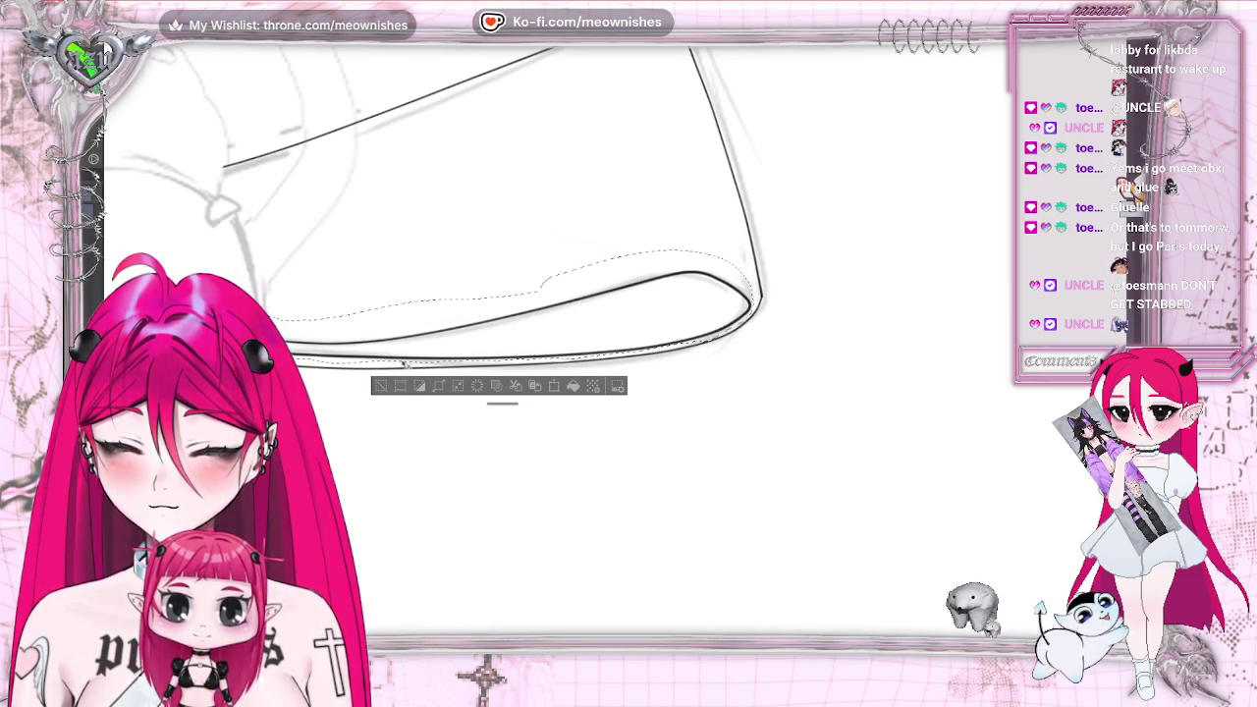
{"action": "key", "text": "ctrl+t"}
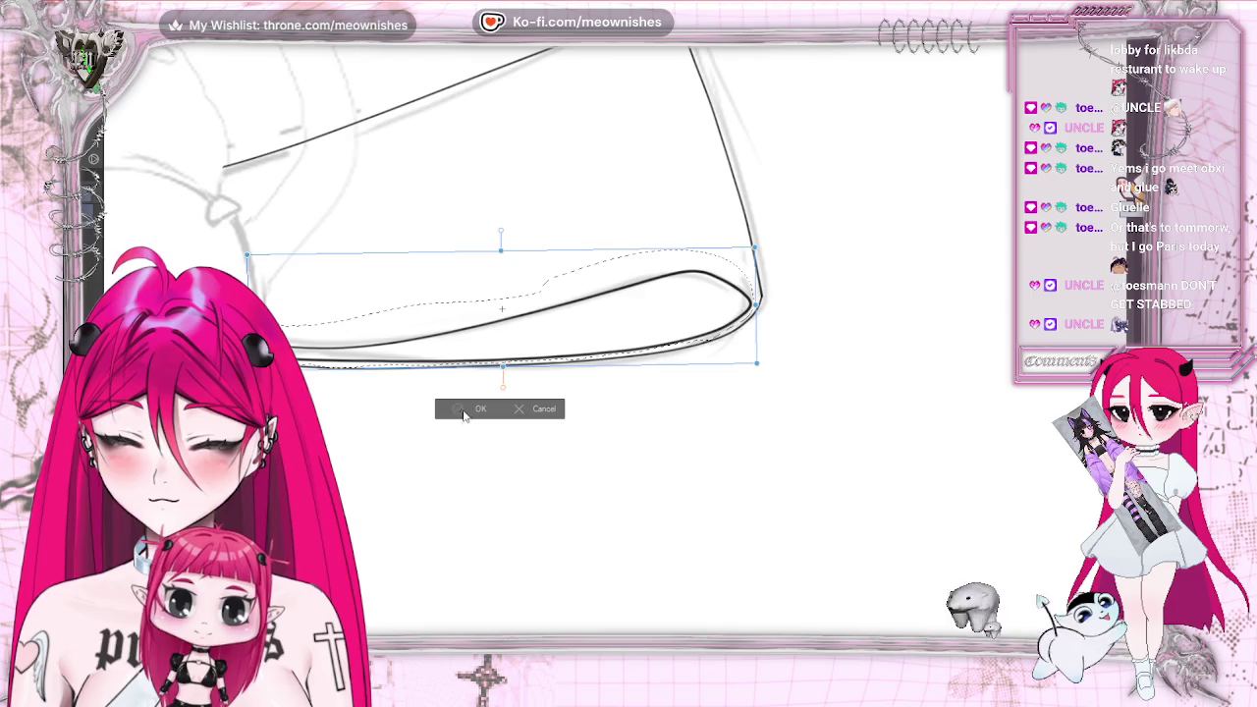
{"action": "left_click", "coordinate": [465, 410]}
{"action": "left_click", "coordinate": [381, 390]}
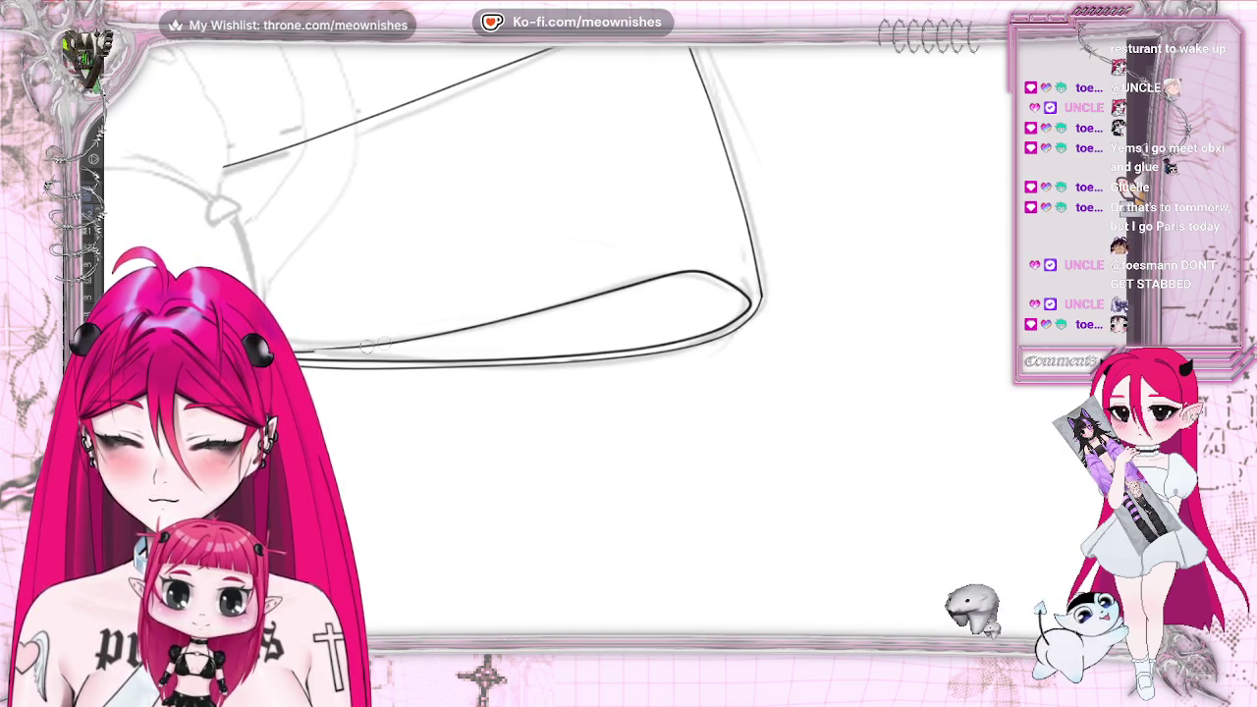
Thicken the loop's inner lower curve, then zoom out and mirror the view to check the bow
{"action": "left_click_drag", "start_coordinate": [376, 344], "coordinate": [573, 291]}
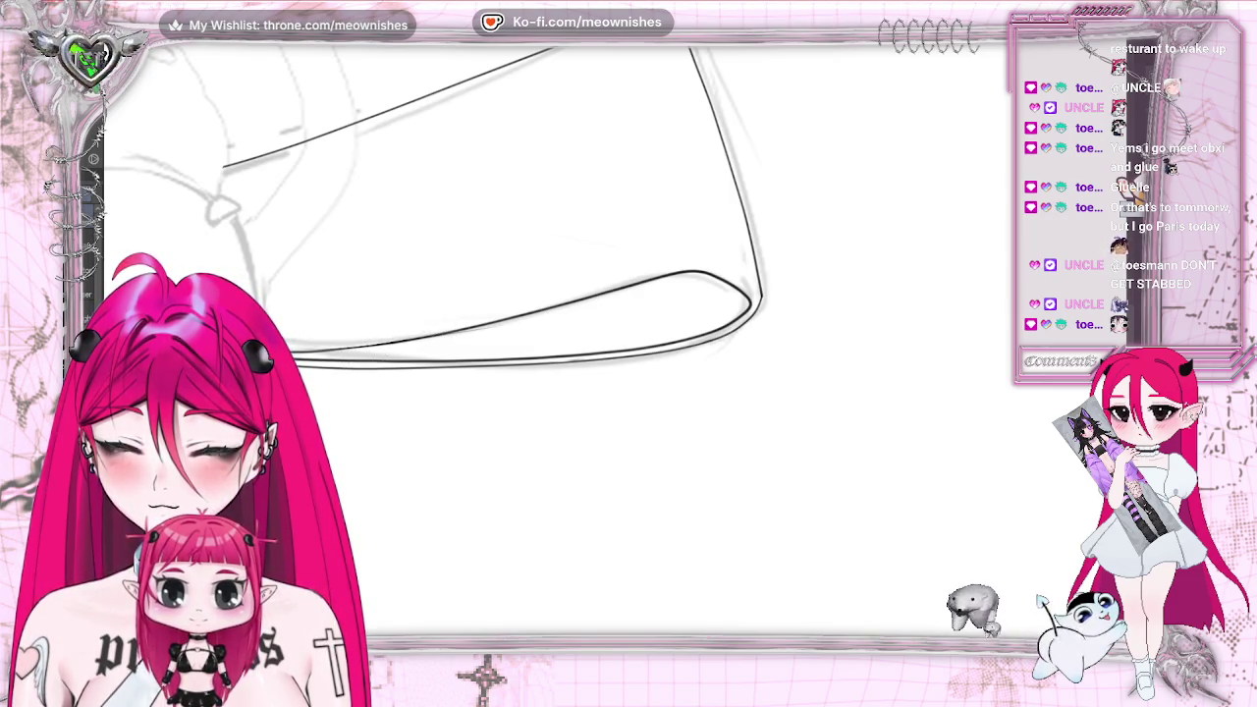
{"action": "key", "text": "ctrl+0"}
{"action": "key", "text": "ctrl+0"}
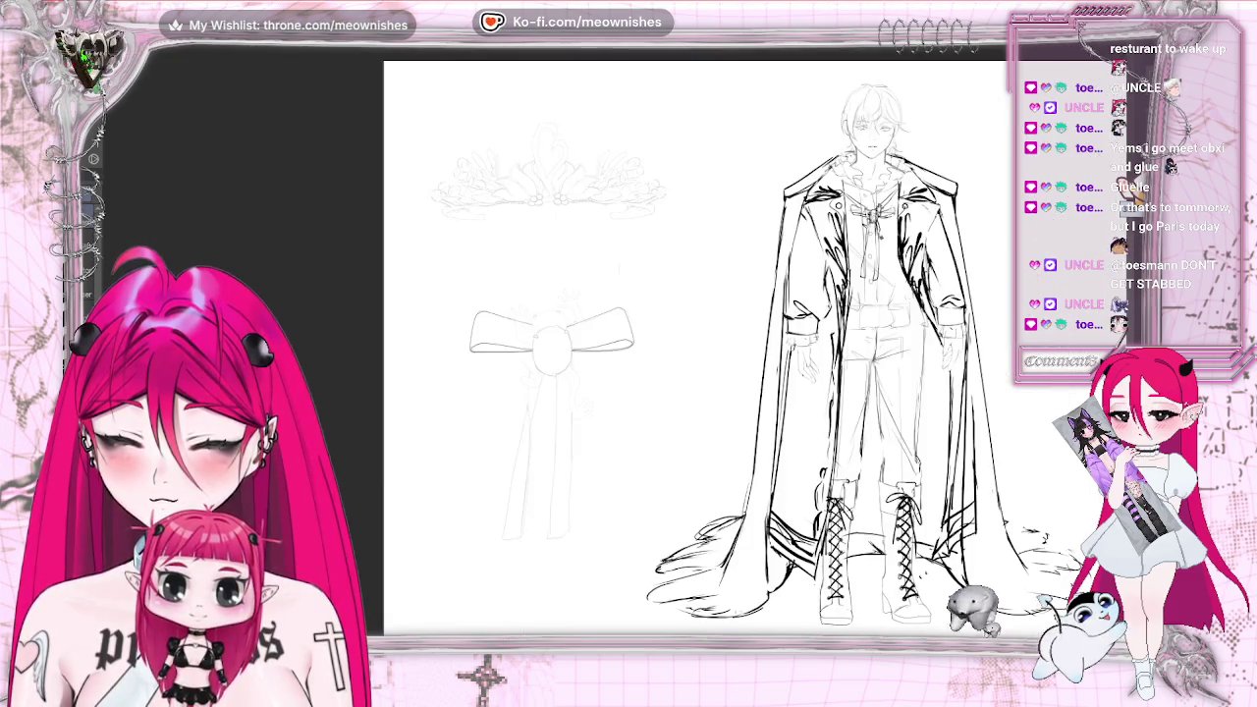
{"action": "scroll", "coordinate": [451, 314], "scroll_direction": "up", "scroll_amount": 3}
{"action": "key", "text": "m"}
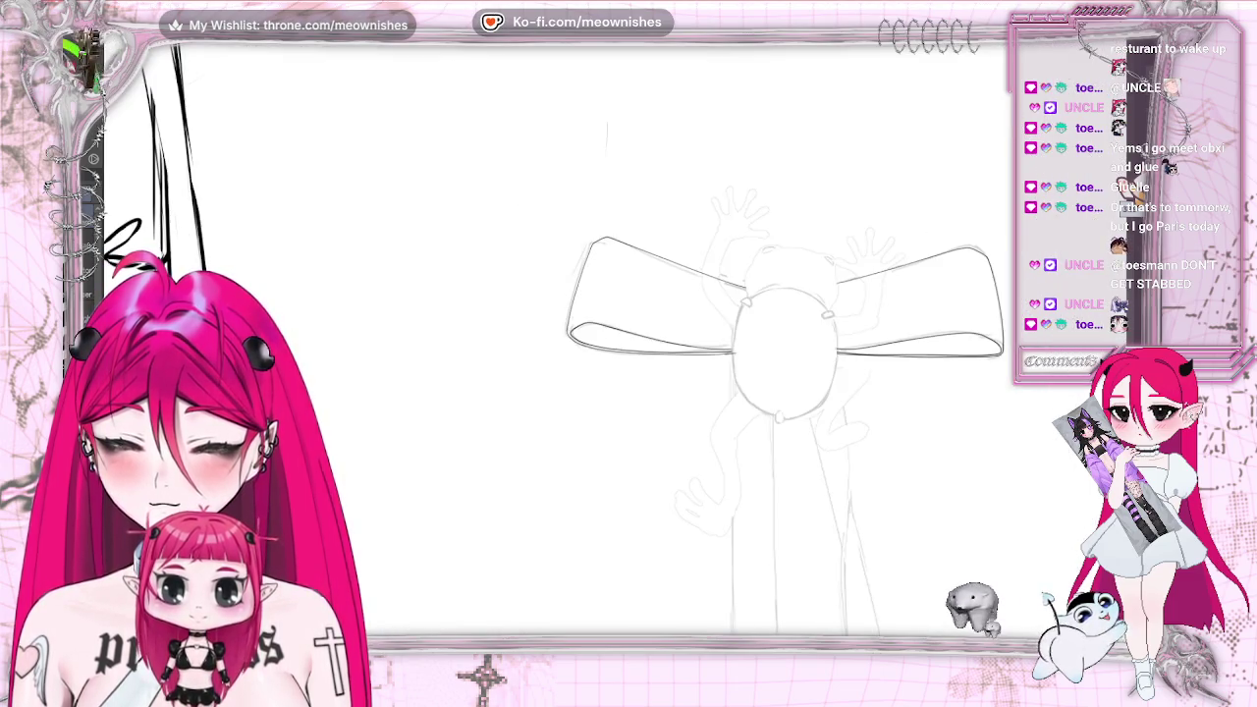
{"action": "scroll", "coordinate": [644, 384], "scroll_direction": "up", "scroll_amount": 2}
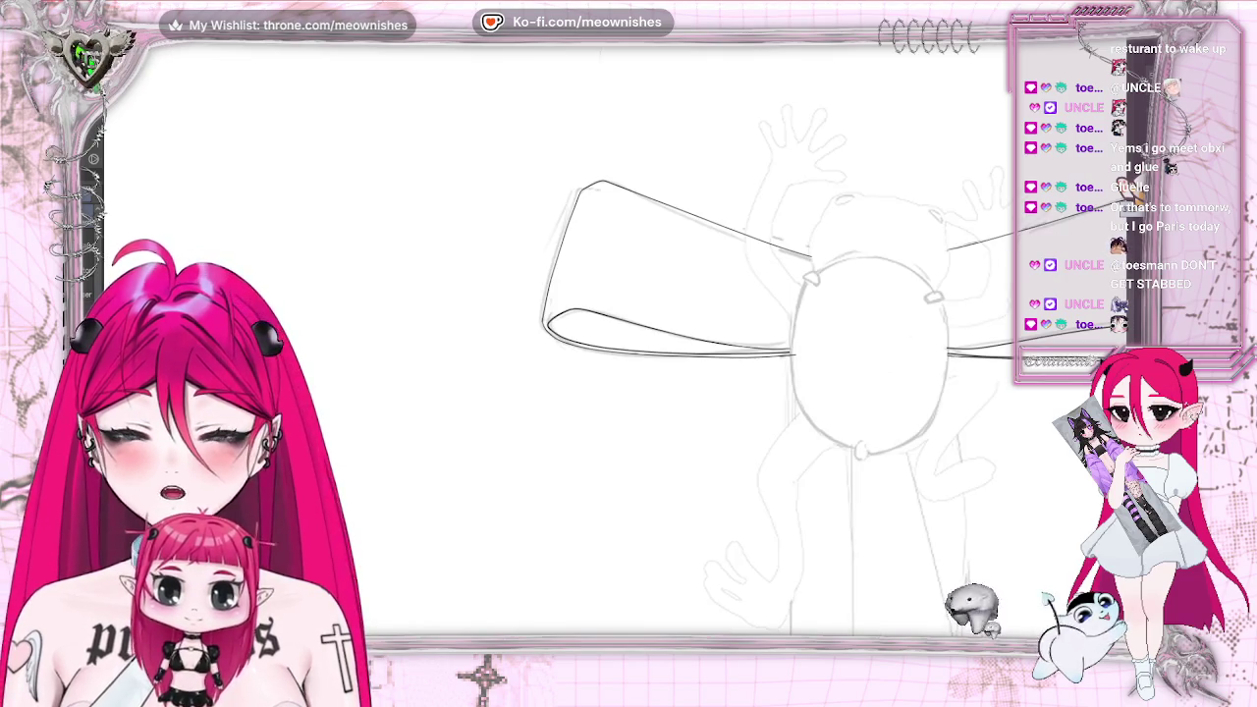
{"action": "scroll", "coordinate": [785, 324], "scroll_direction": "down", "scroll_amount": 1}
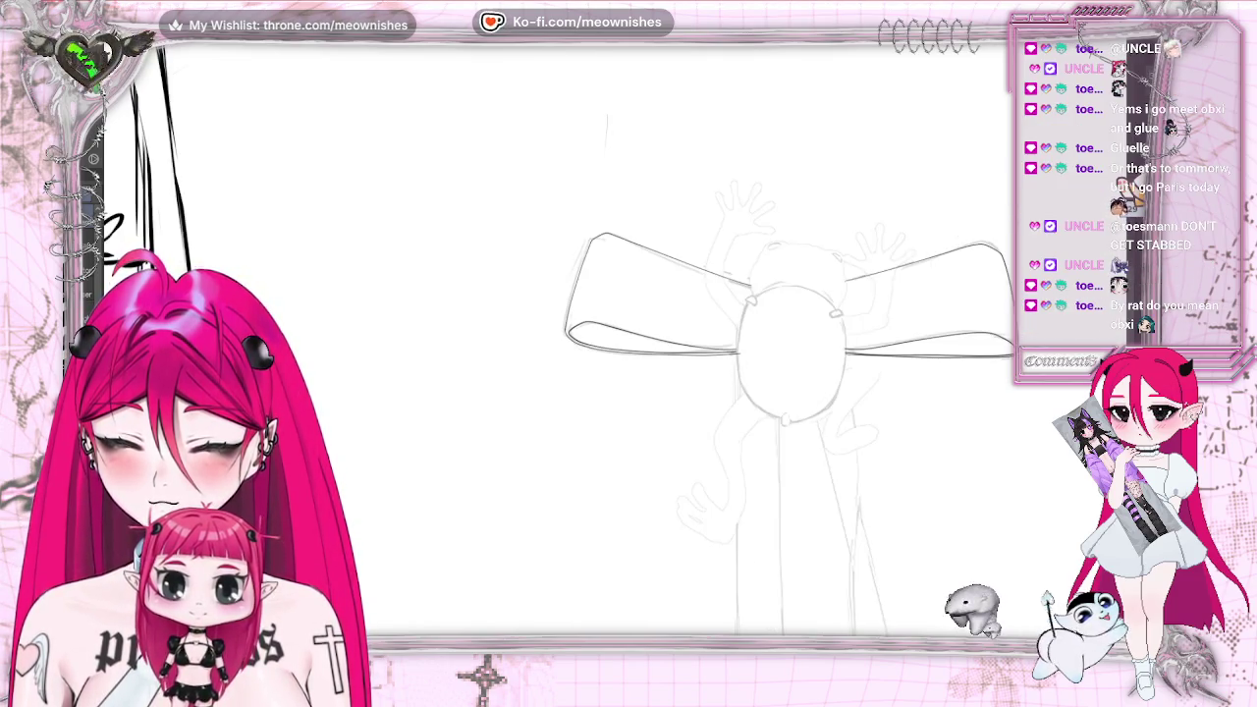
{"action": "scroll", "coordinate": [648, 363], "scroll_direction": "up", "scroll_amount": 5}
{"action": "scroll", "coordinate": [648, 363], "scroll_direction": "down", "scroll_amount": 1}
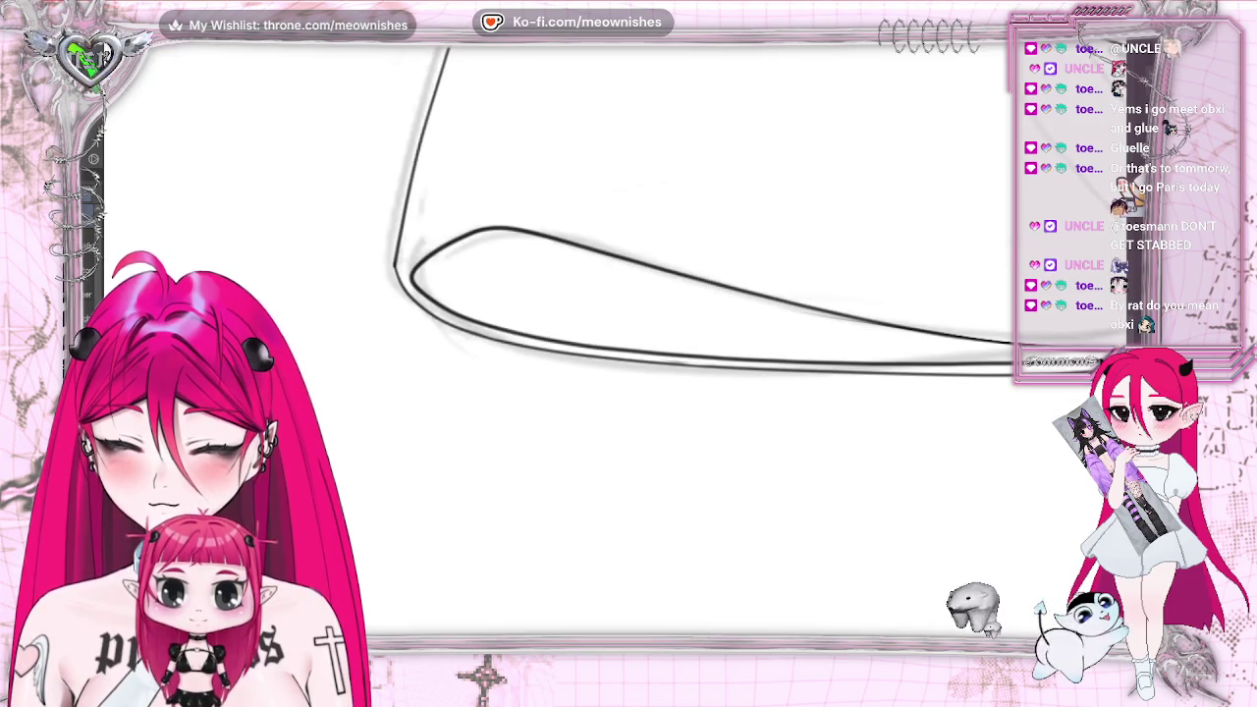
{"action": "scroll", "coordinate": [746, 393], "scroll_direction": "down", "scroll_amount": 2}
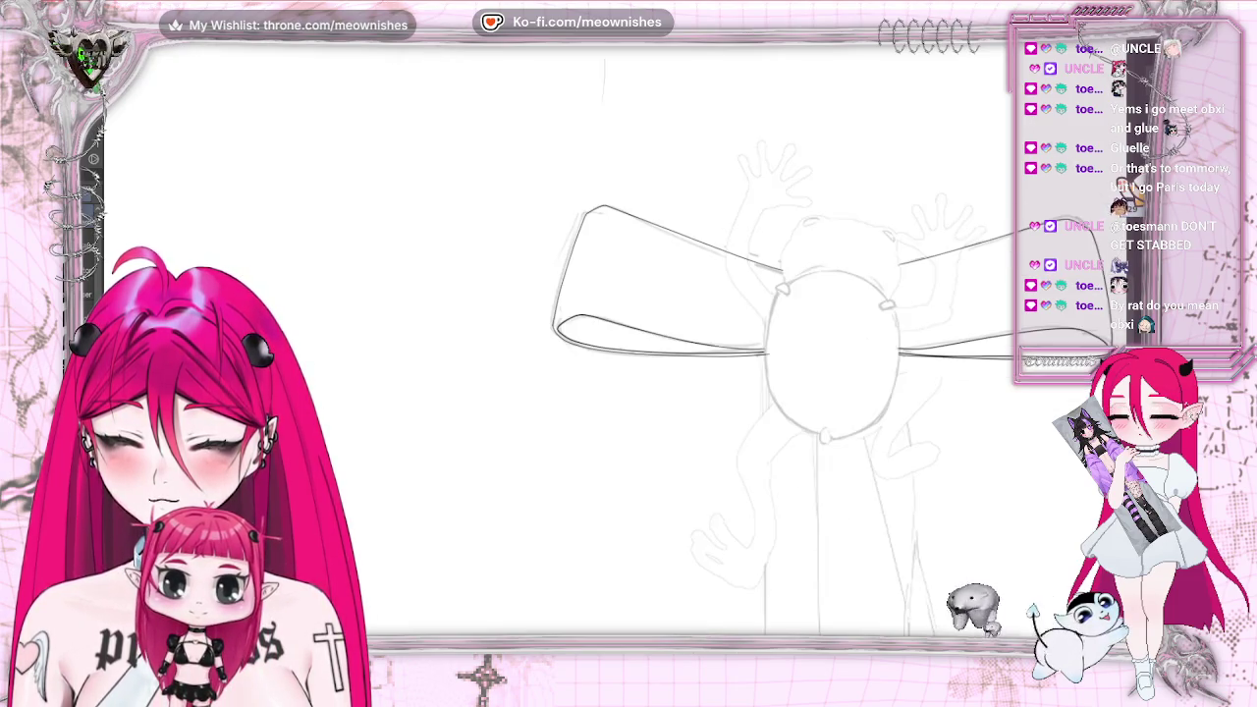
{"action": "scroll", "coordinate": [746, 393], "scroll_direction": "right", "scroll_amount": 5}
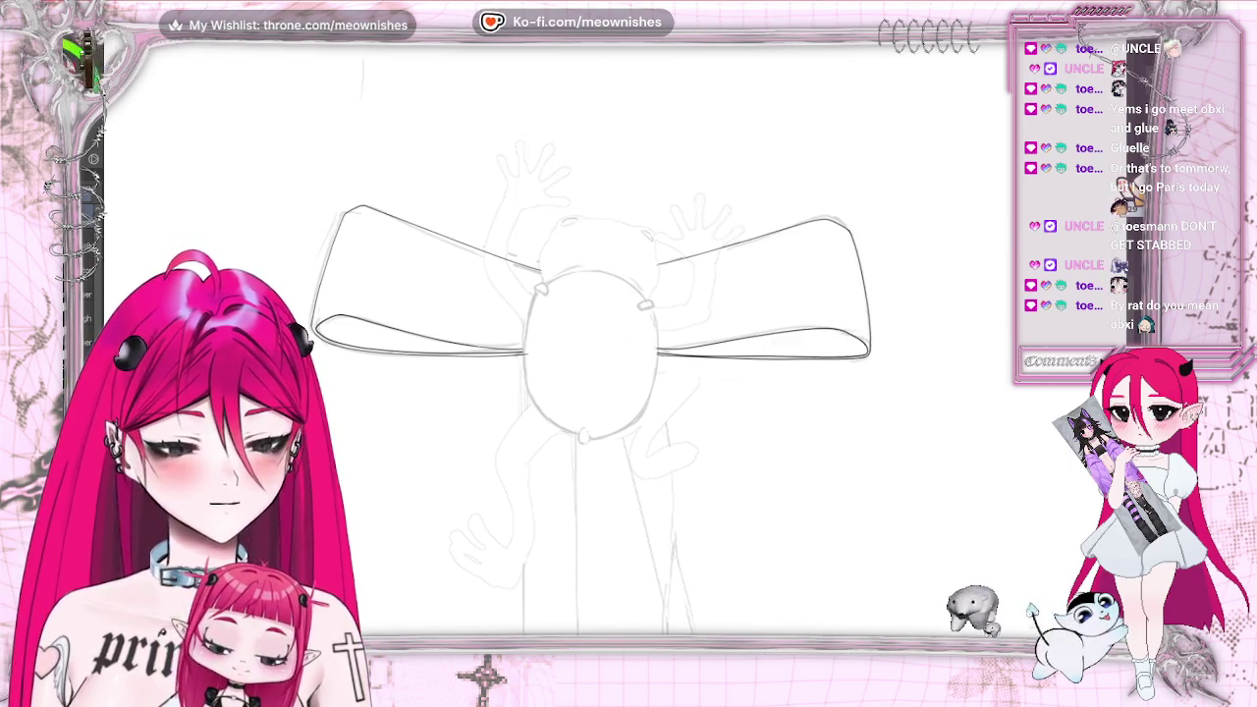
{"action": "scroll", "coordinate": [628, 393], "scroll_direction": "left", "scroll_amount": 1}
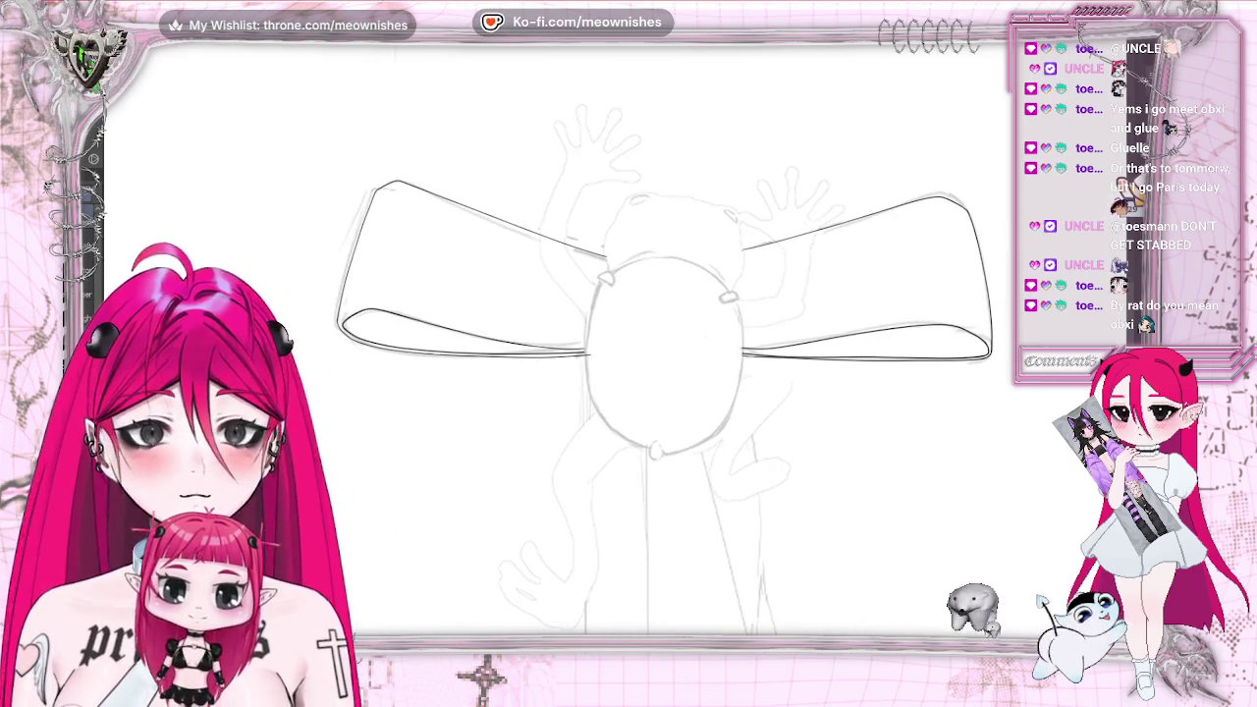
{"action": "scroll", "coordinate": [378, 324], "scroll_direction": "up", "scroll_amount": 1}
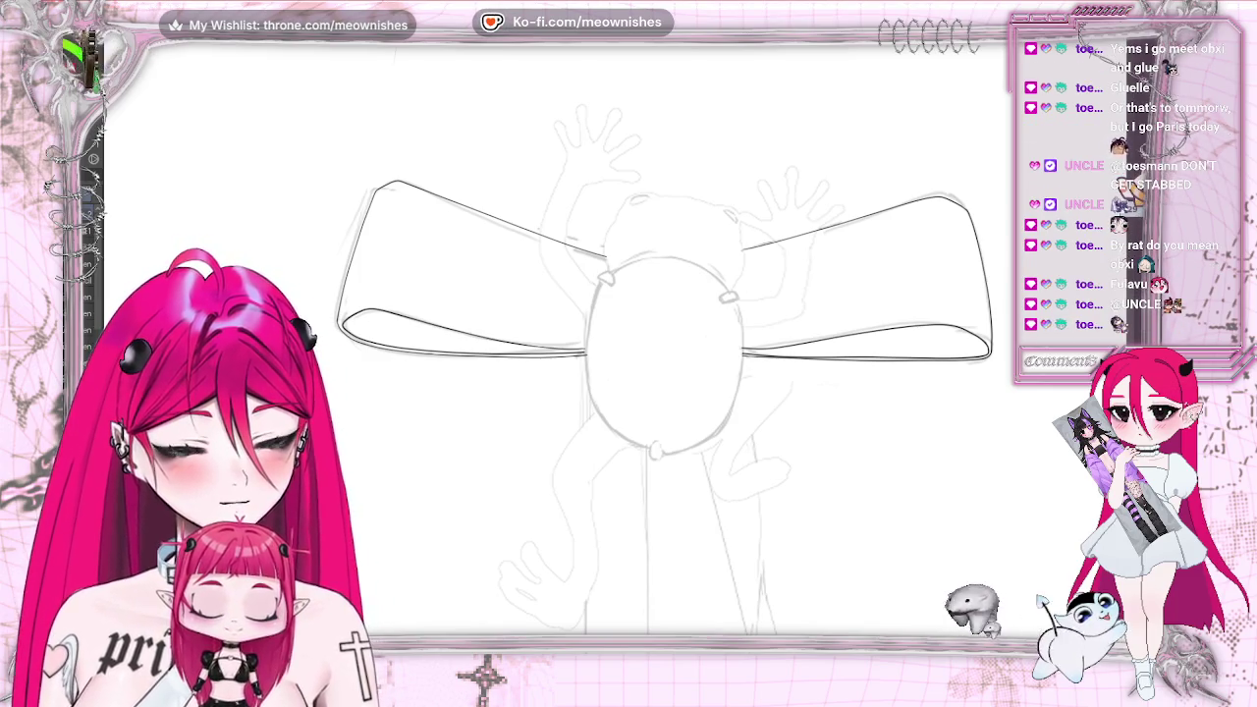
Ink the inner edge of the left hanging tail down from the knot
{"action": "scroll", "coordinate": [663, 343], "scroll_direction": "down", "scroll_amount": 3}
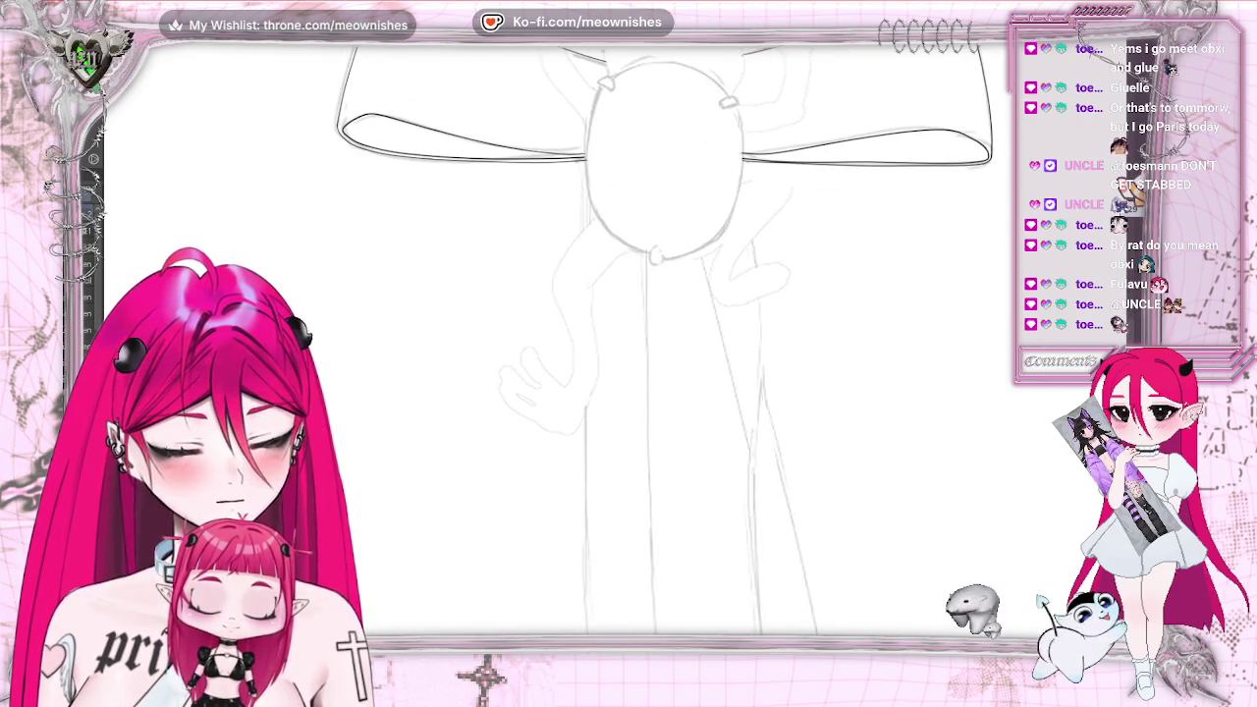
{"action": "scroll", "coordinate": [663, 344], "scroll_direction": "down", "scroll_amount": 3}
{"action": "scroll", "coordinate": [664, 344], "scroll_direction": "down", "scroll_amount": 3}
{"action": "scroll", "coordinate": [663, 344], "scroll_direction": "up", "scroll_amount": 4}
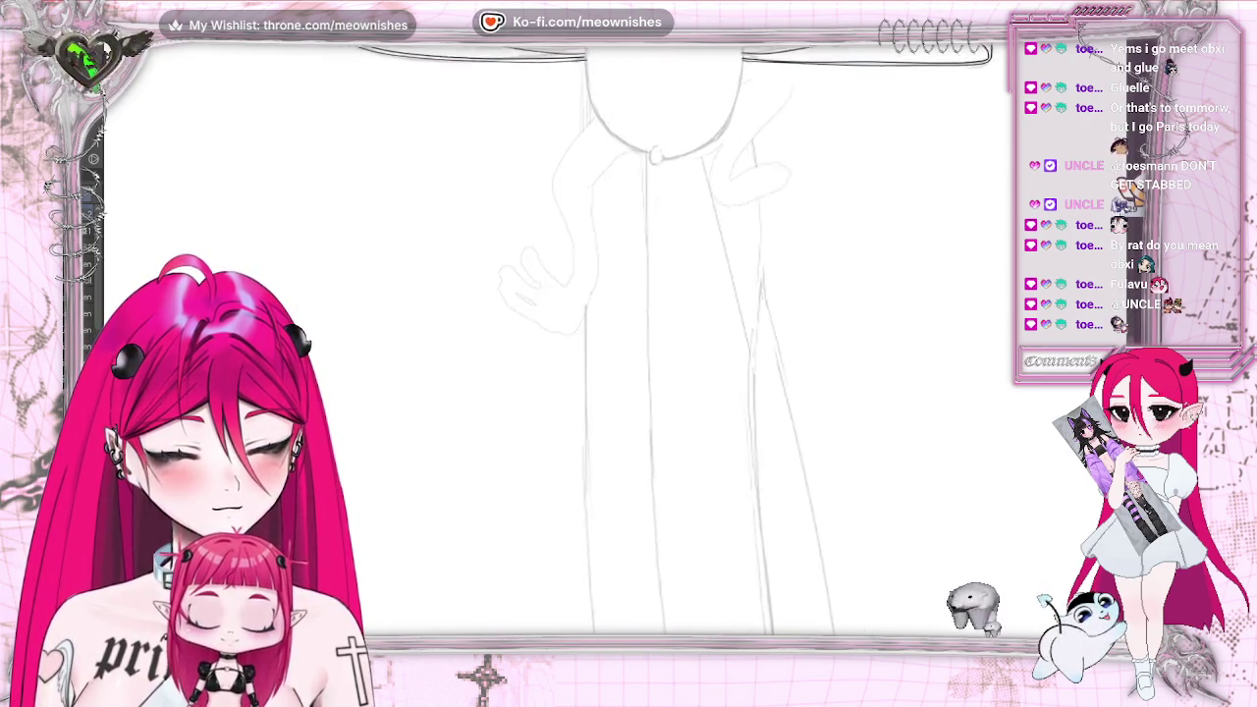
{"action": "scroll", "coordinate": [664, 344], "scroll_direction": "down", "scroll_amount": 1}
{"action": "scroll", "coordinate": [664, 344], "scroll_direction": "down", "scroll_amount": 1}
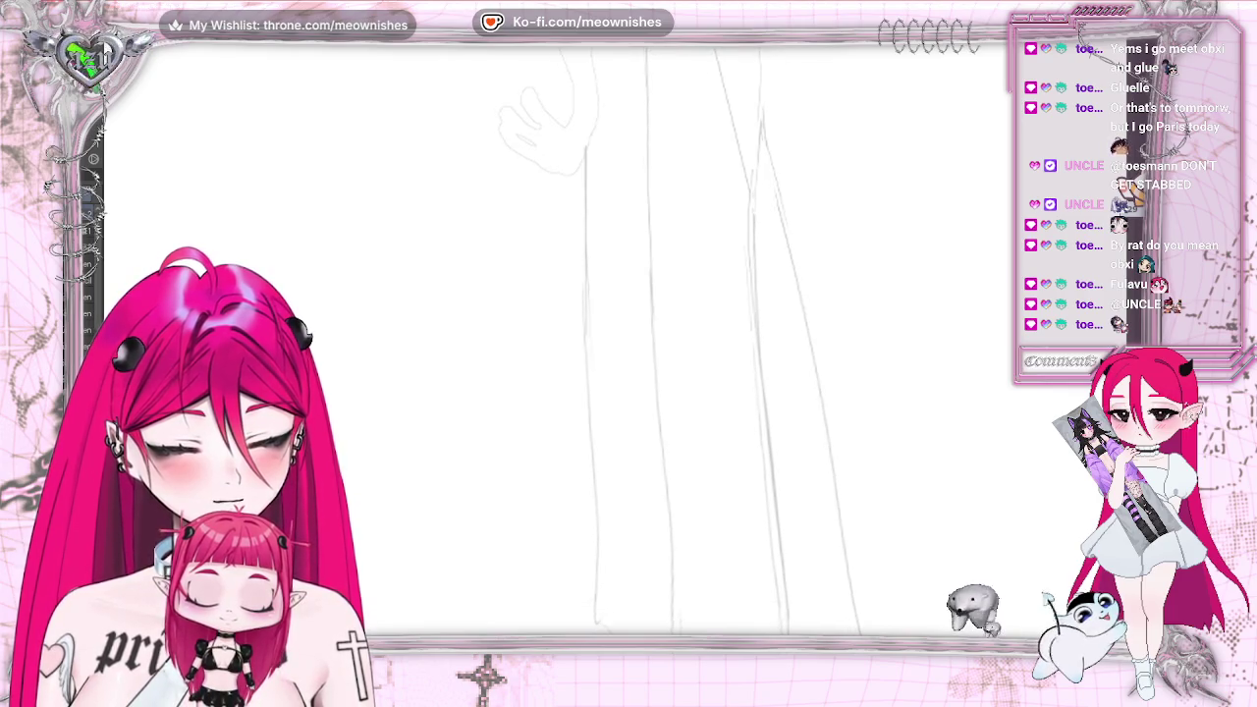
{"action": "scroll", "coordinate": [664, 344], "scroll_direction": "down", "scroll_amount": 2}
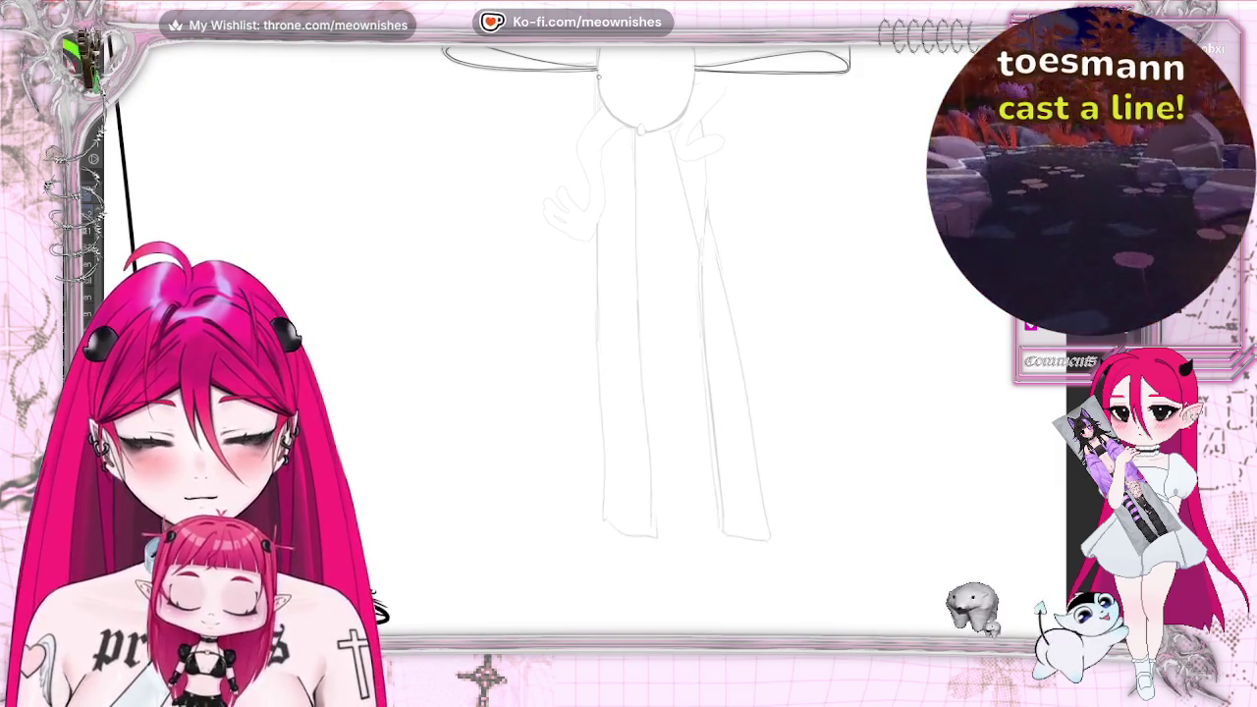
{"action": "mouse_move", "coordinate": [596, 76]}
{"action": "left_mouse_down"}
{"action": "mouse_move", "coordinate": [605, 531]}
{"action": "mouse_move", "coordinate": [668, 540]}
{"action": "left_mouse_up"}
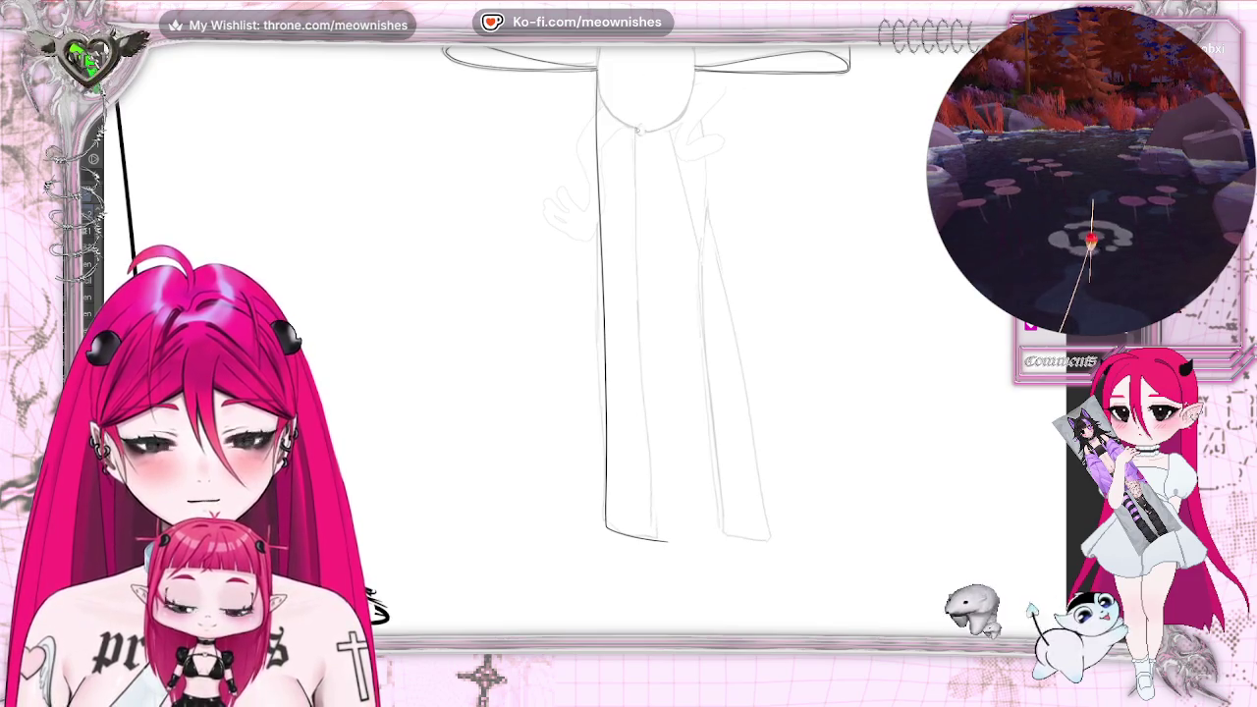
{"action": "left_click_drag", "start_coordinate": [636, 128], "coordinate": [640, 376]}
{"action": "key", "text": "ctrl+z"}
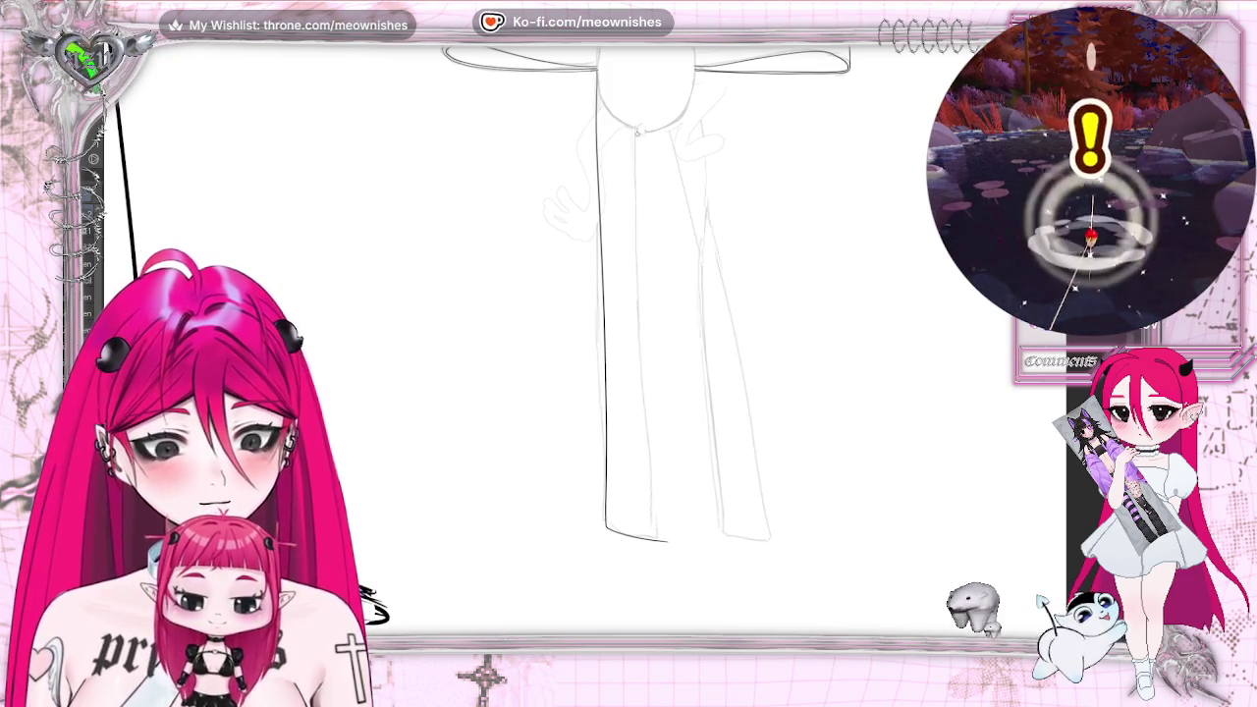
{"action": "left_click_drag", "start_coordinate": [638, 127], "coordinate": [664, 540]}
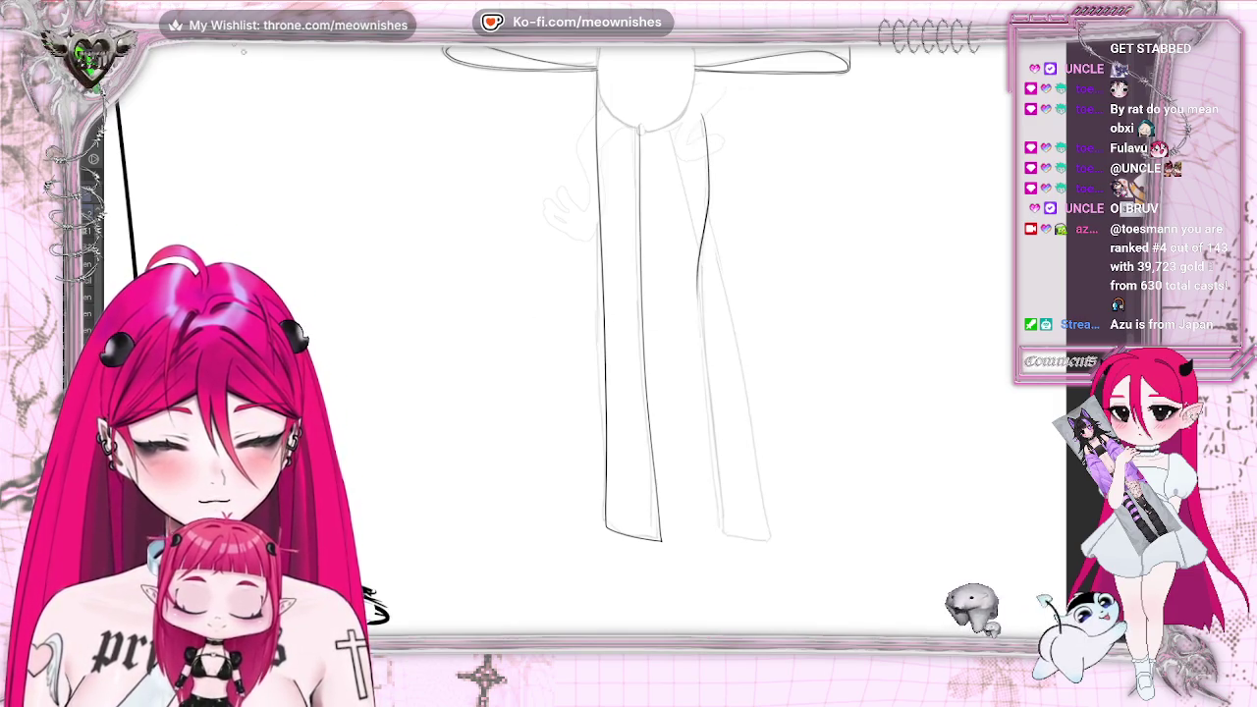
Ink the right tail's edge line, redoing its top and bottom strokes several times
{"action": "key", "text": "ctrl+z"}
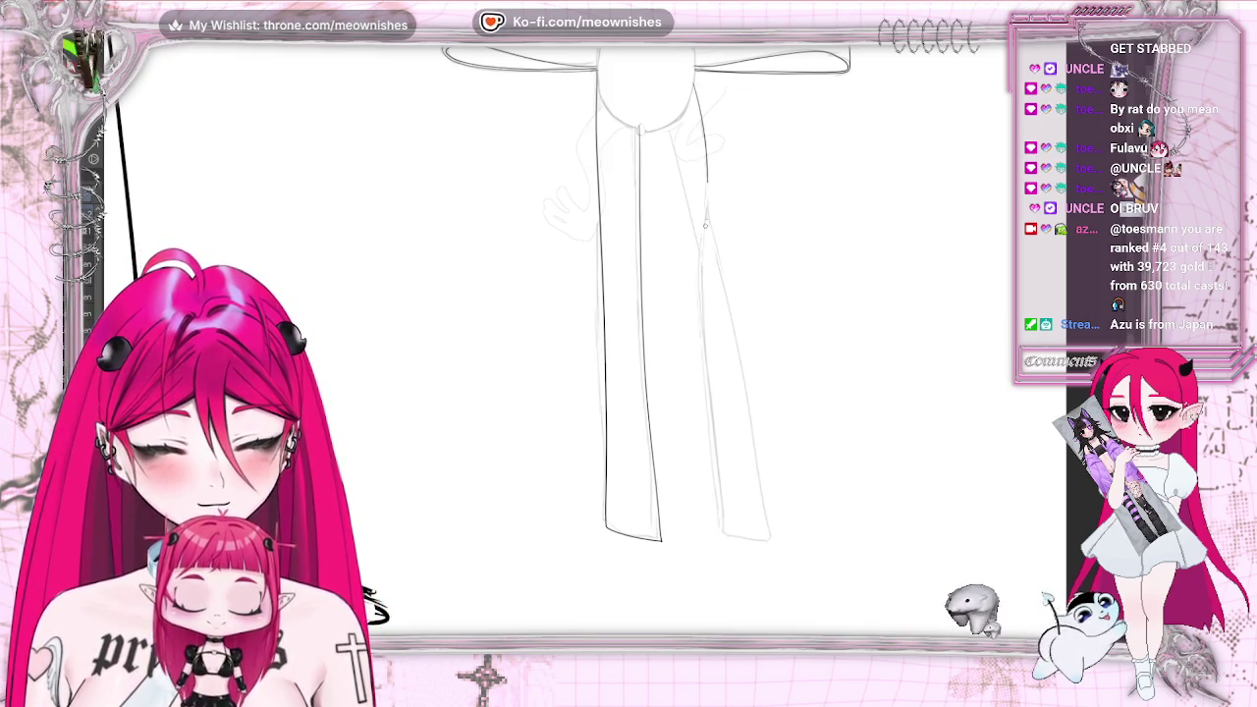
{"action": "left_click_drag", "start_coordinate": [711, 439], "coordinate": [720, 533]}
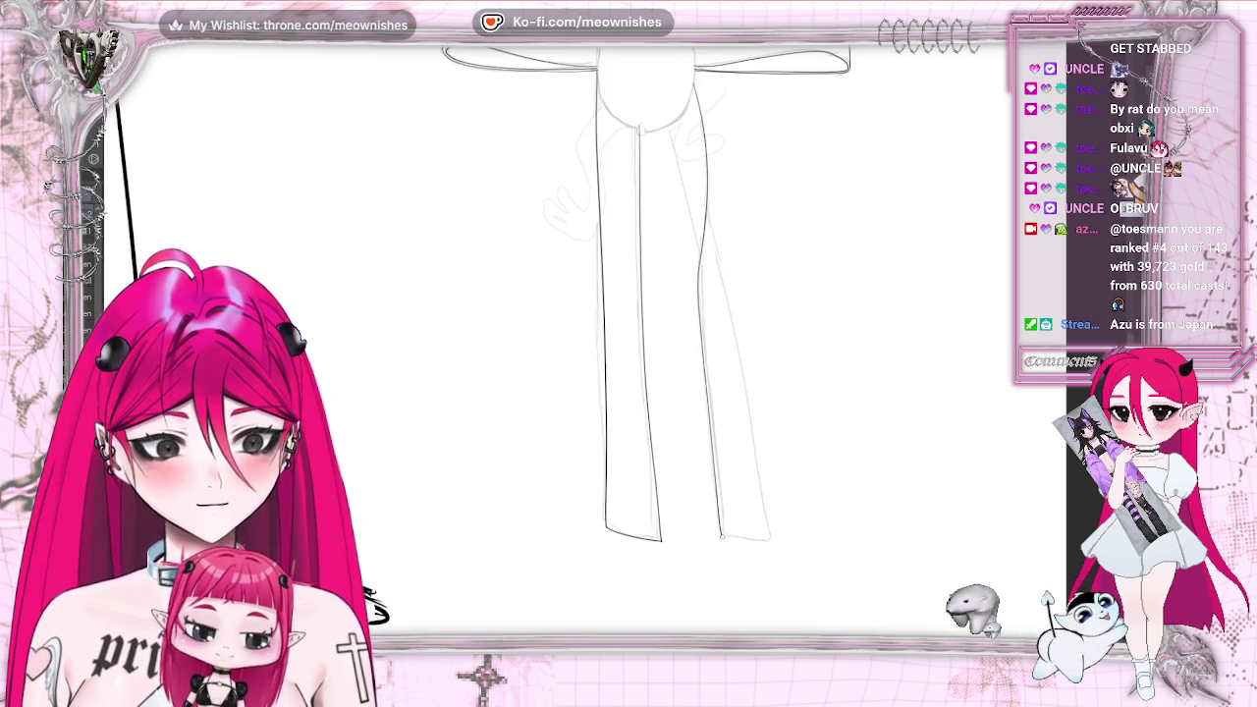
{"action": "key", "text": "ctrl+z"}
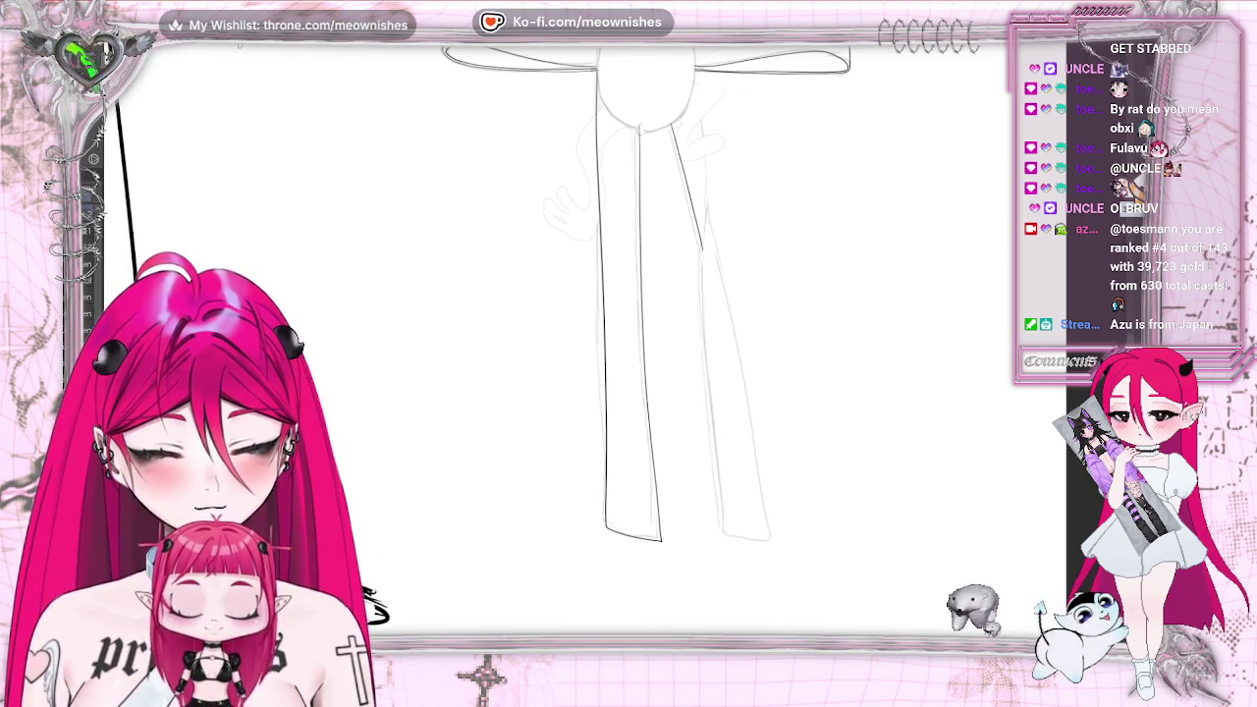
{"action": "key", "text": "ctrl+z"}
{"action": "left_click_drag", "start_coordinate": [664, 112], "coordinate": [695, 257]}
{"action": "key", "text": "ctrl+z"}
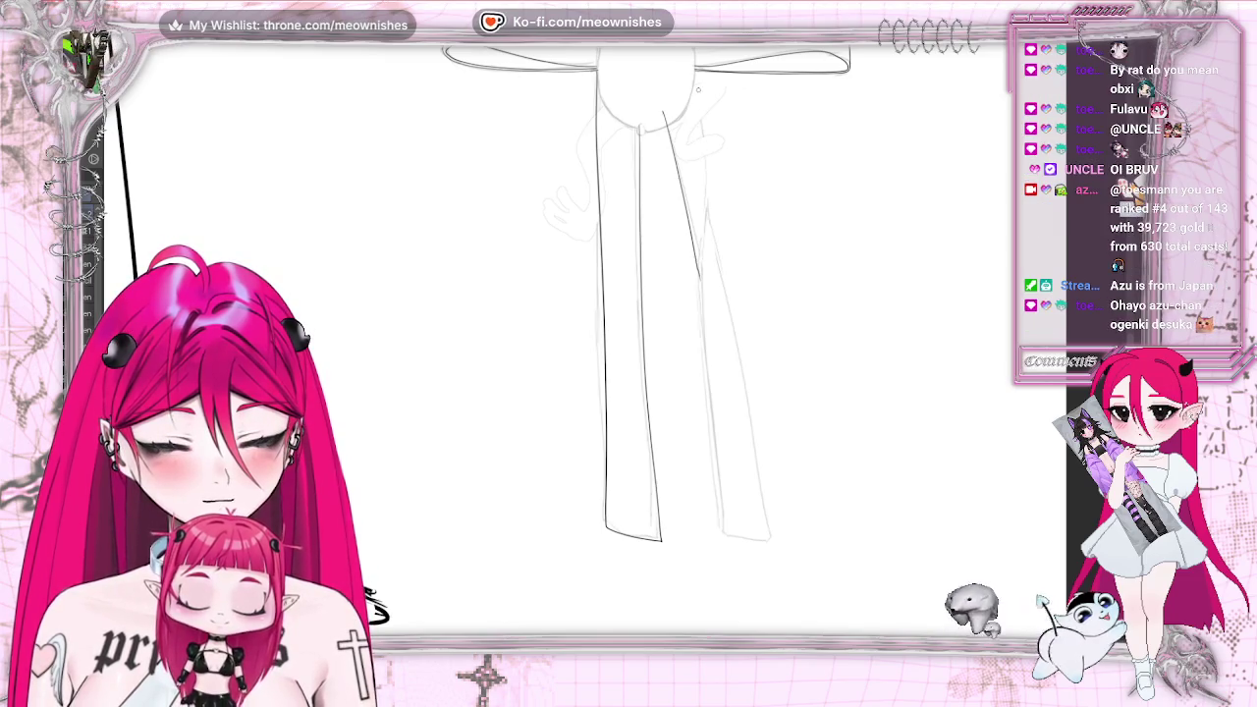
{"action": "left_click_drag", "start_coordinate": [695, 84], "coordinate": [704, 184]}
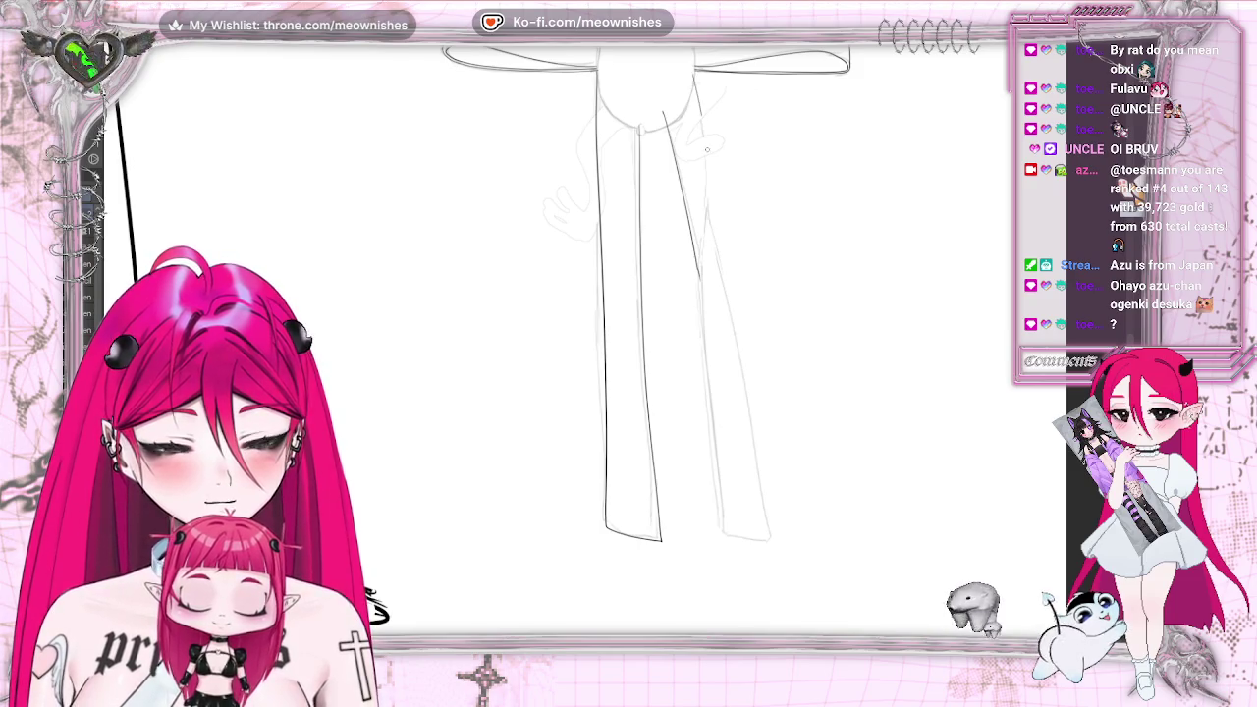
{"action": "left_click_drag", "start_coordinate": [695, 94], "coordinate": [707, 206]}
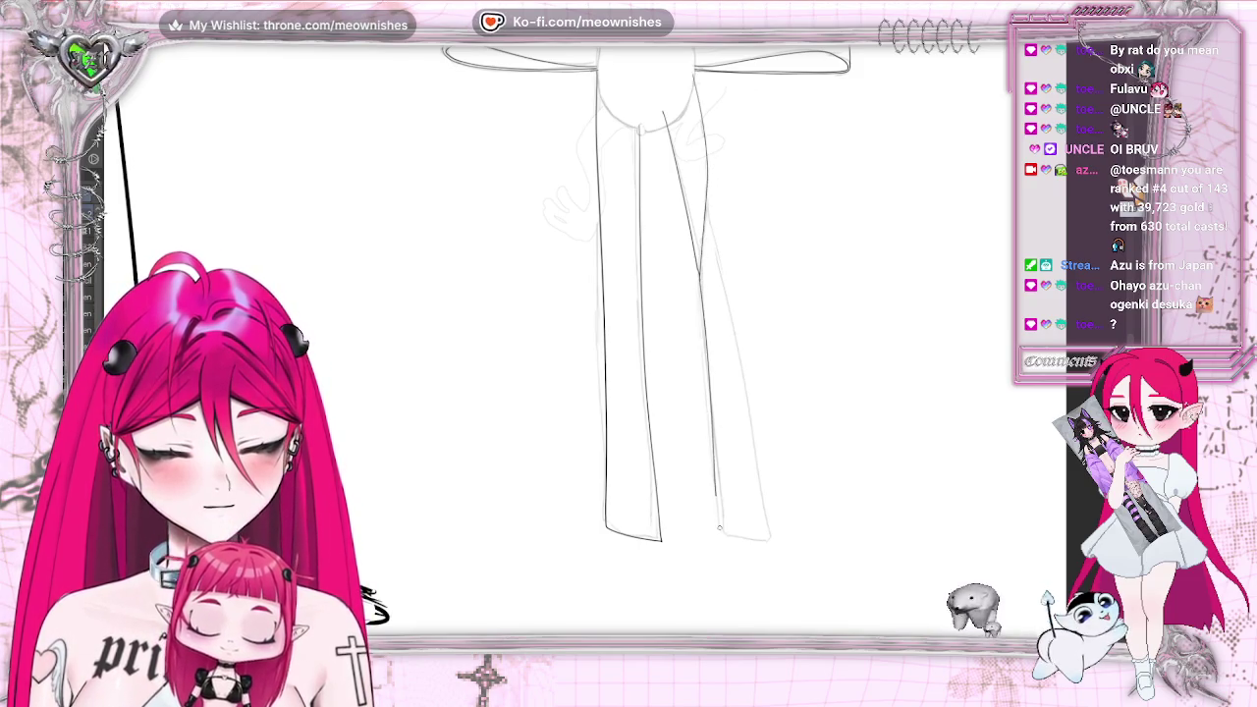
{"action": "left_click_drag", "start_coordinate": [715, 496], "coordinate": [720, 531]}
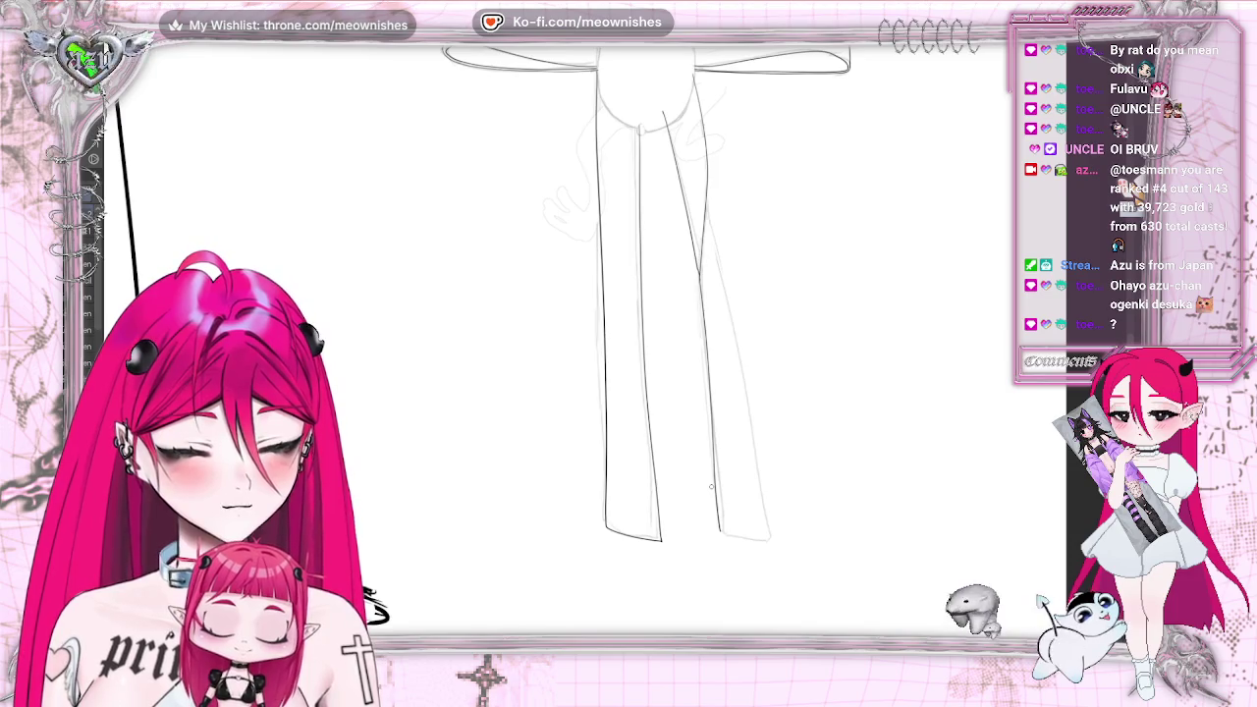
{"action": "key", "text": "ctrl+z"}
{"action": "key", "text": "ctrl+z"}
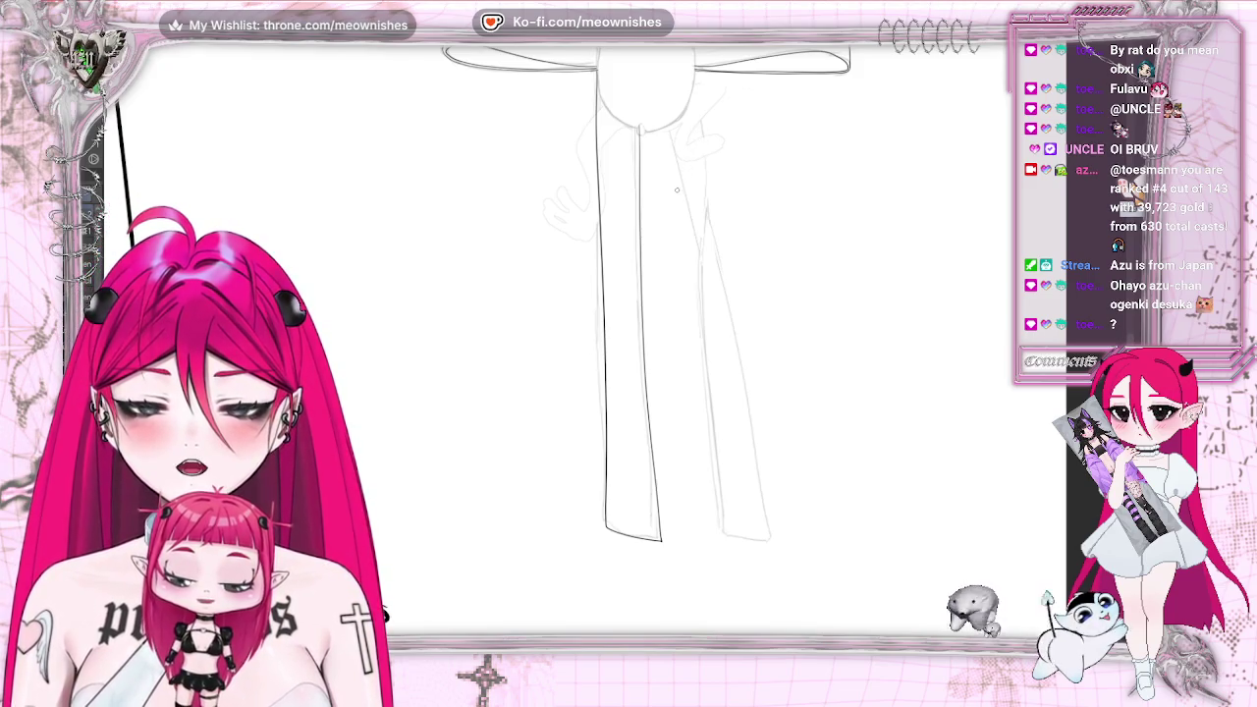
{"action": "left_click_drag", "start_coordinate": [691, 95], "coordinate": [705, 181]}
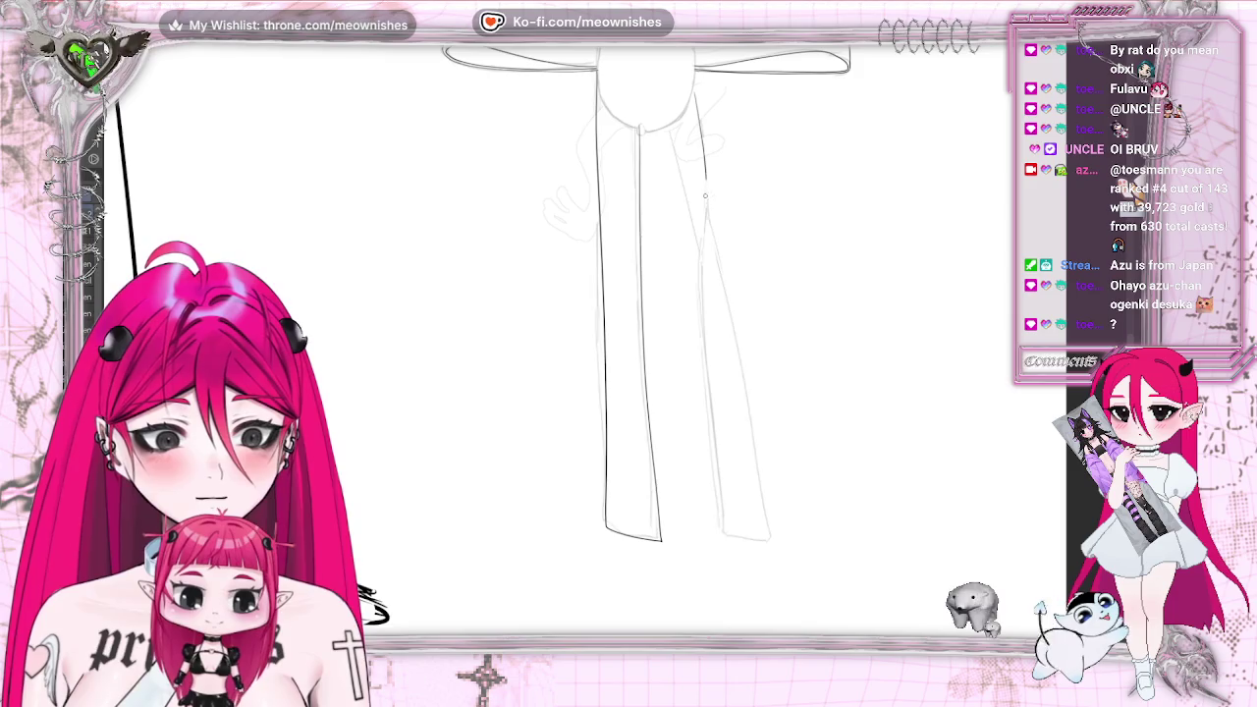
{"action": "left_click_drag", "start_coordinate": [716, 478], "coordinate": [719, 530]}
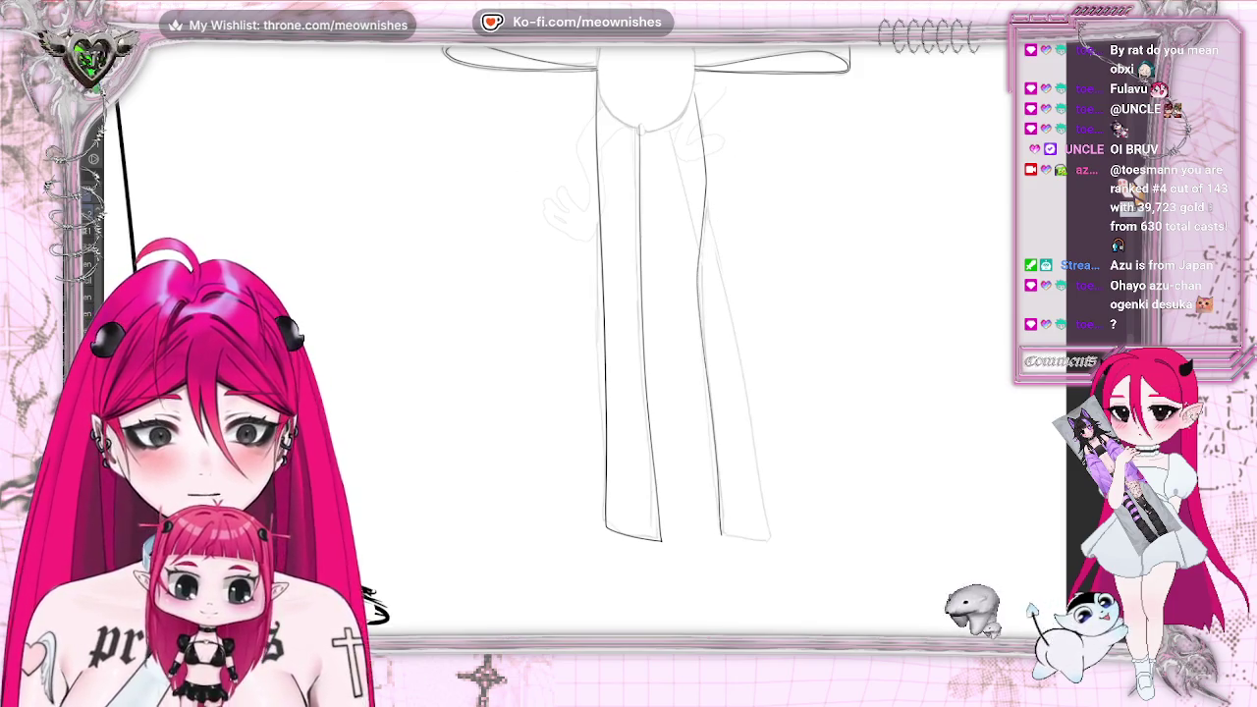
{"action": "key", "text": "ctrl+z"}
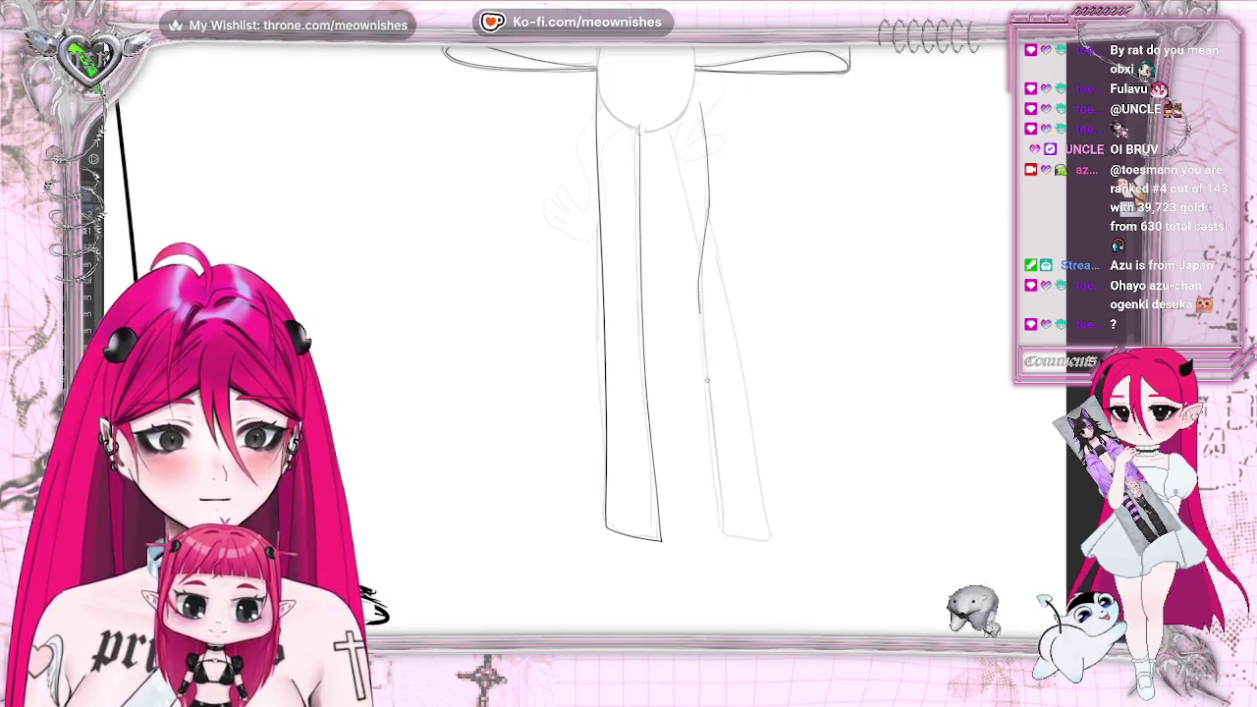
Trace the right tail's inner and outer edges to their ends and add strokes below the knot
{"action": "left_click_drag", "start_coordinate": [706, 380], "coordinate": [723, 523]}
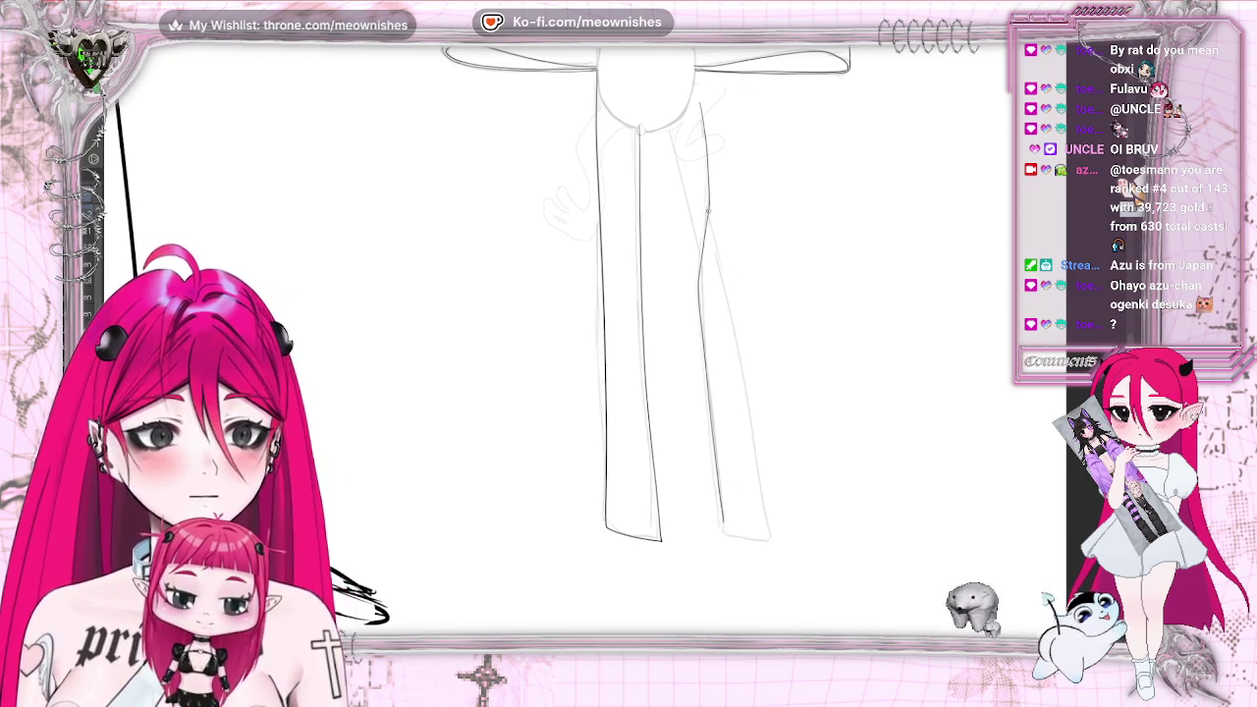
{"action": "left_click_drag", "start_coordinate": [706, 208], "coordinate": [766, 532]}
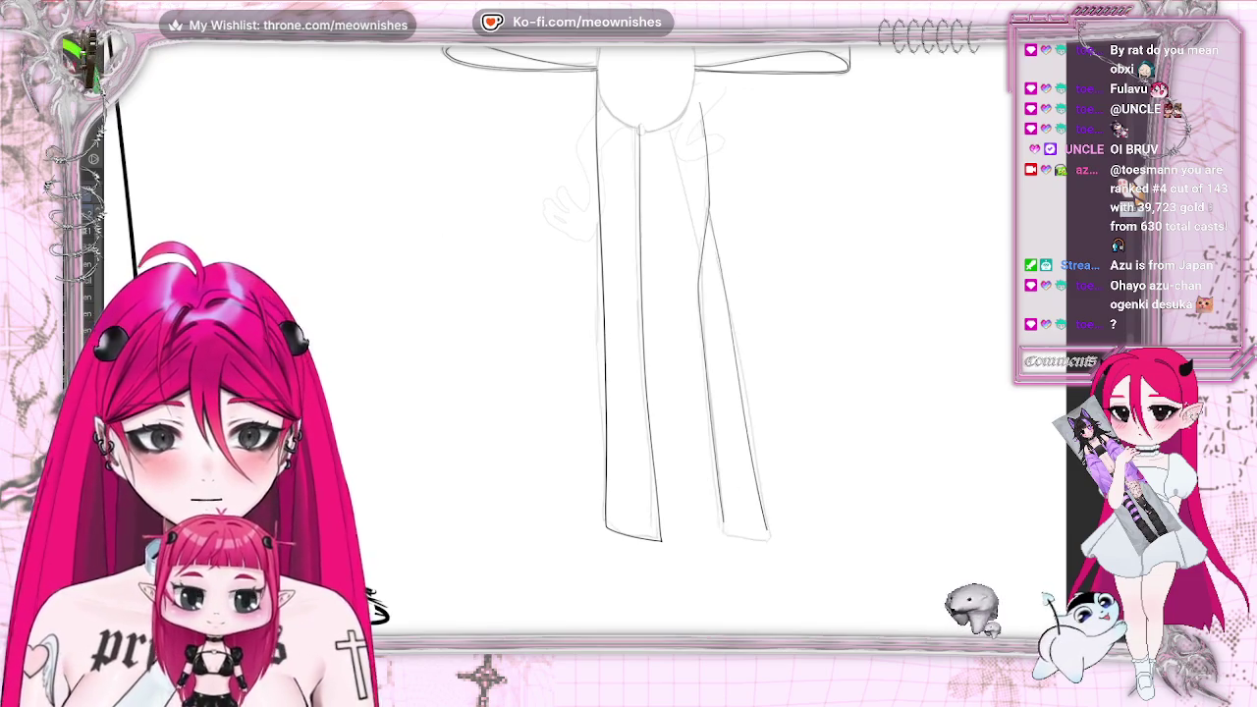
{"action": "key", "text": "ctrl+z"}
{"action": "left_click_drag", "start_coordinate": [711, 207], "coordinate": [713, 231]}
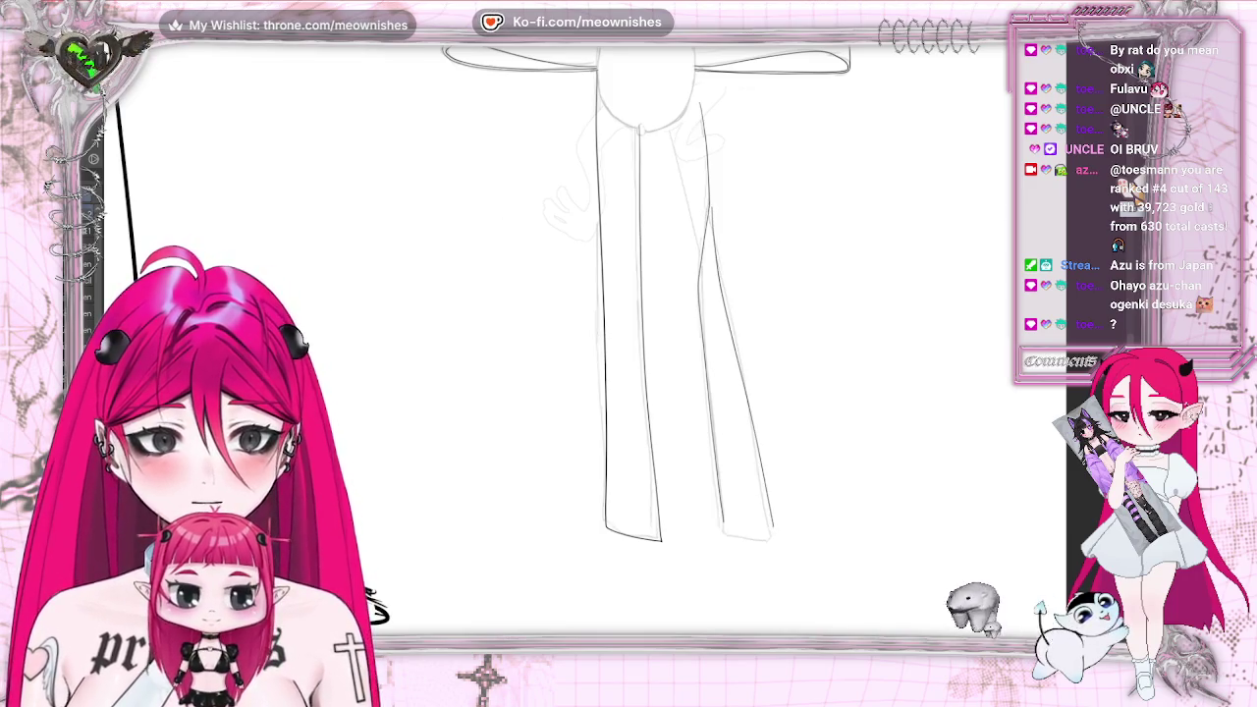
{"action": "key", "text": "ctrl+z"}
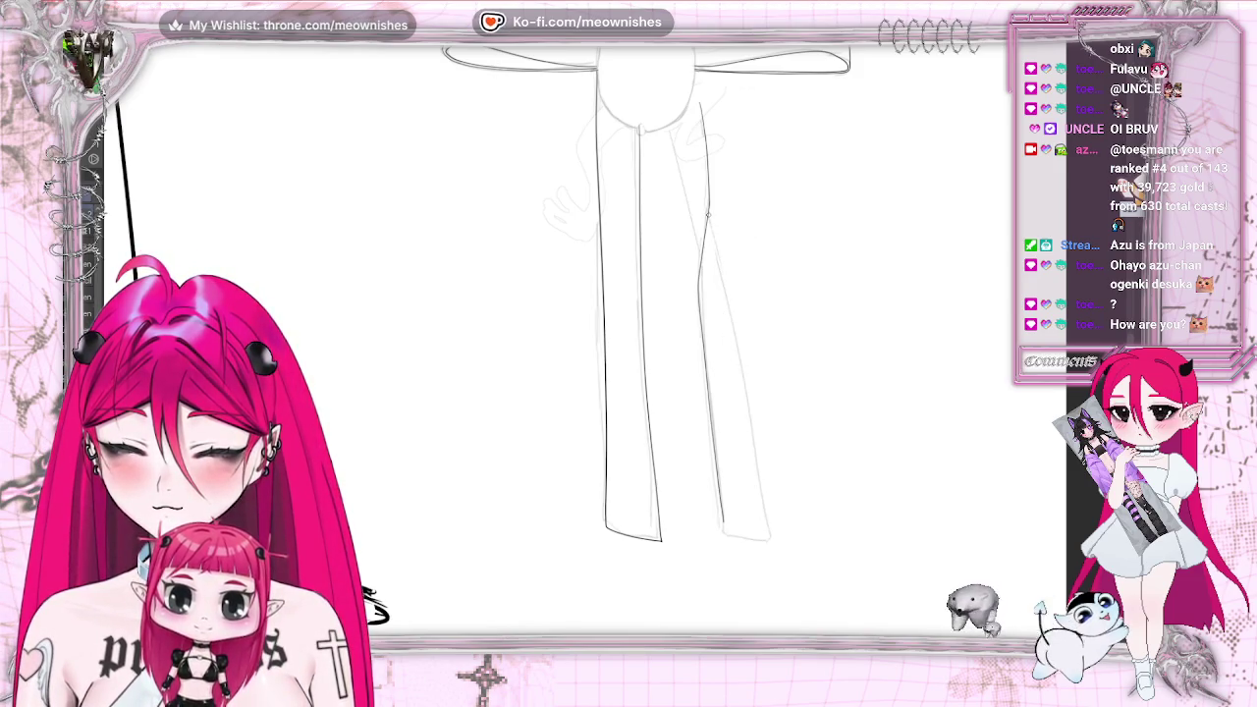
{"action": "left_click_drag", "start_coordinate": [721, 280], "coordinate": [758, 501]}
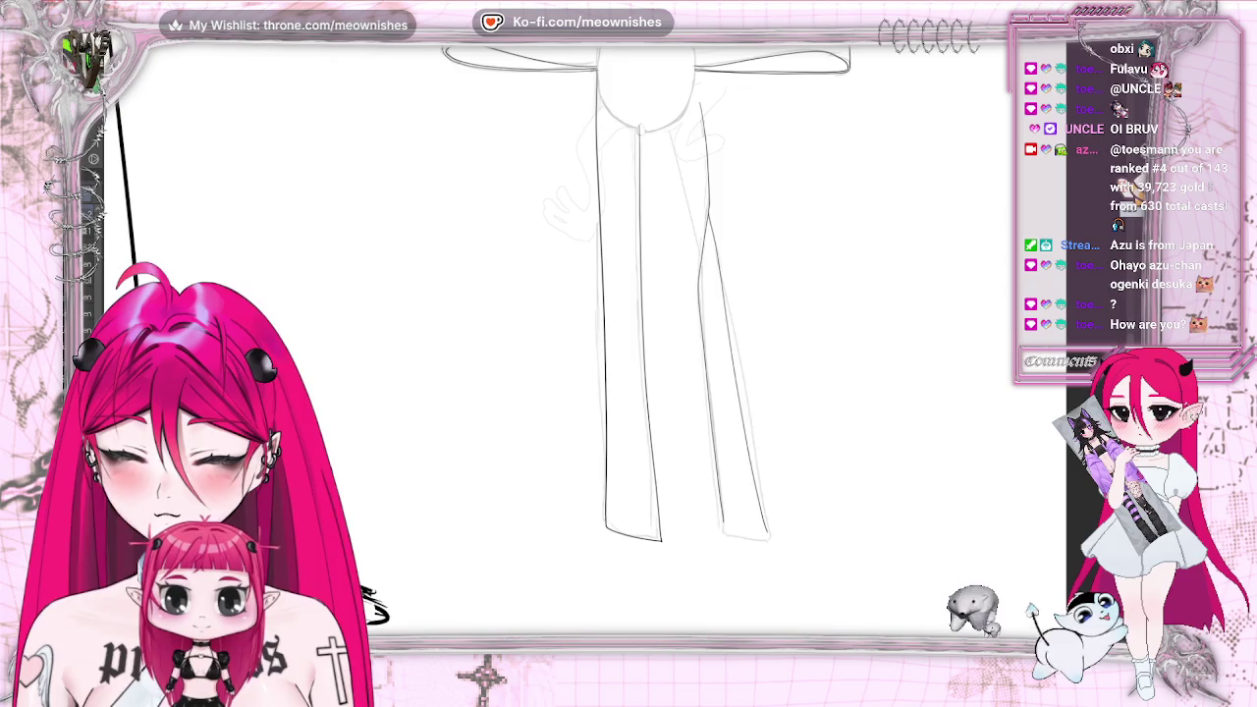
{"action": "key", "text": "ctrl+z"}
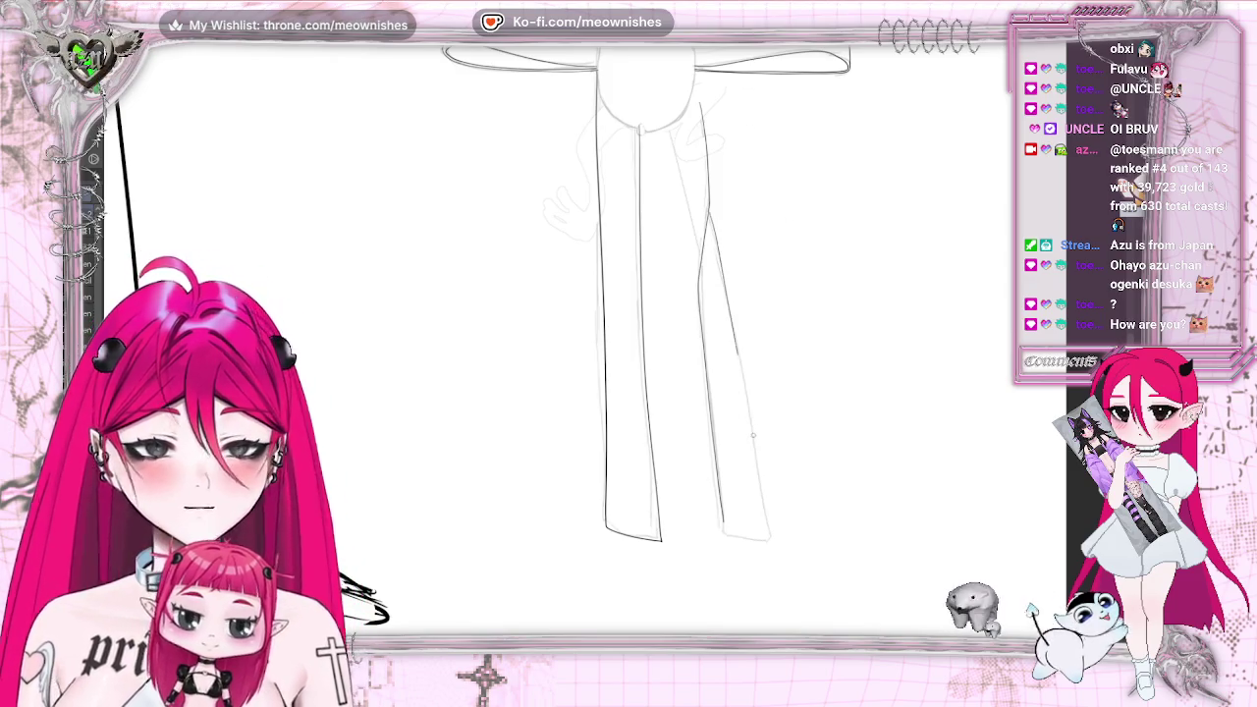
{"action": "mouse_move", "coordinate": [737, 353]}
{"action": "left_mouse_down"}
{"action": "mouse_move", "coordinate": [775, 536]}
{"action": "mouse_move", "coordinate": [765, 527]}
{"action": "left_mouse_up"}
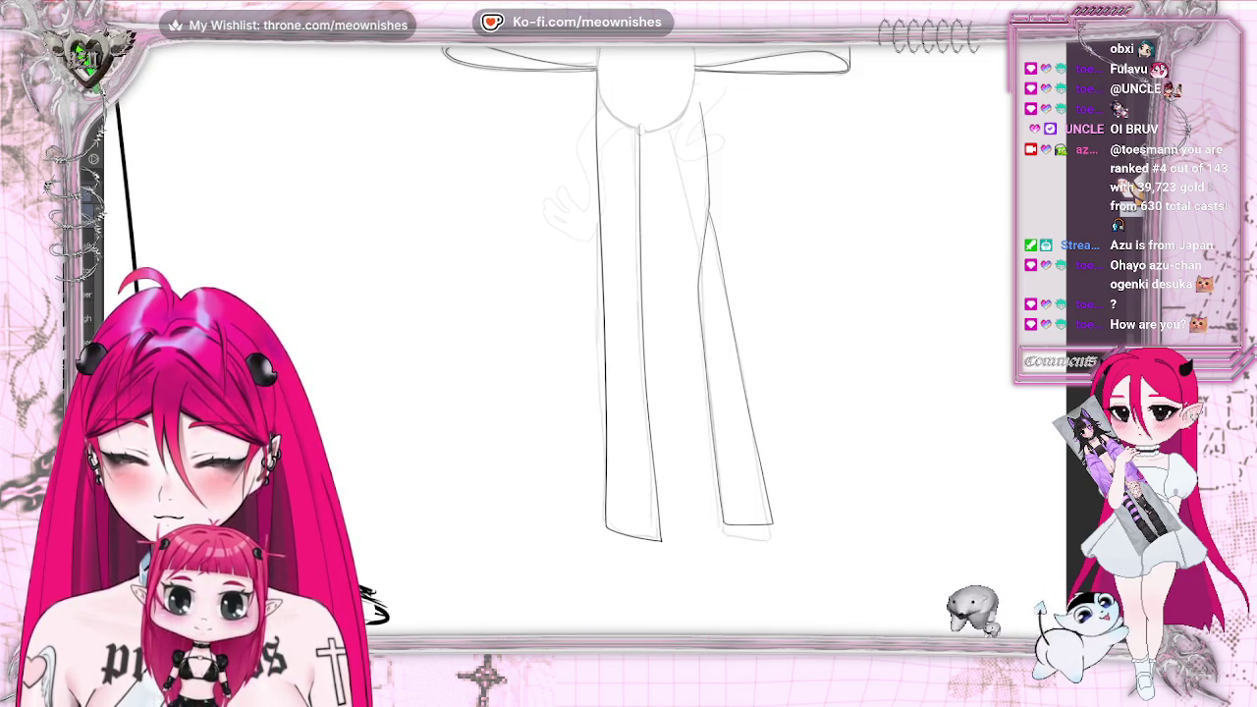
{"action": "left_click_drag", "start_coordinate": [667, 128], "coordinate": [701, 237]}
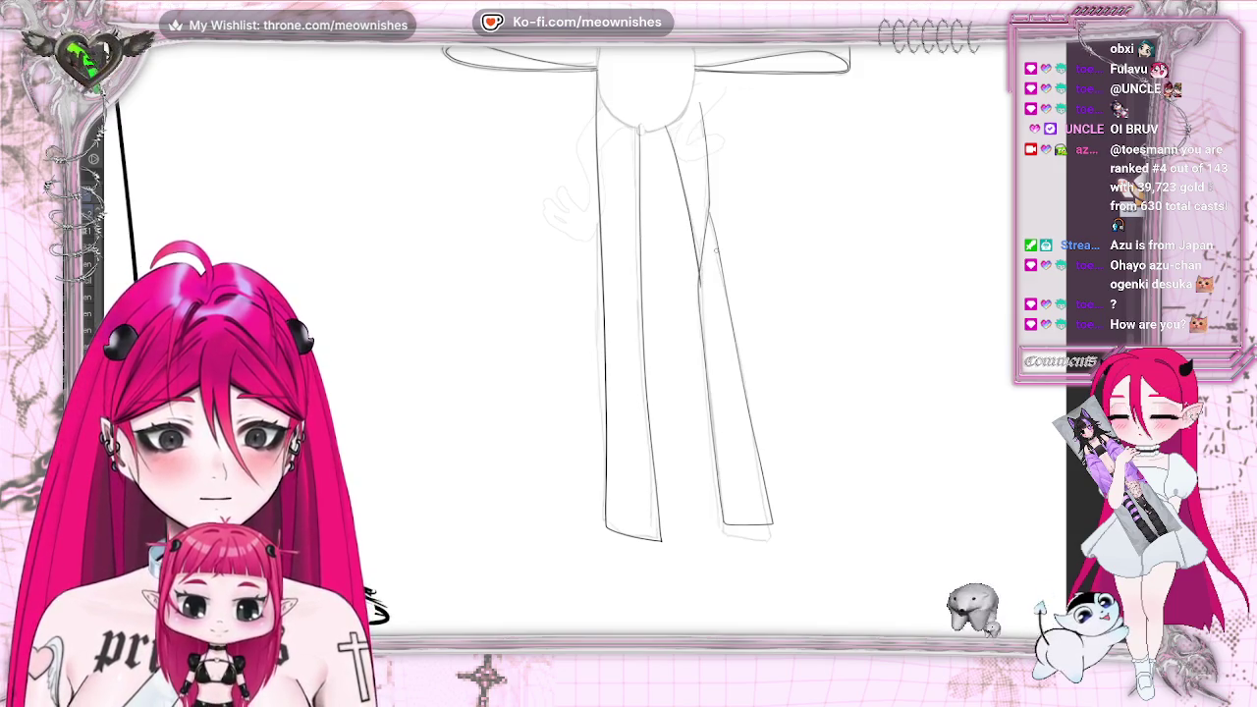
{"action": "left_click_drag", "start_coordinate": [682, 148], "coordinate": [693, 211]}
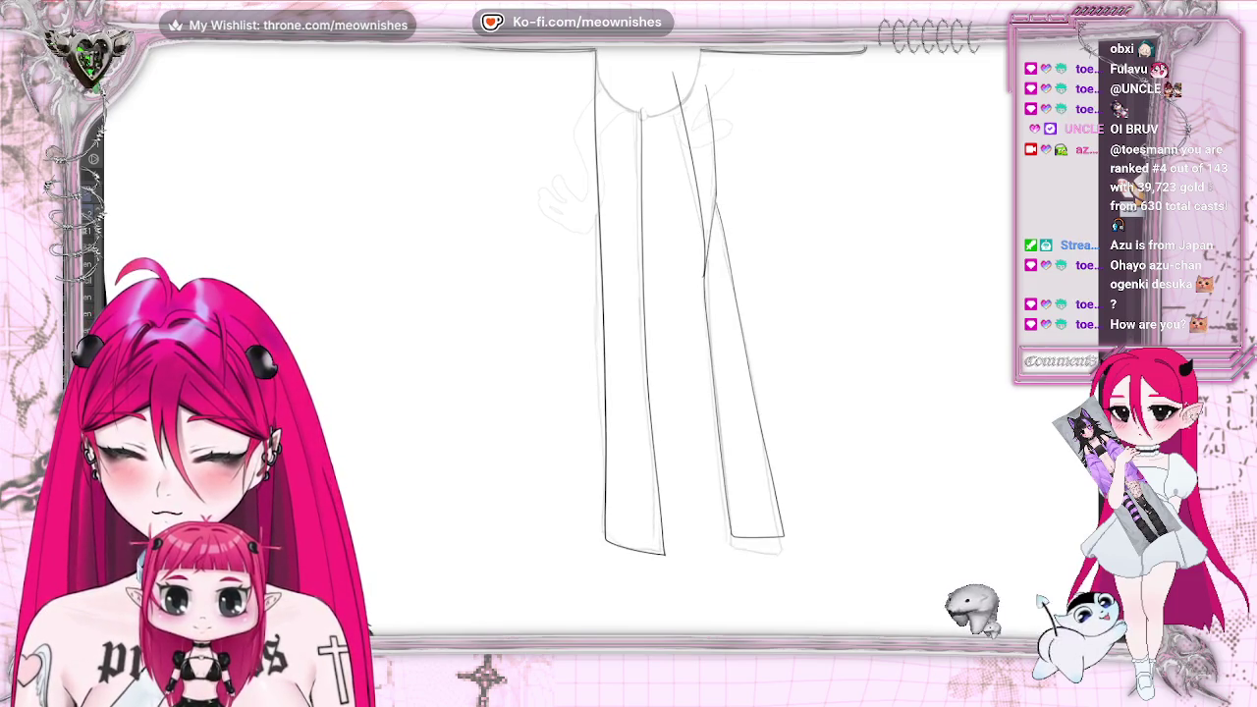
{"action": "key", "text": "m"}
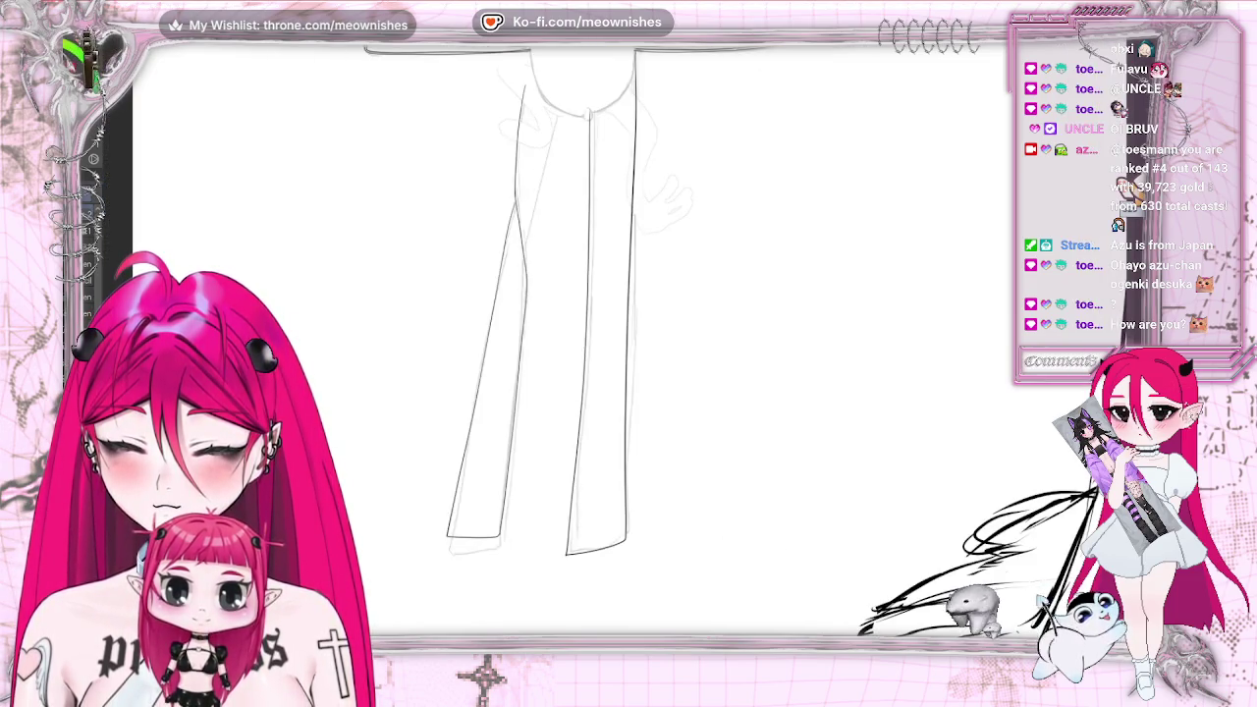
On the mirrored view, draw the tail's inner line down from the knot, then restore the view and zoom out
{"action": "left_click_drag", "start_coordinate": [562, 105], "coordinate": [525, 216]}
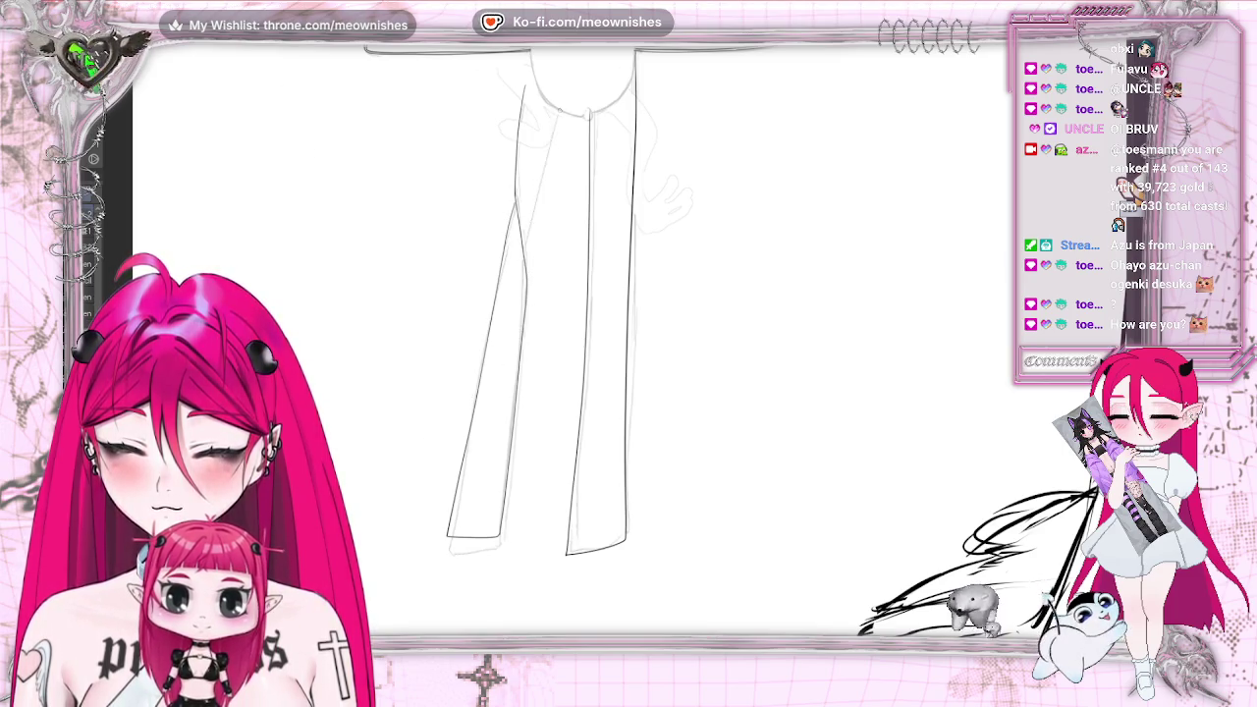
{"action": "left_click_drag", "start_coordinate": [557, 105], "coordinate": [528, 232]}
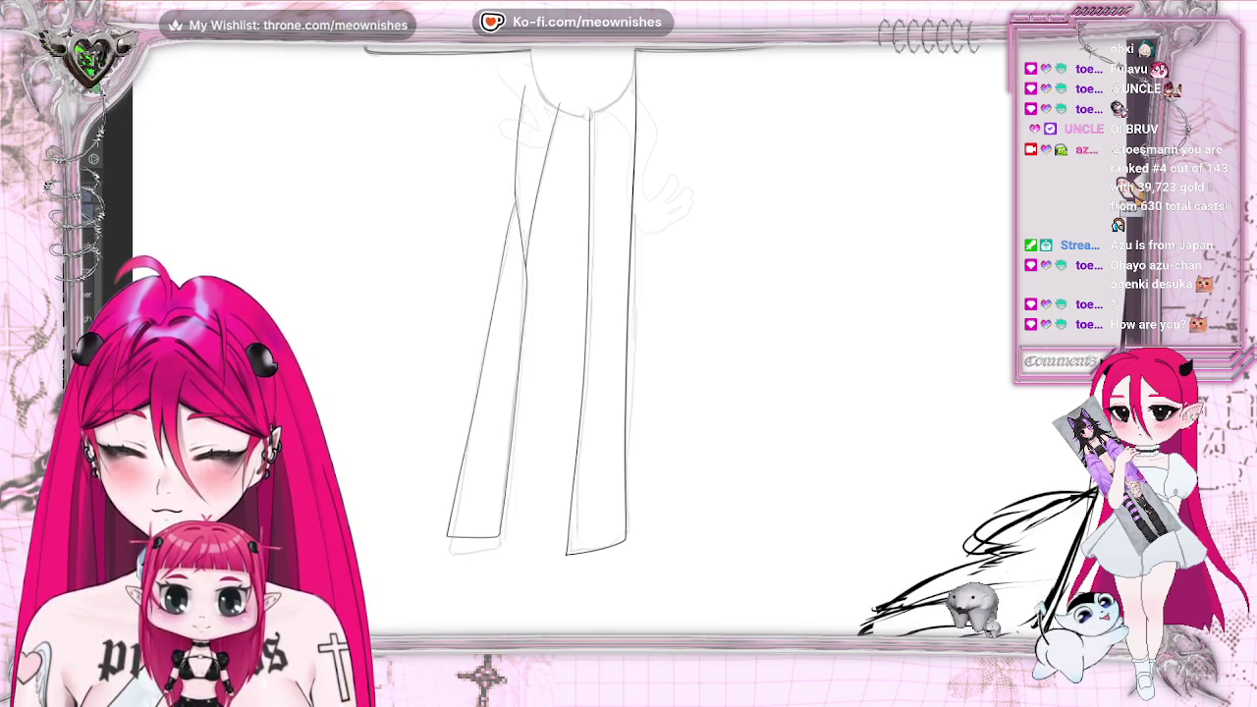
{"action": "scroll", "coordinate": [448, 207], "scroll_direction": "up", "scroll_amount": 2}
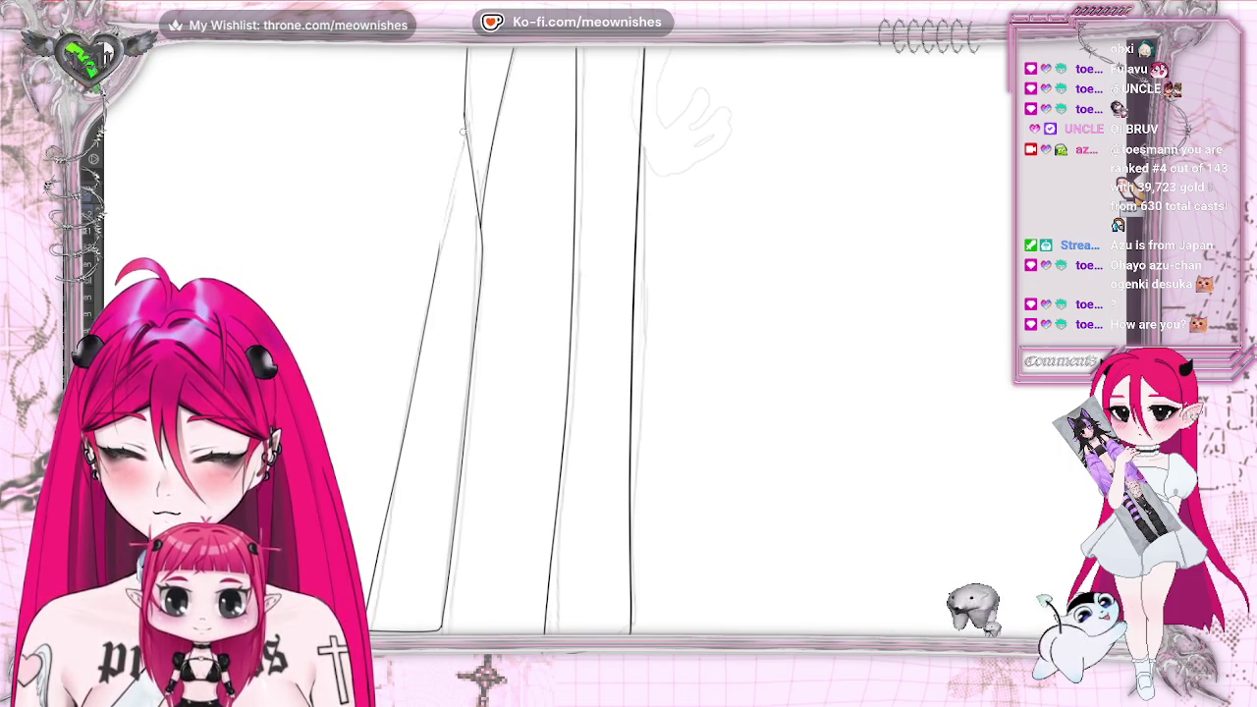
{"action": "left_click_drag", "start_coordinate": [464, 128], "coordinate": [426, 315]}
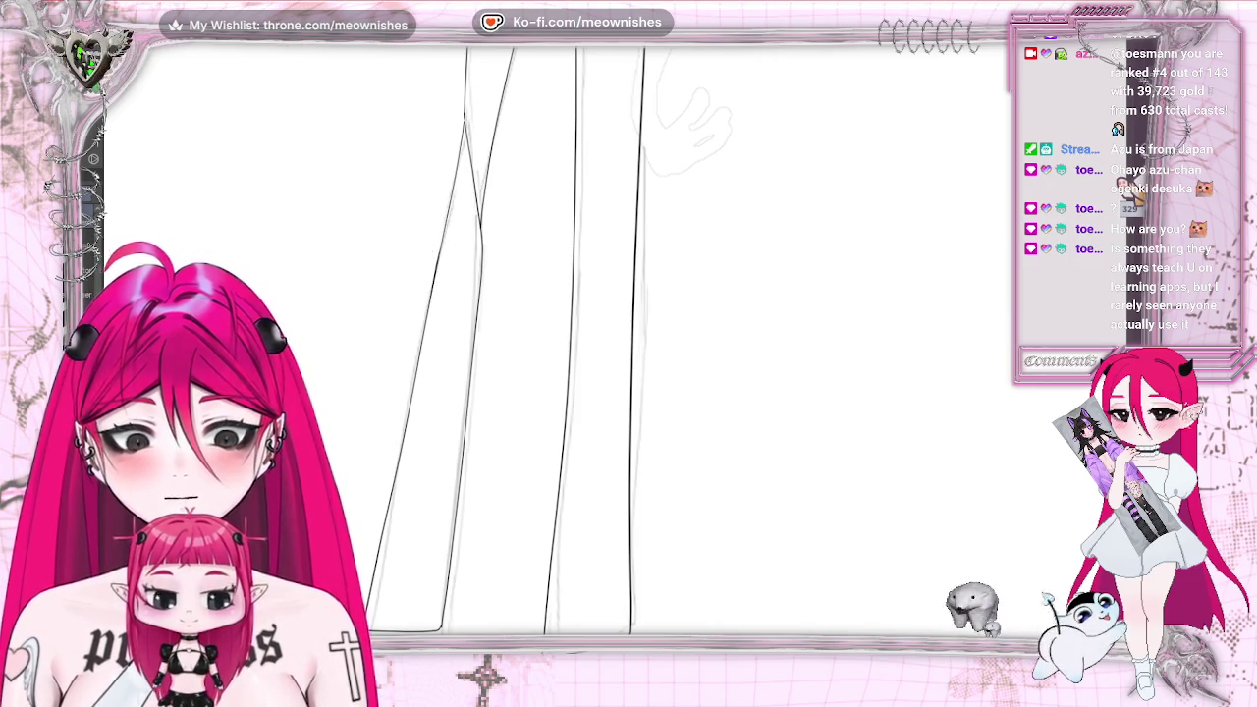
{"action": "key", "text": "h"}
{"action": "key", "text": "ctrl+0"}
{"action": "scroll", "coordinate": [618, 350], "scroll_direction": "up", "scroll_amount": 2}
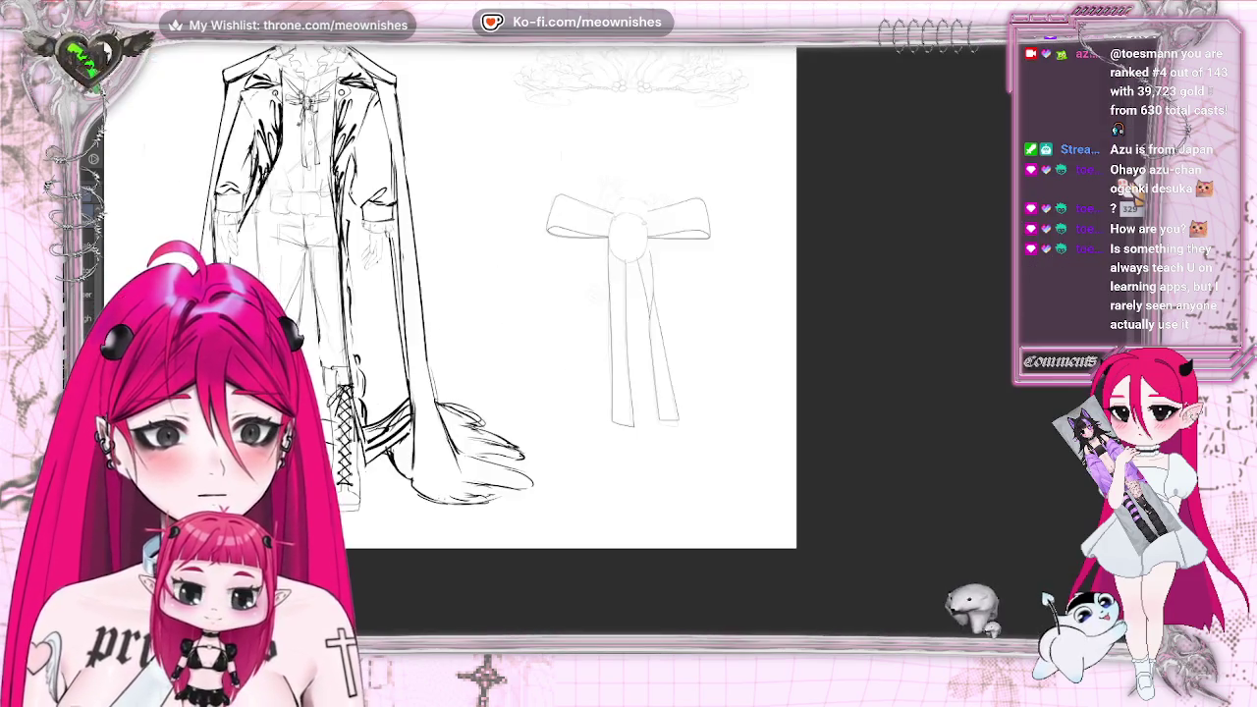
Mirror the view and undo the shaky dark strokes along the left tail
{"action": "scroll", "coordinate": [617, 350], "scroll_direction": "up", "scroll_amount": 1}
{"action": "scroll", "coordinate": [618, 351], "scroll_direction": "up", "scroll_amount": 2}
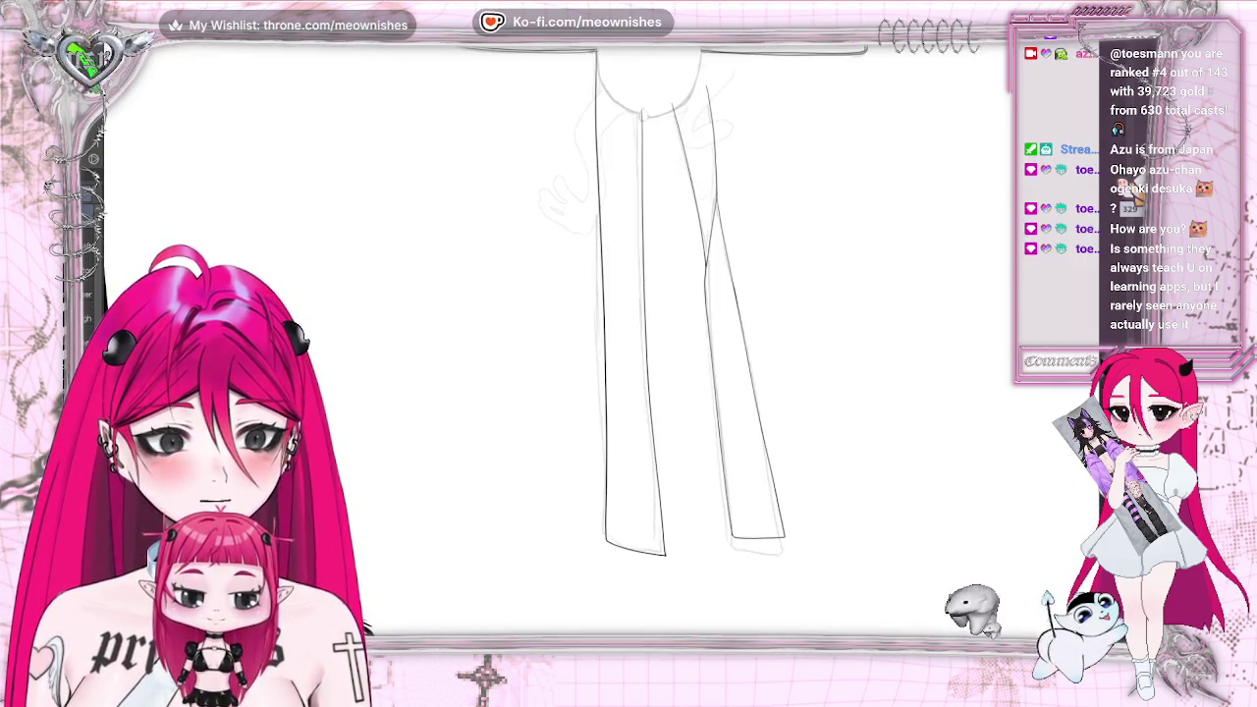
{"action": "key", "text": "h"}
{"action": "key", "text": "h"}
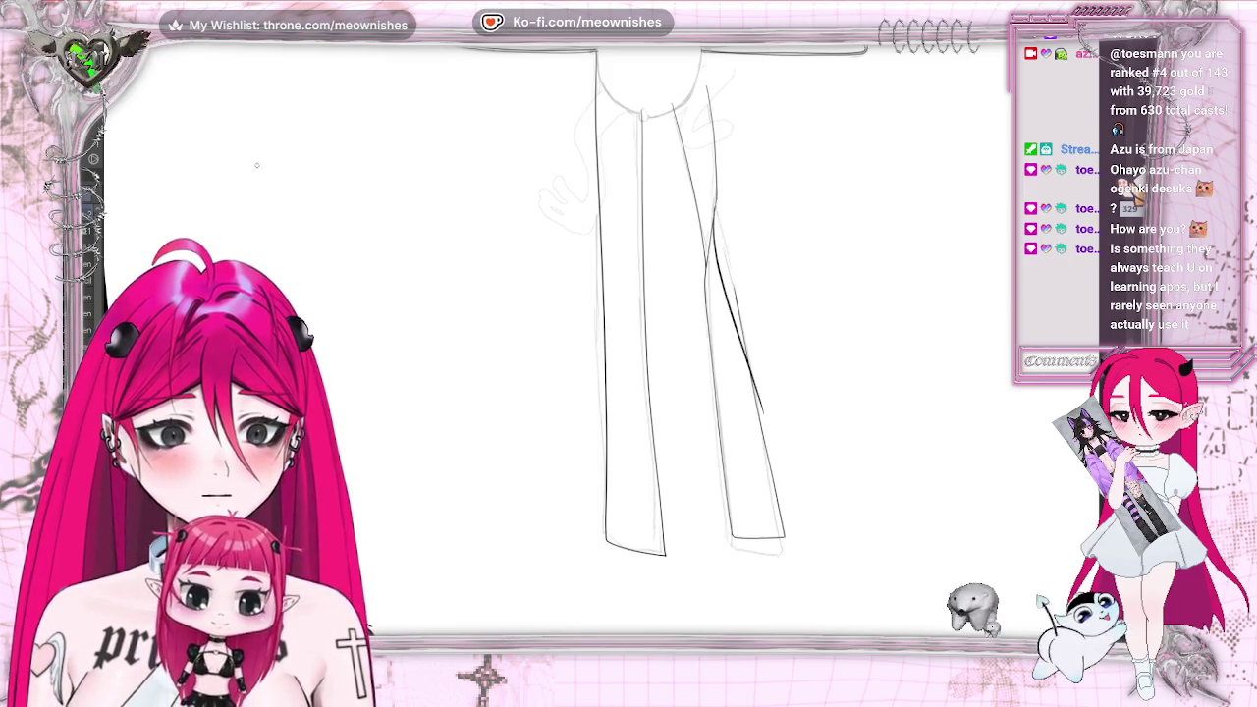
{"action": "key", "text": "ctrl+z"}
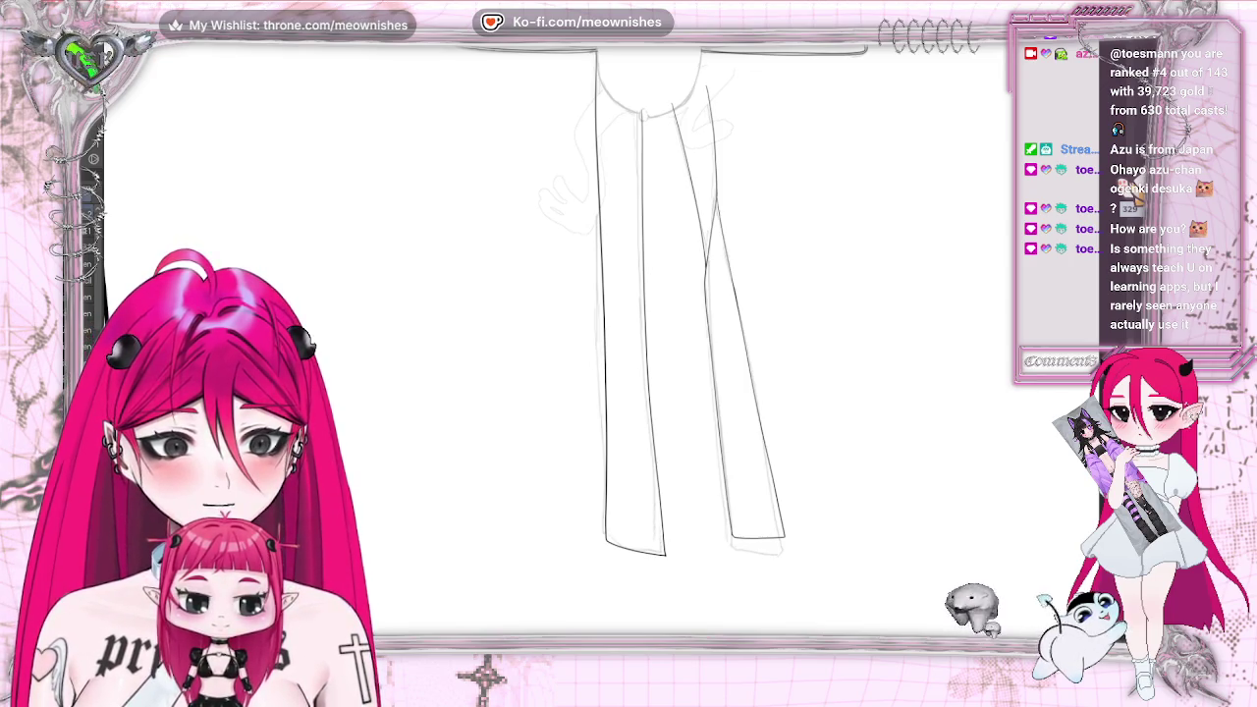
{"action": "scroll", "coordinate": [648, 344], "scroll_direction": "up", "scroll_amount": 3}
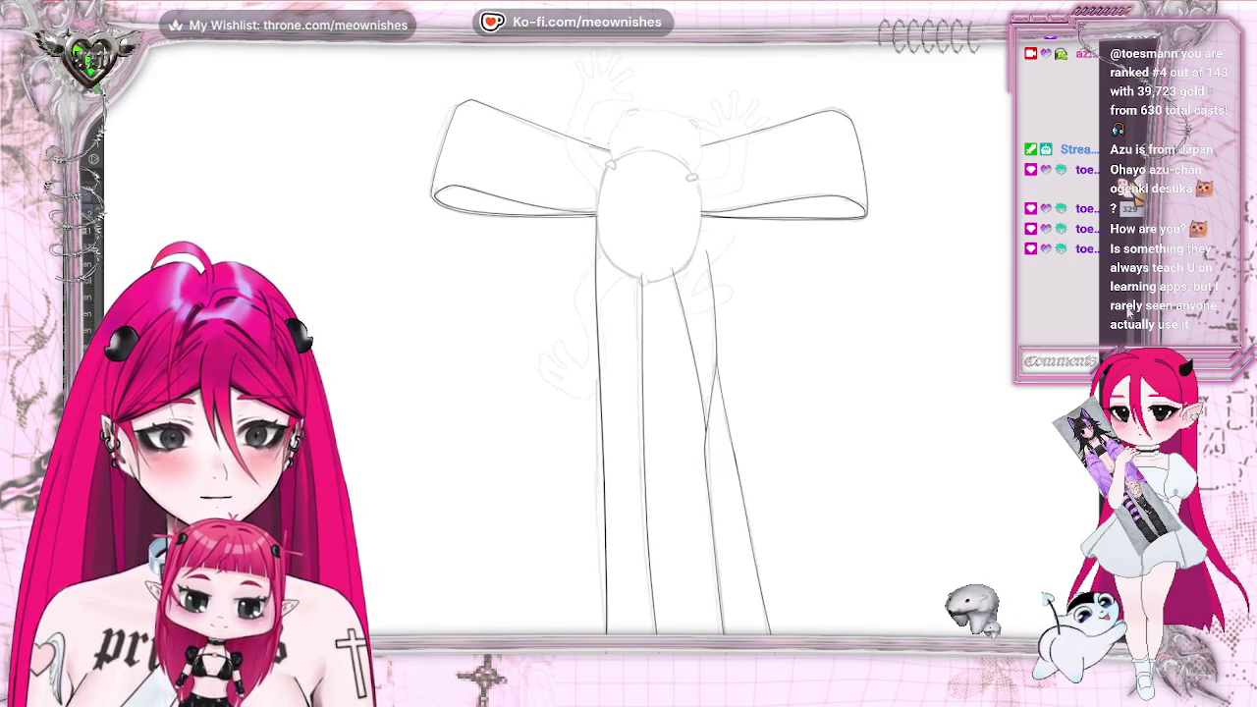
{"action": "key", "text": "ctrl+z"}
{"action": "key", "text": "ctrl+z"}
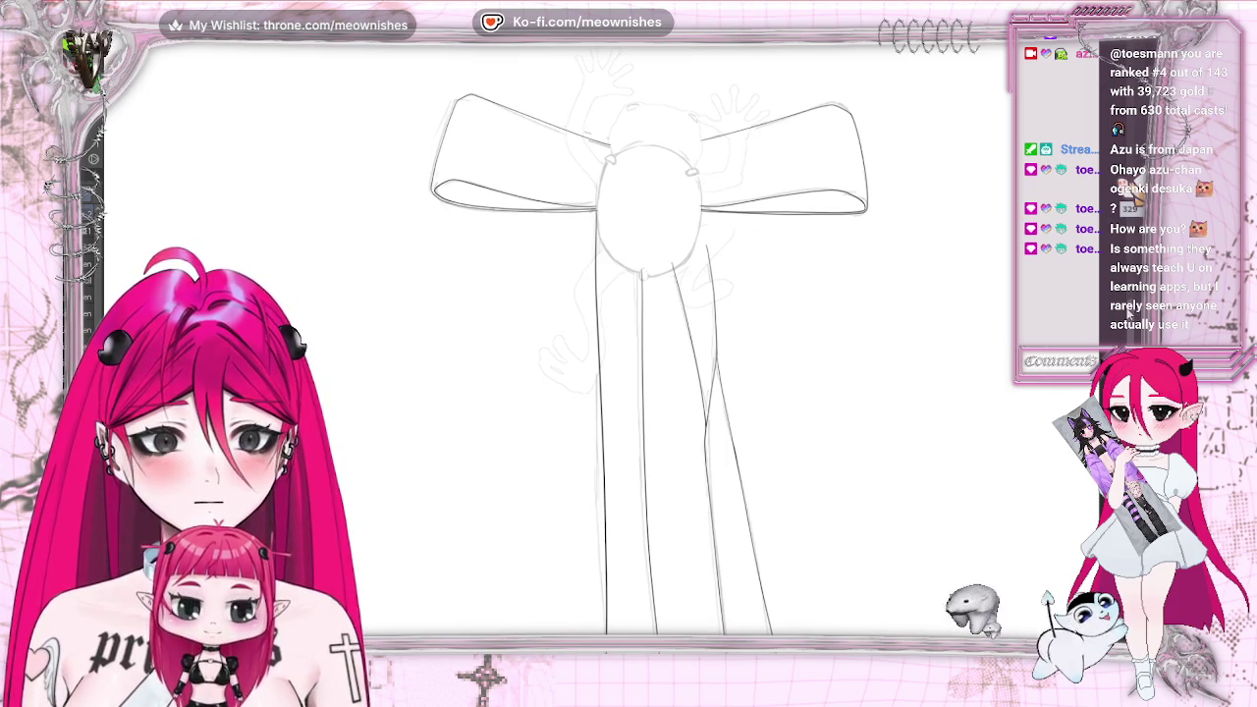
{"action": "key", "text": "ctrl+z"}
{"action": "scroll", "coordinate": [648, 344], "scroll_direction": "up", "scroll_amount": 2}
{"action": "key", "text": "h"}
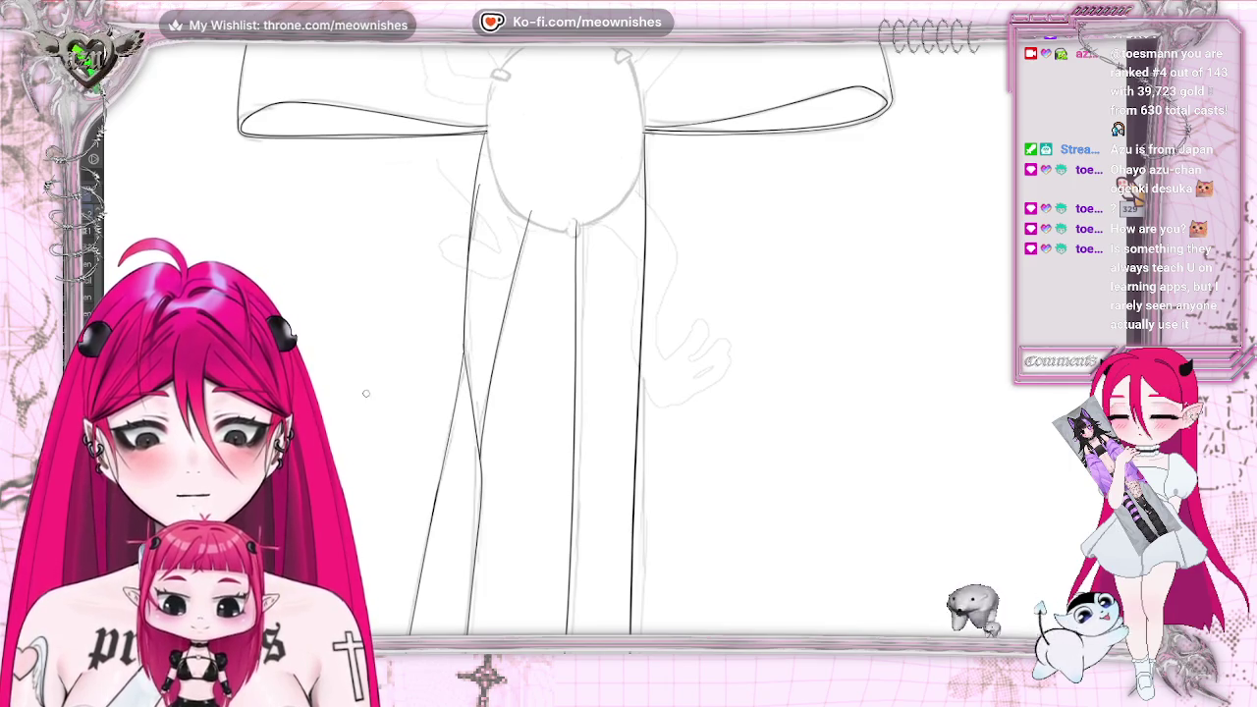
Redraw the upper left tail line as one clean stroke from the knot, then restore the view
{"action": "key", "text": "ctrl+z"}
{"action": "left_click_drag", "start_coordinate": [486, 133], "coordinate": [459, 298]}
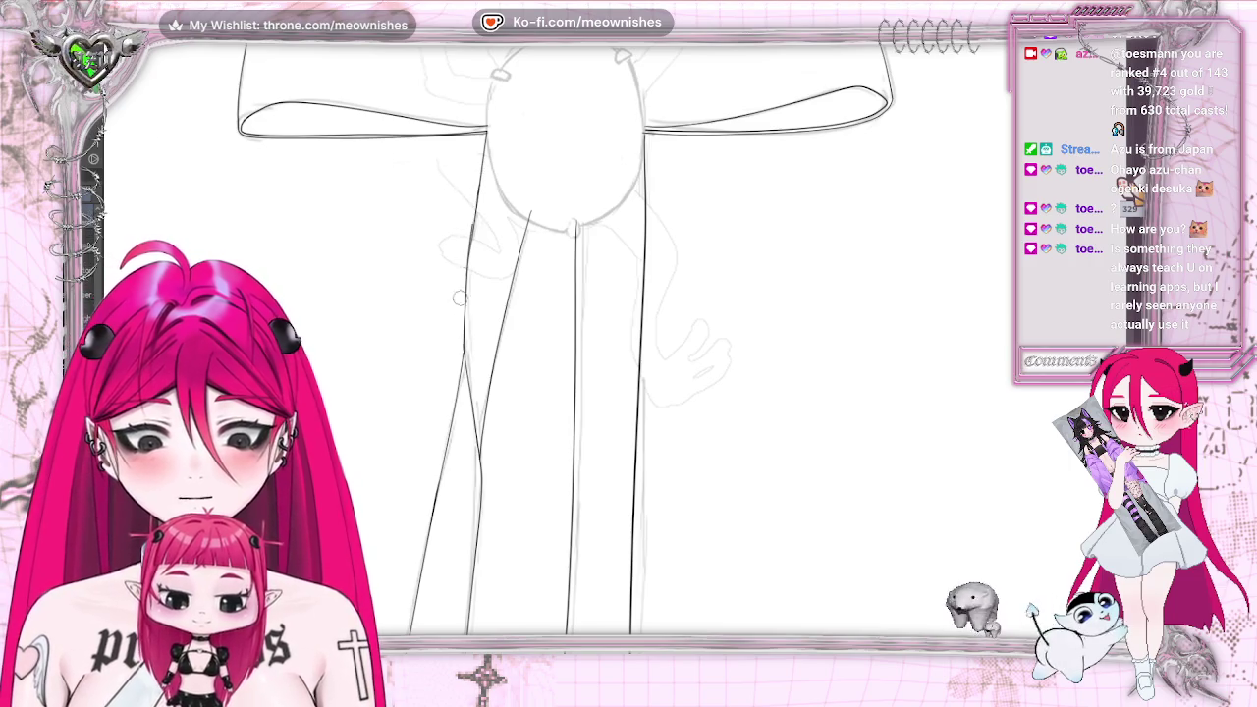
{"action": "key", "text": "ctrl+z"}
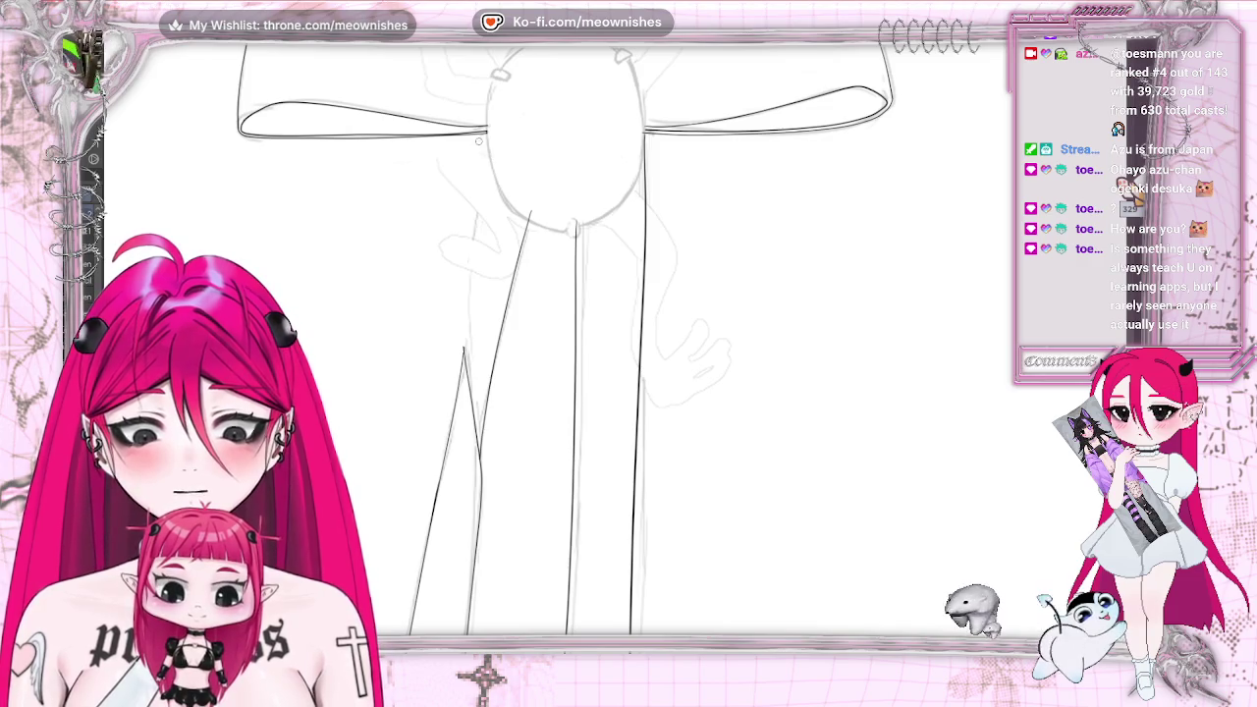
{"action": "left_click_drag", "start_coordinate": [481, 131], "coordinate": [463, 351]}
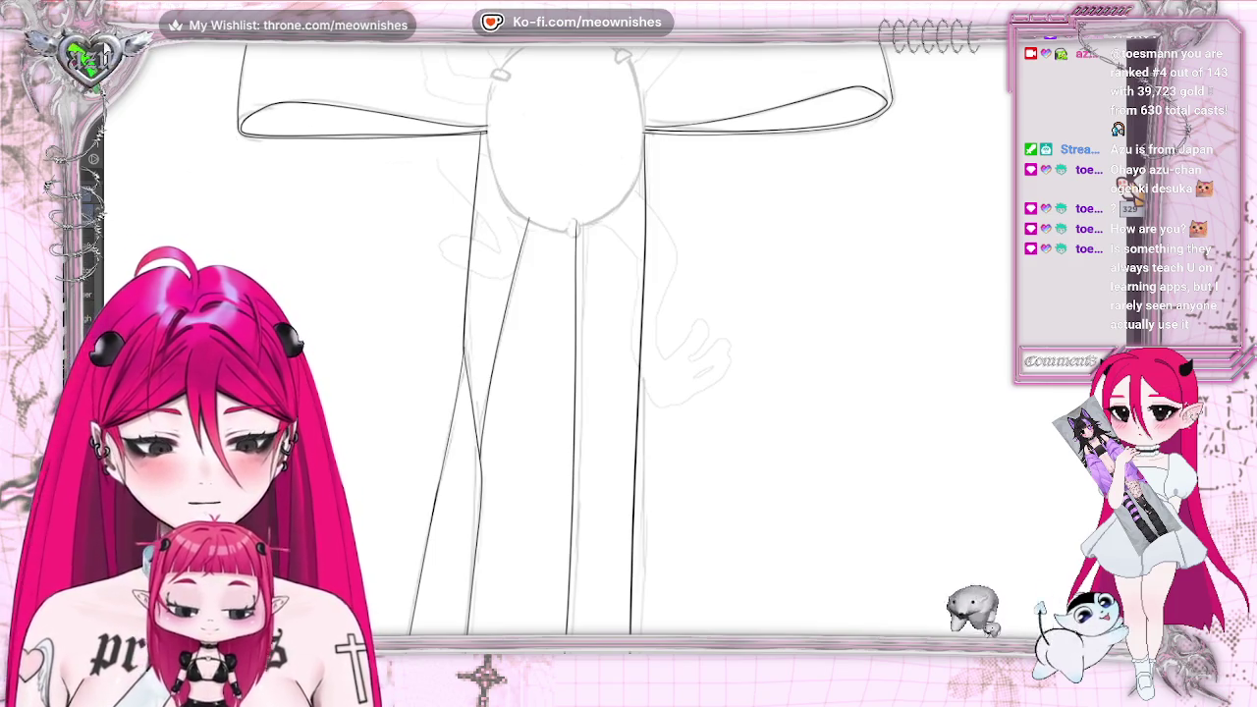
{"action": "key", "text": "m"}
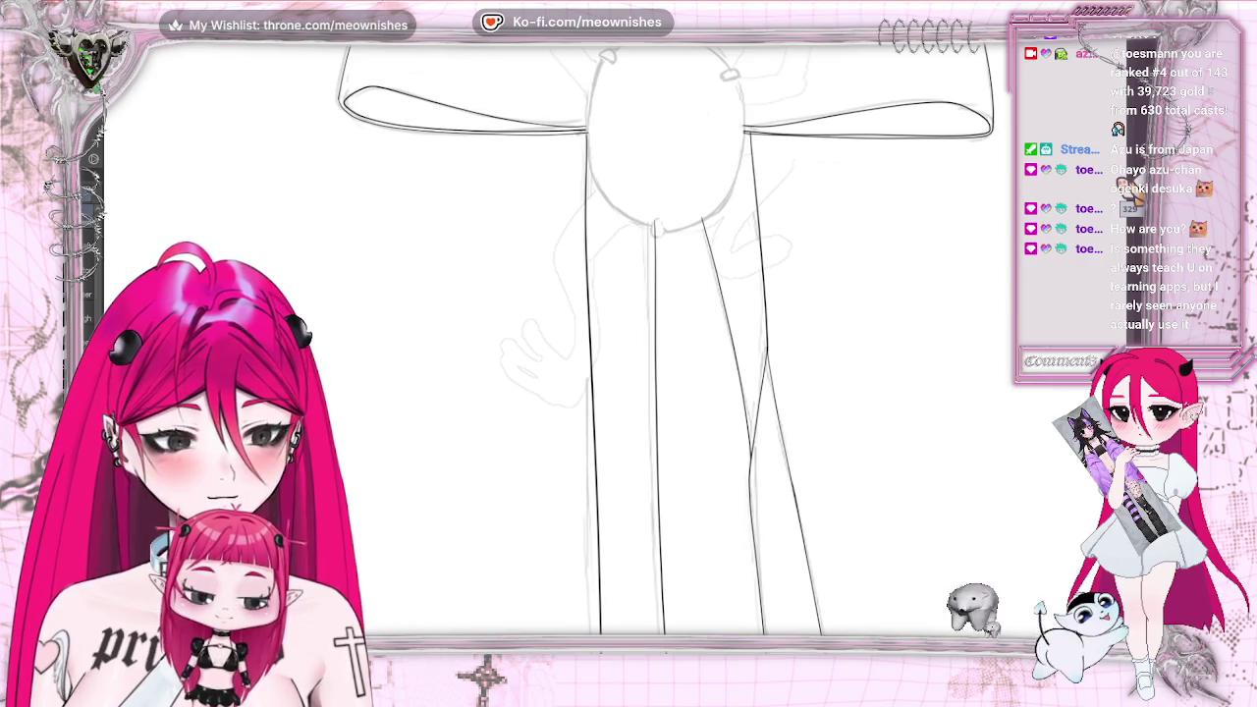
{"action": "scroll", "coordinate": [629, 323], "scroll_direction": "down", "scroll_amount": 3}
{"action": "scroll", "coordinate": [628, 324], "scroll_direction": "down", "scroll_amount": 3}
{"action": "scroll", "coordinate": [629, 324], "scroll_direction": "down", "scroll_amount": 2}
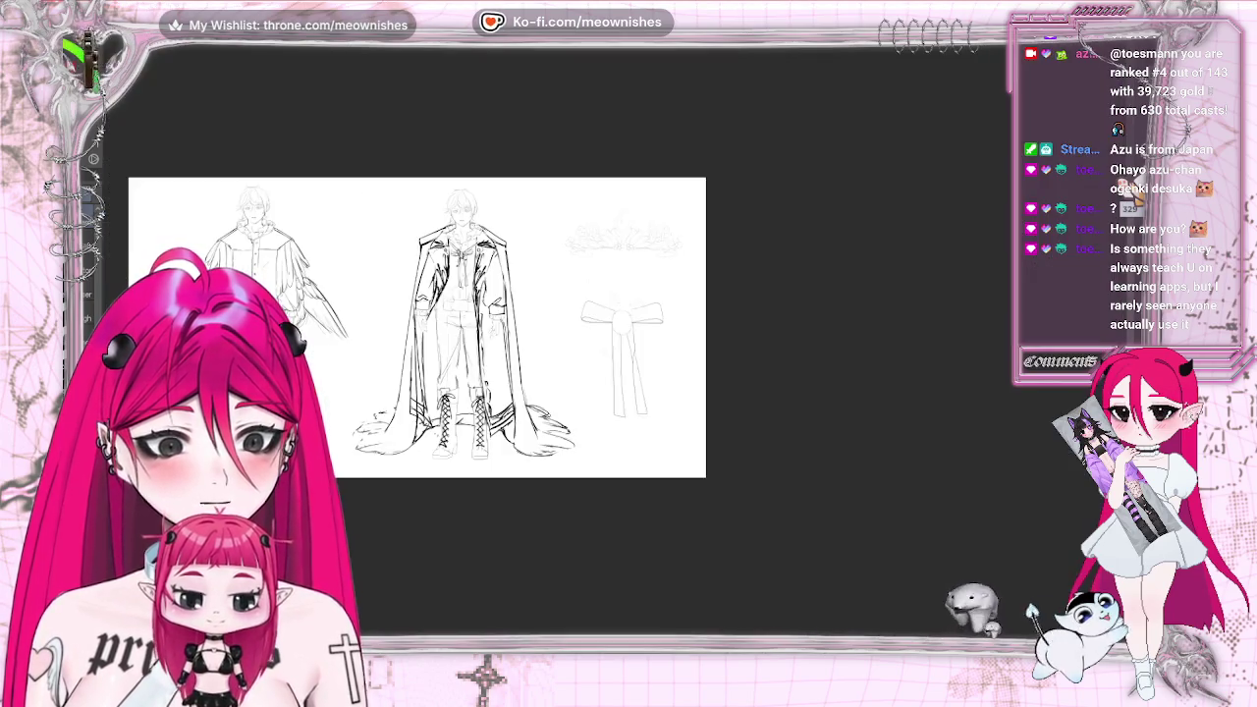
Zoom back in on the bow sketch and ink the oval outline of its knot
{"action": "scroll", "coordinate": [621, 324], "scroll_direction": "down", "scroll_amount": 2}
{"action": "scroll", "coordinate": [621, 324], "scroll_direction": "up", "scroll_amount": 8}
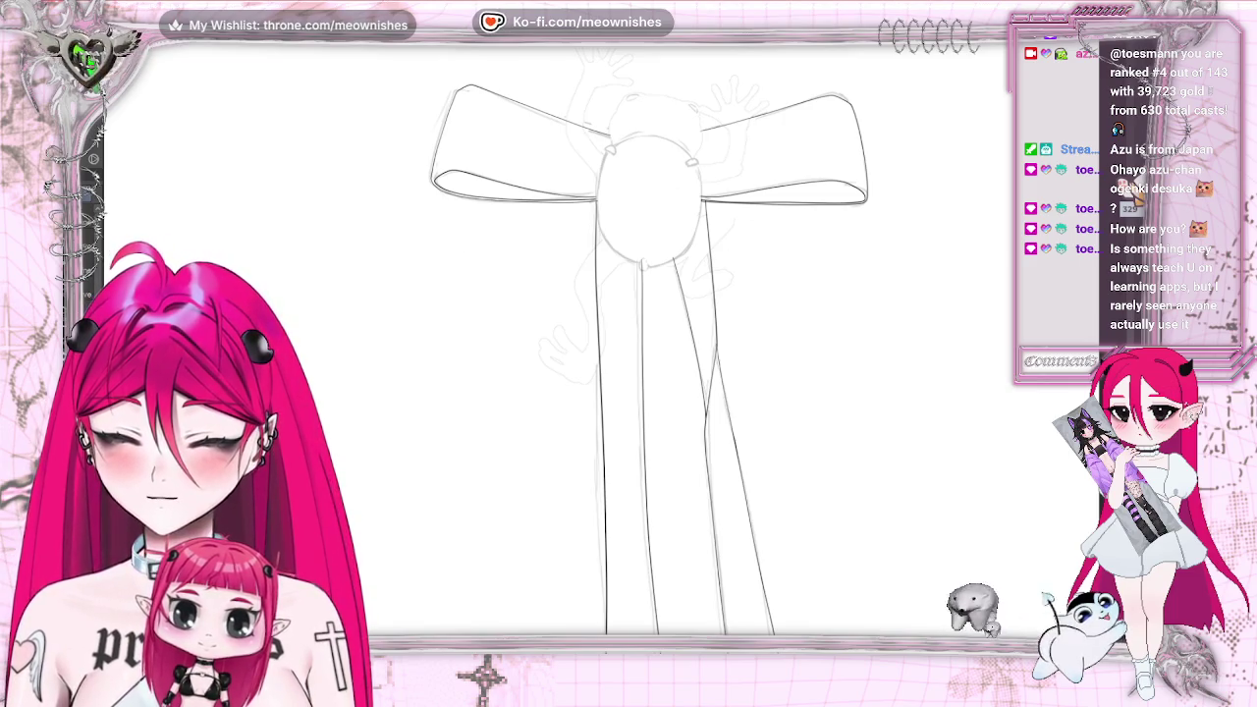
{"action": "left_click_drag", "start_coordinate": [677, 135], "coordinate": [701, 273]}
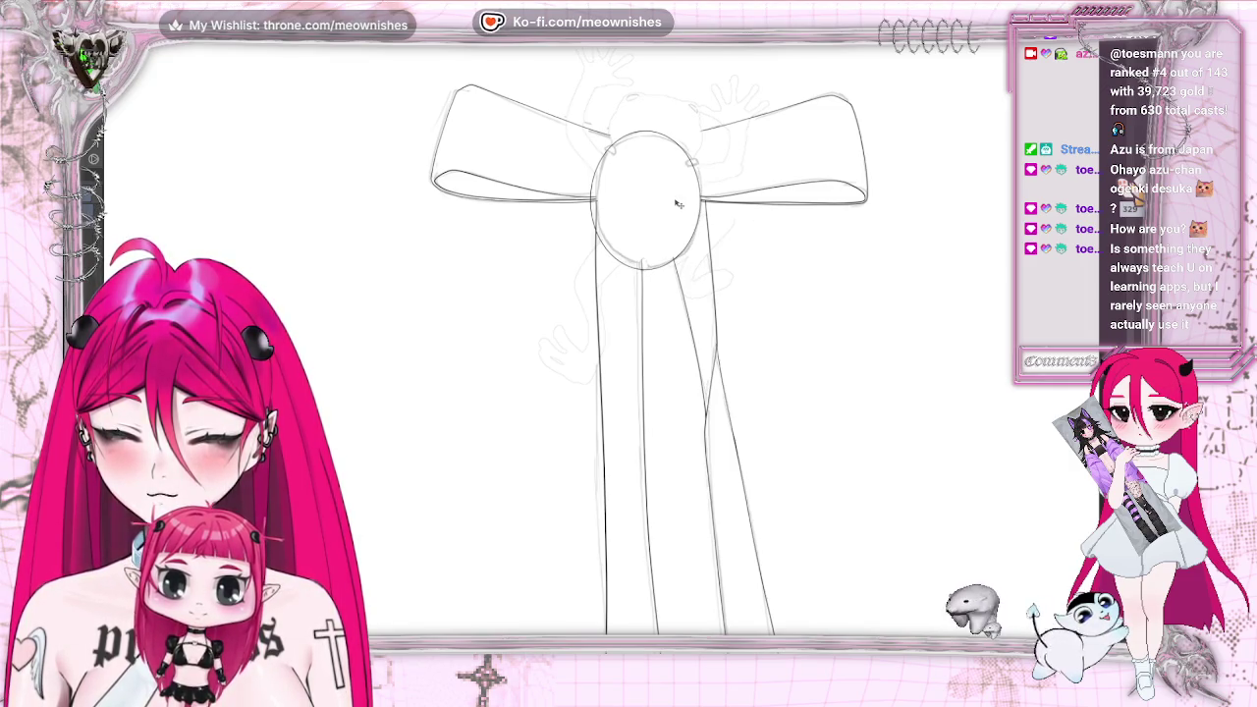
Redraw the knot oval boldly and resize it with Ctrl+T to sit over the sketch
{"action": "left_click_drag", "start_coordinate": [648, 132], "coordinate": [703, 226]}
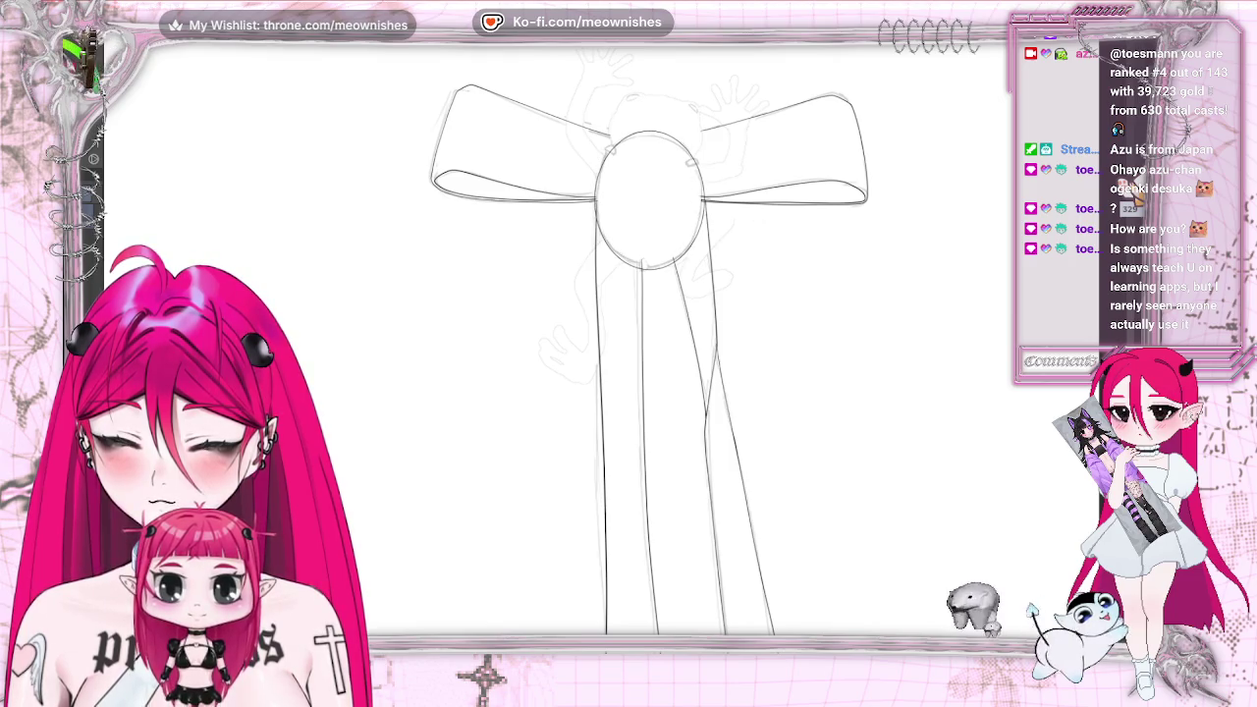
{"action": "key", "text": "ctrl+t"}
{"action": "left_click_drag", "start_coordinate": [705, 128], "coordinate": [699, 132]}
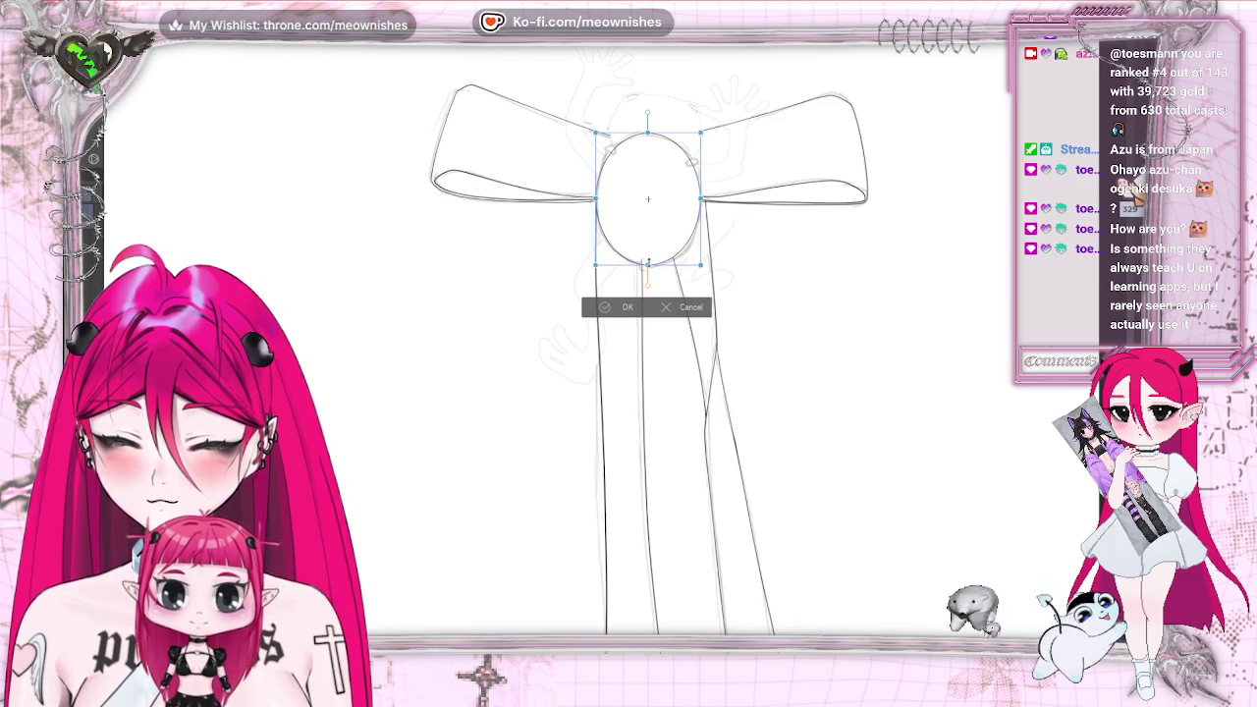
{"action": "left_click_drag", "start_coordinate": [647, 264], "coordinate": [693, 265]}
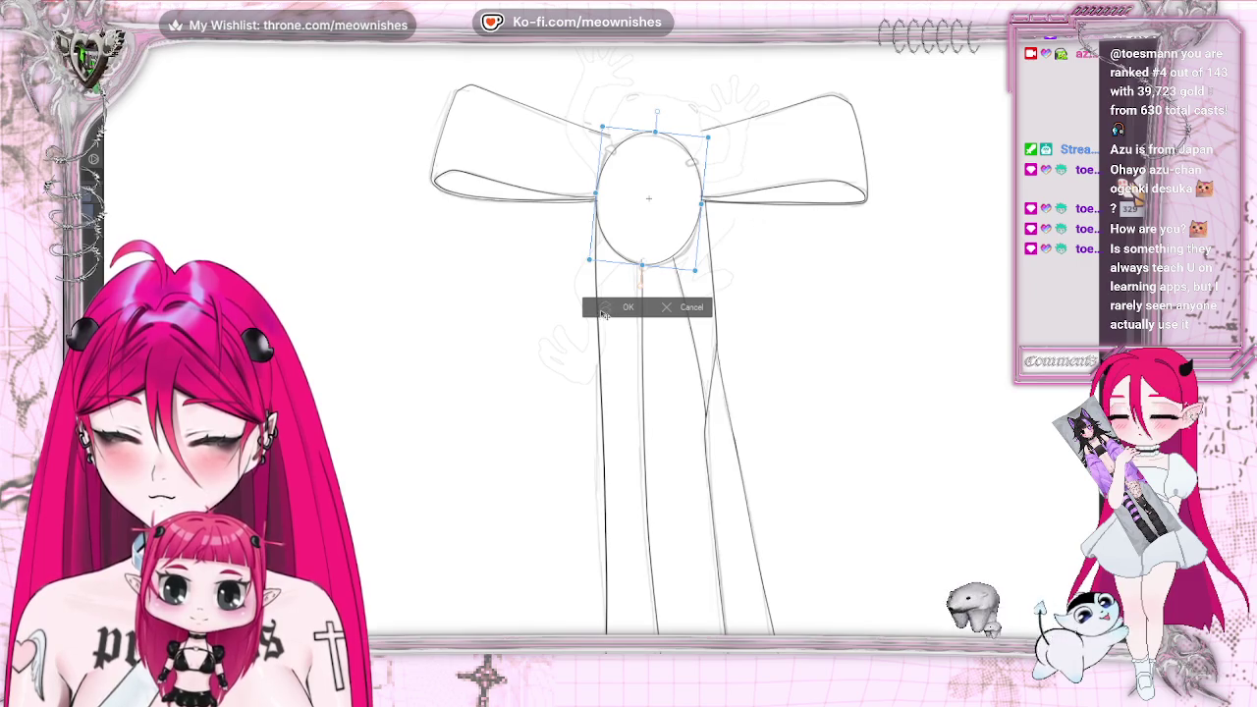
{"action": "left_click", "coordinate": [607, 307]}
{"action": "scroll", "coordinate": [609, 324], "scroll_direction": "down", "scroll_amount": 2}
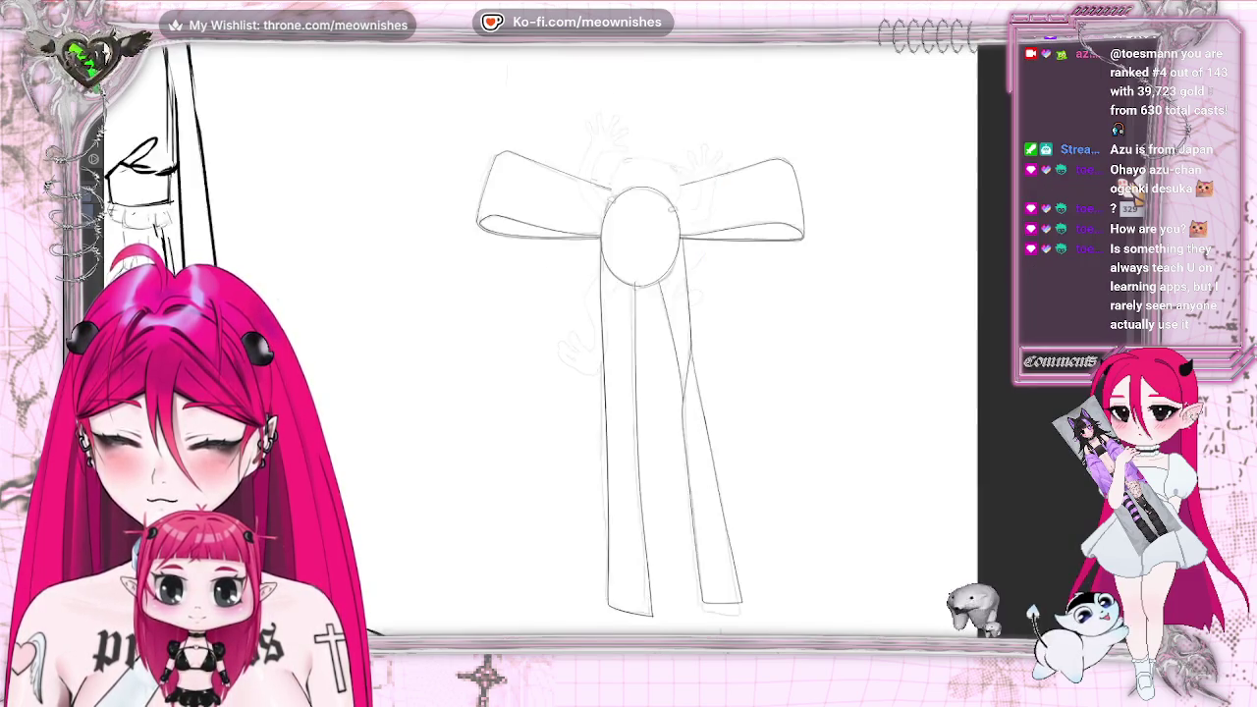
{"action": "scroll", "coordinate": [608, 324], "scroll_direction": "down", "scroll_amount": 3}
{"action": "scroll", "coordinate": [609, 324], "scroll_direction": "up", "scroll_amount": 3}
{"action": "scroll", "coordinate": [616, 334], "scroll_direction": "up", "scroll_amount": 3}
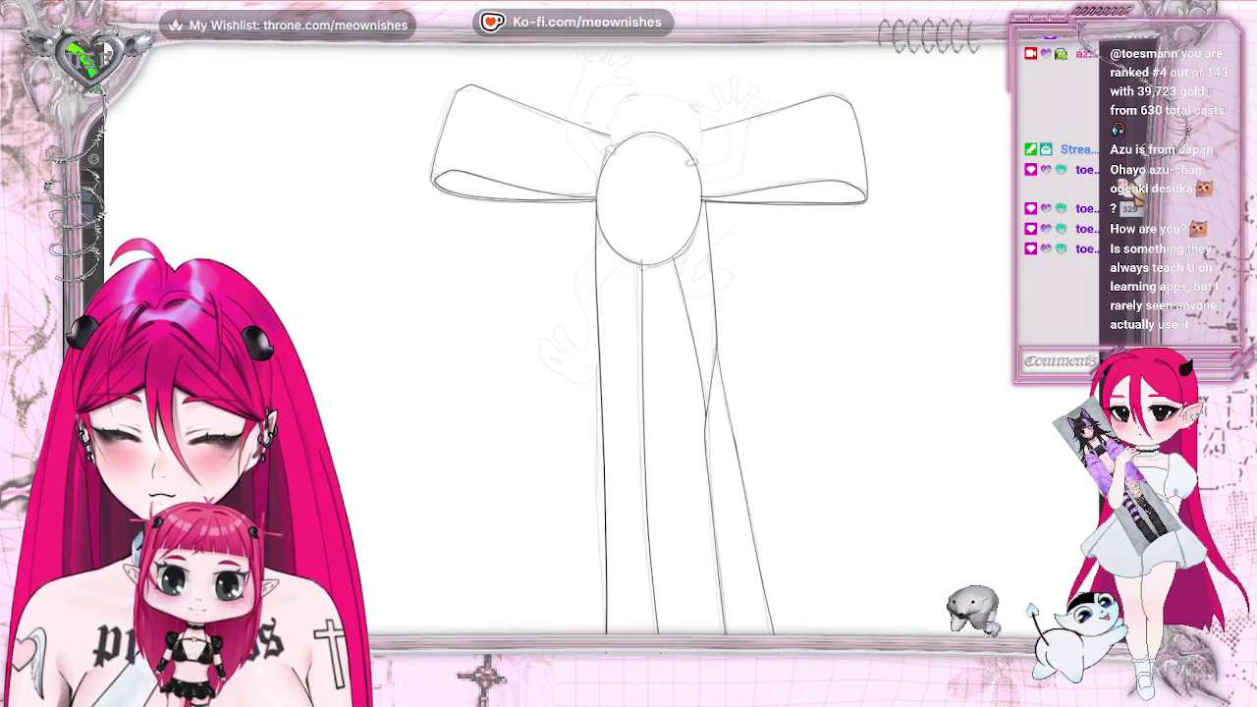
{"action": "scroll", "coordinate": [615, 334], "scroll_direction": "up", "scroll_amount": 1}
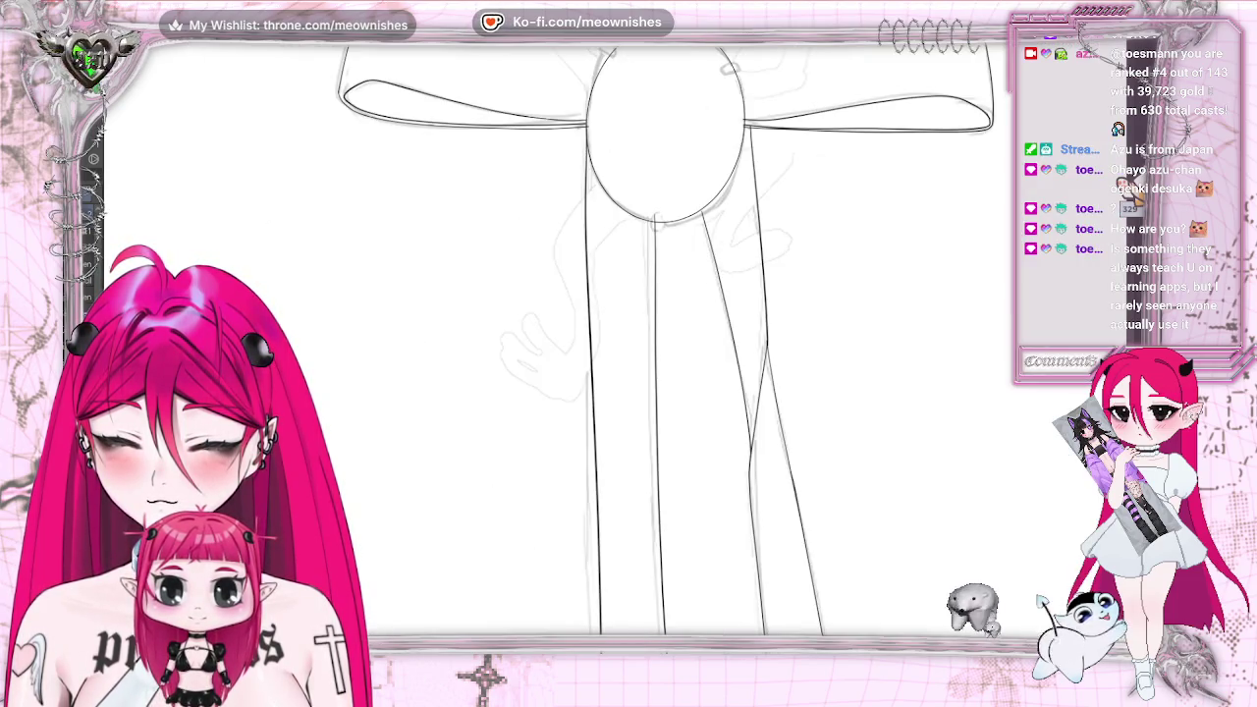
{"action": "scroll", "coordinate": [666, 340], "scroll_direction": "up", "scroll_amount": 1}
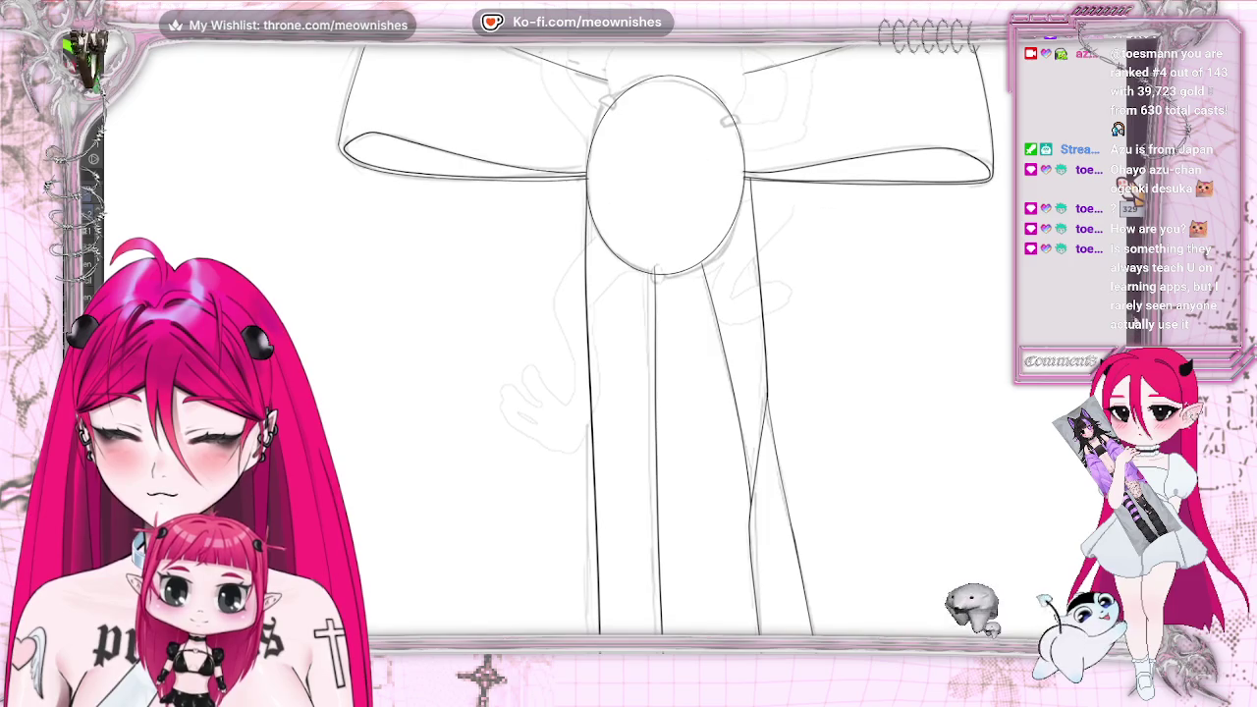
Ink the left arm curving out from the knot down to the hand's lower edge
{"action": "scroll", "coordinate": [619, 344], "scroll_direction": "up", "scroll_amount": 1}
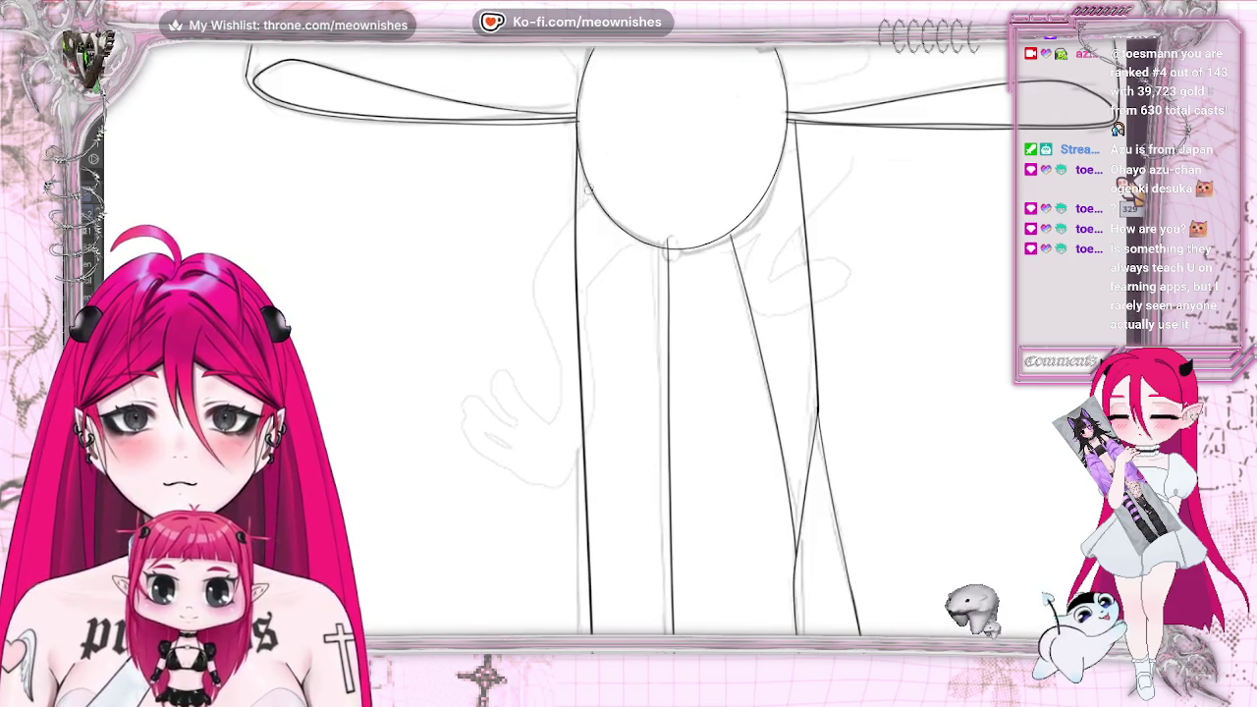
{"action": "left_click_drag", "start_coordinate": [592, 187], "coordinate": [535, 284]}
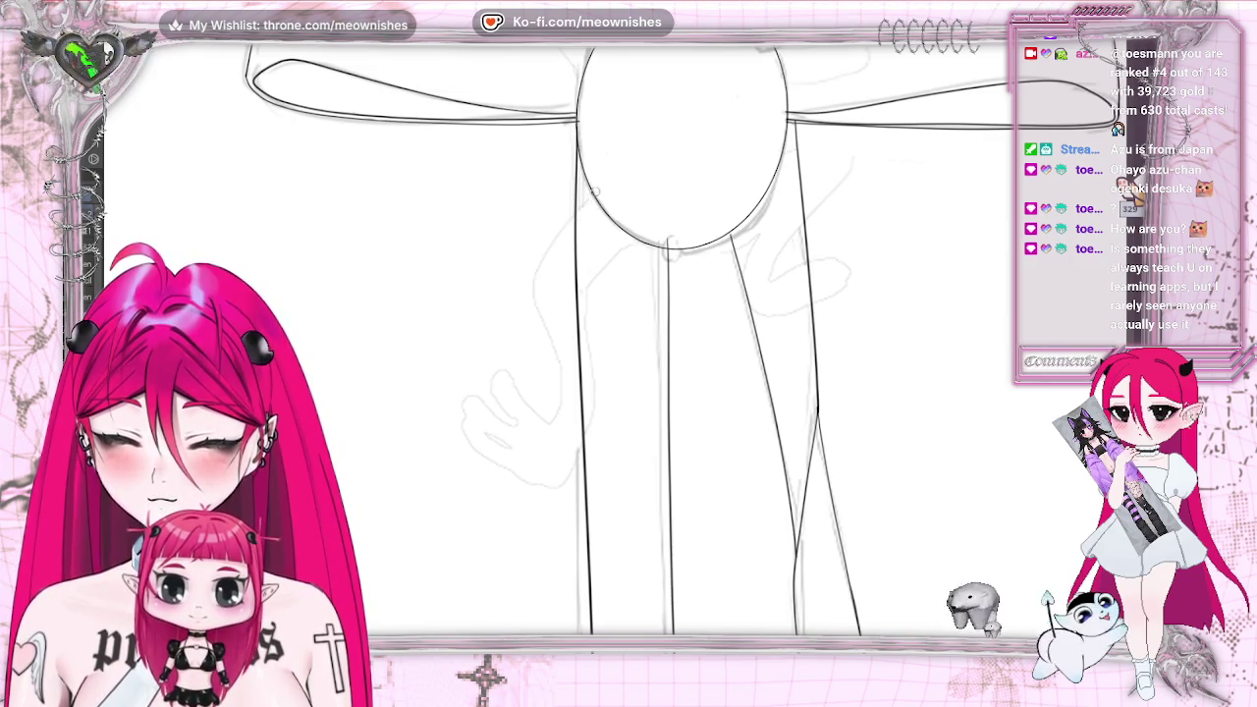
{"action": "mouse_move", "coordinate": [592, 189]}
{"action": "left_mouse_down"}
{"action": "mouse_move", "coordinate": [535, 285]}
{"action": "mouse_move", "coordinate": [566, 383]}
{"action": "left_mouse_up"}
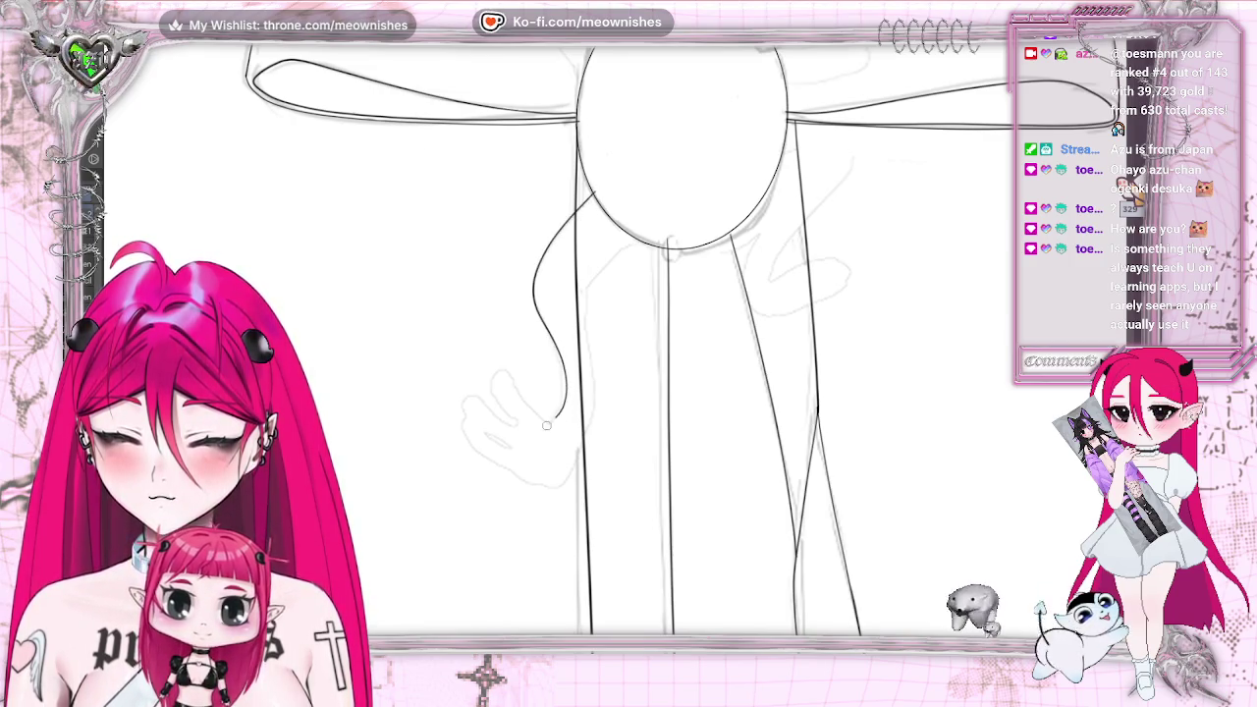
{"action": "left_click_drag", "start_coordinate": [595, 278], "coordinate": [583, 296]}
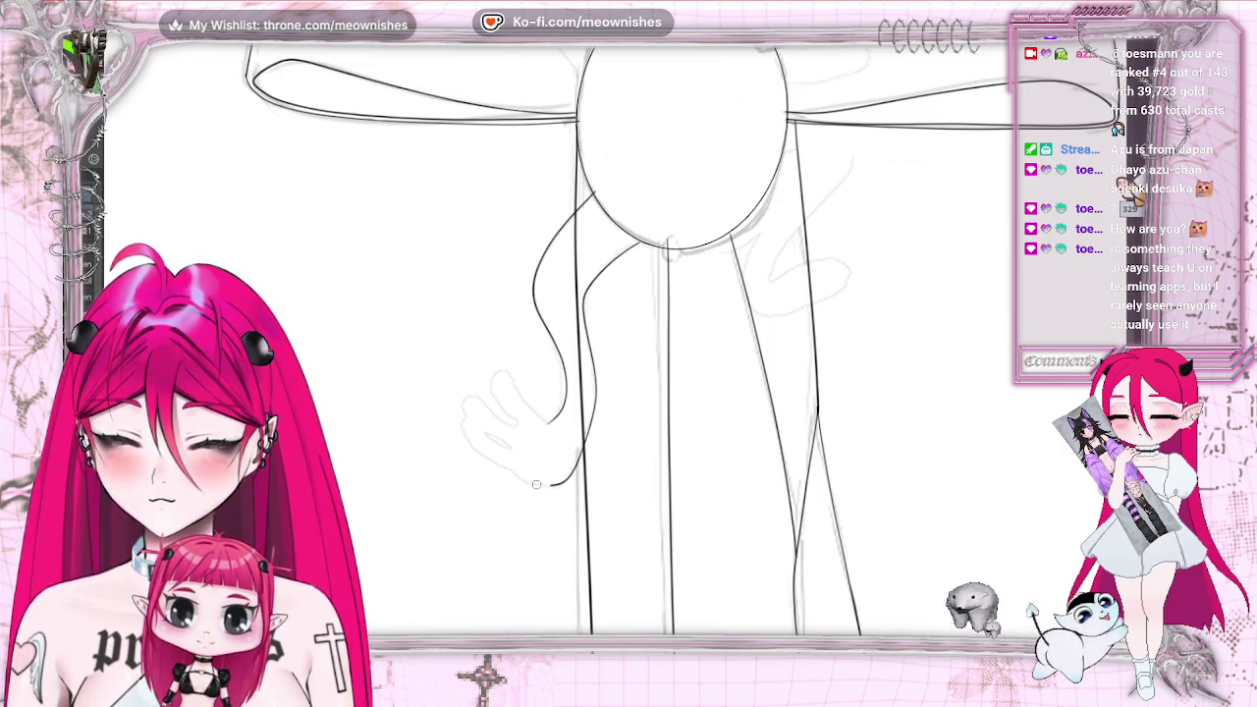
{"action": "left_click_drag", "start_coordinate": [568, 479], "coordinate": [519, 482]}
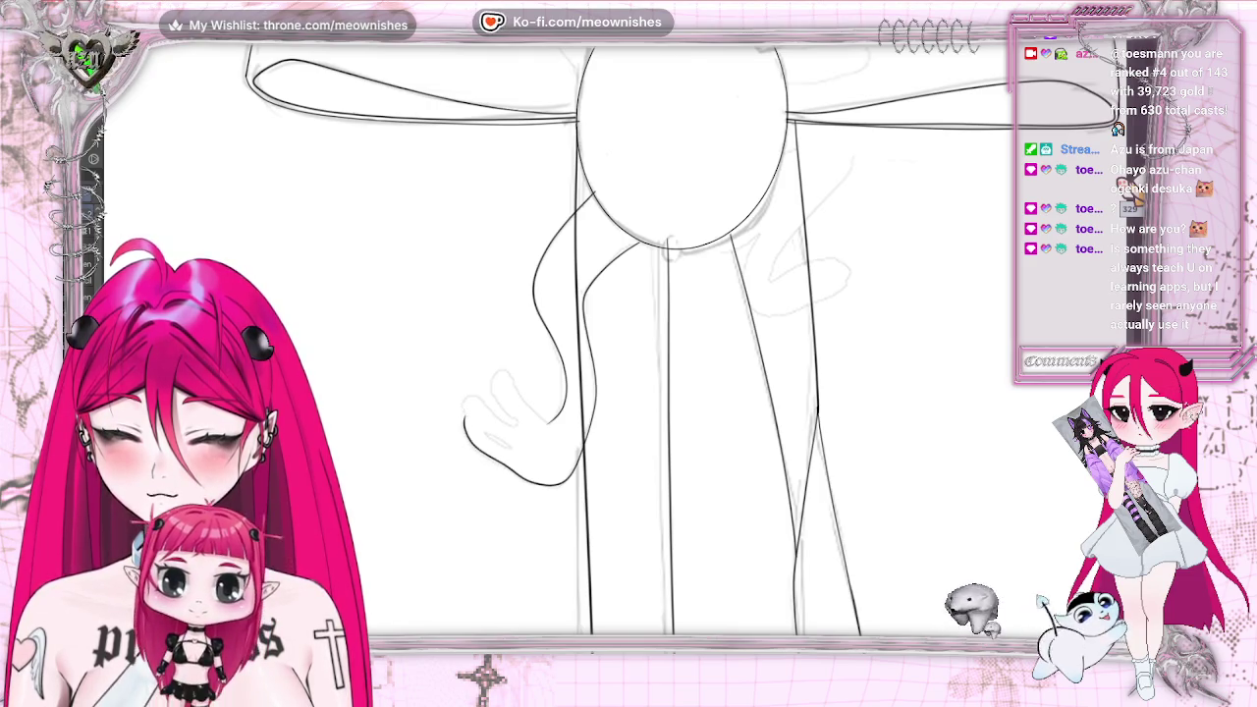
On a rotated, zoomed view, ink the left hand's outline with short finger strokes and a fingertip
{"action": "key", "text": "ctrl+bracketright"}
{"action": "key", "text": "ctrl+plus"}
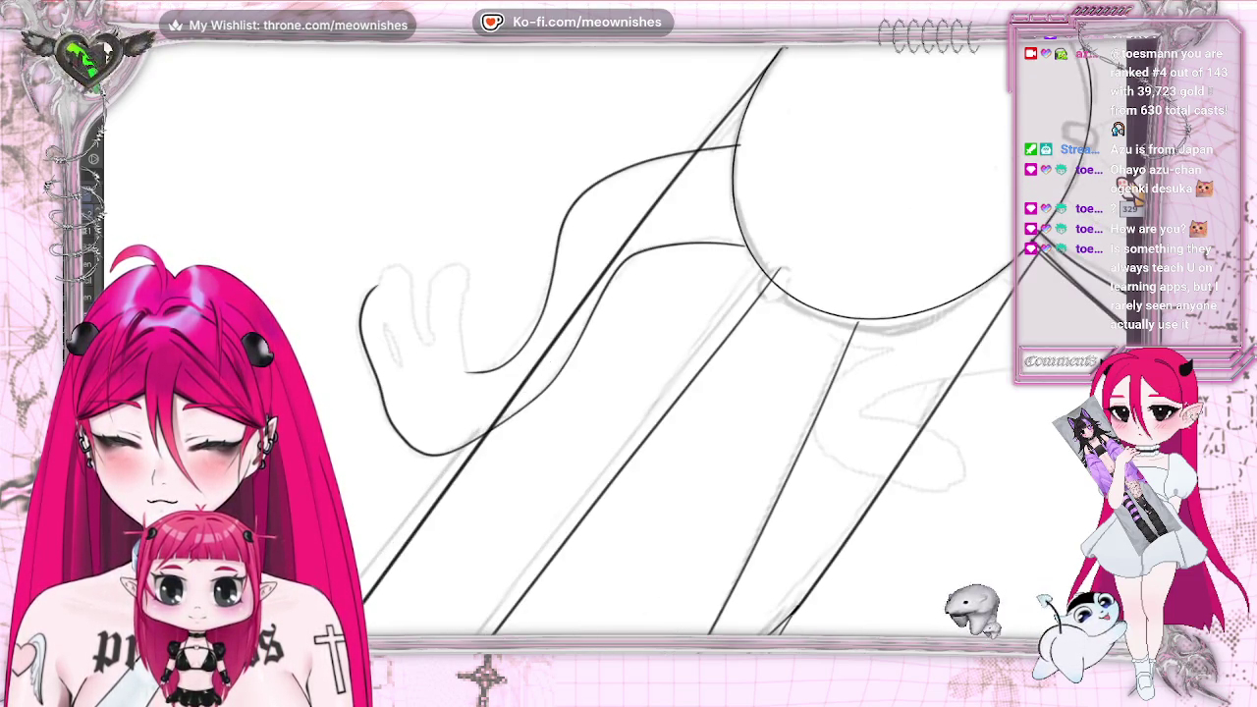
{"action": "left_click_drag", "start_coordinate": [365, 294], "coordinate": [417, 446]}
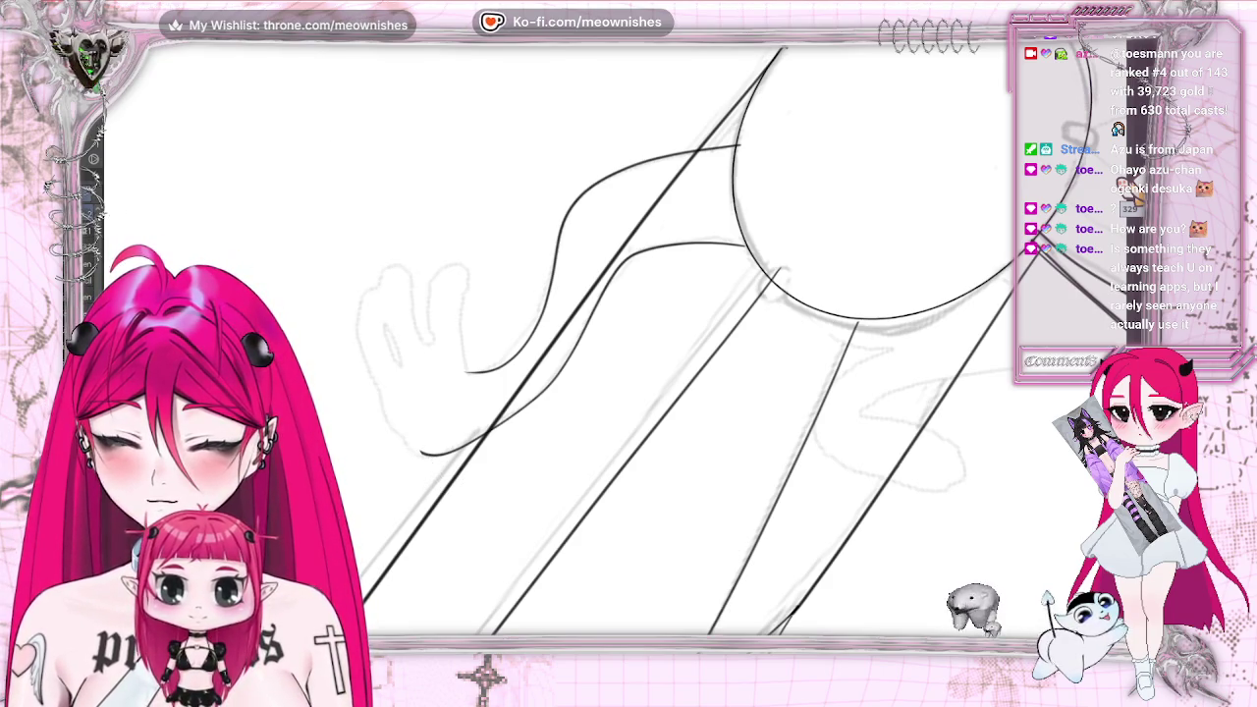
{"action": "left_click_drag", "start_coordinate": [432, 301], "coordinate": [469, 270]}
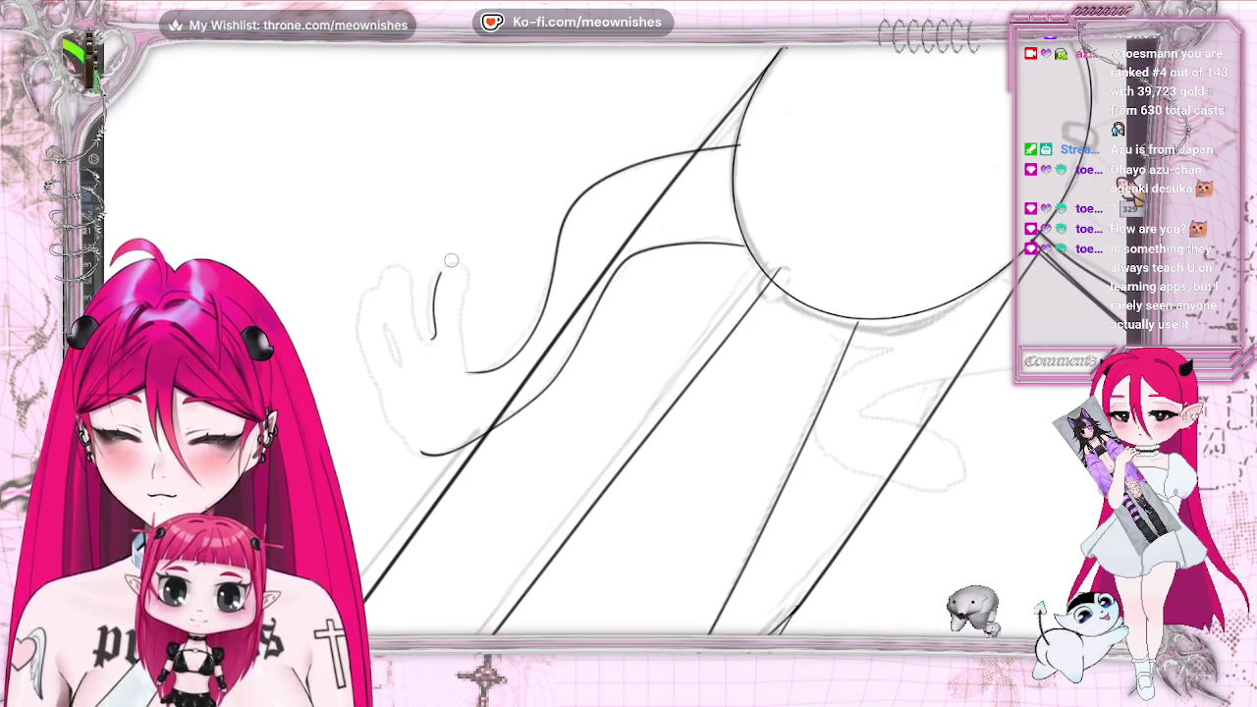
{"action": "left_click_drag", "start_coordinate": [457, 328], "coordinate": [467, 371]}
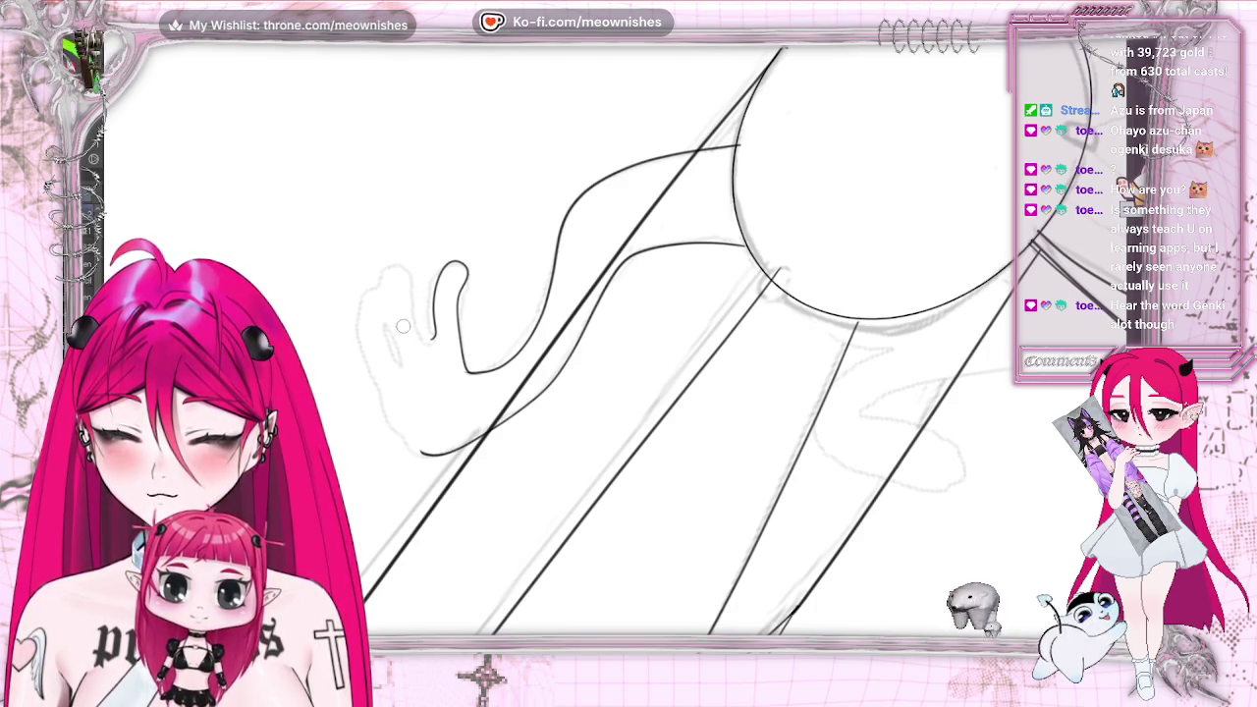
{"action": "mouse_move", "coordinate": [391, 337]}
{"action": "left_mouse_down"}
{"action": "mouse_move", "coordinate": [401, 365]}
{"action": "mouse_move", "coordinate": [389, 344]}
{"action": "left_mouse_up"}
{"action": "left_click_drag", "start_coordinate": [381, 289], "coordinate": [400, 267]}
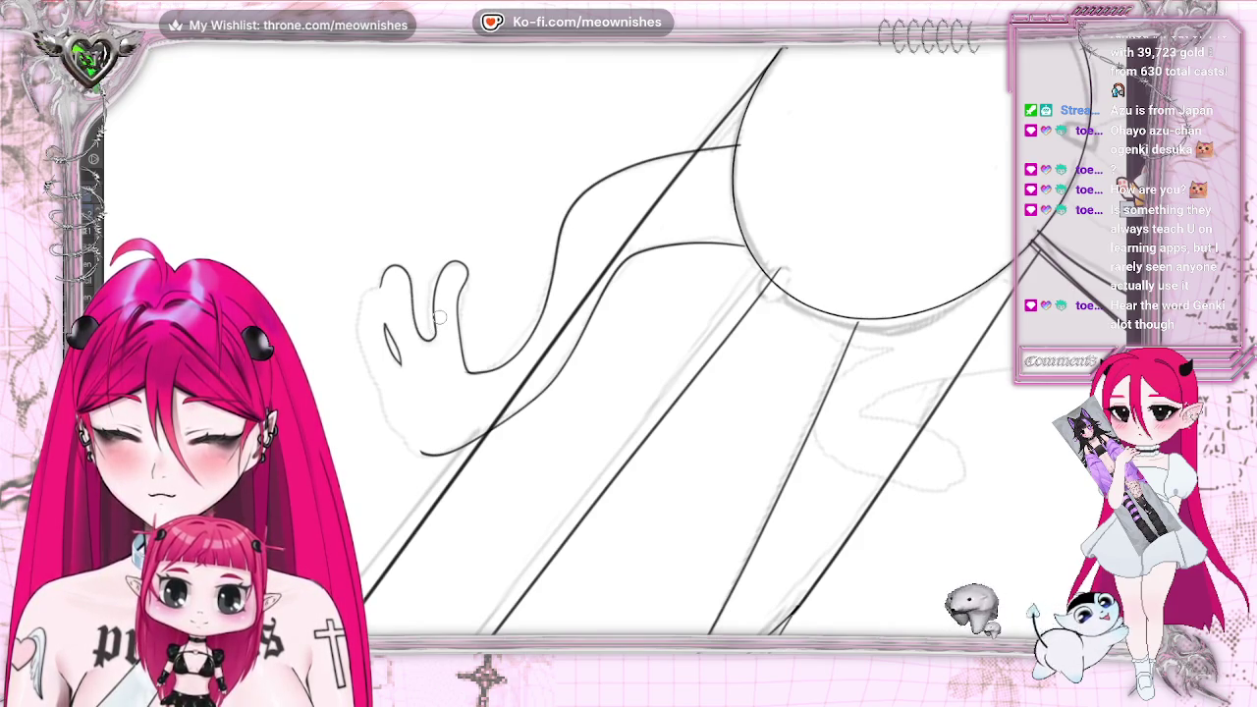
Redraw the hand's left contour and extend its lower contour to the diagonal ribbon line
{"action": "left_click_drag", "start_coordinate": [374, 288], "coordinate": [360, 322]}
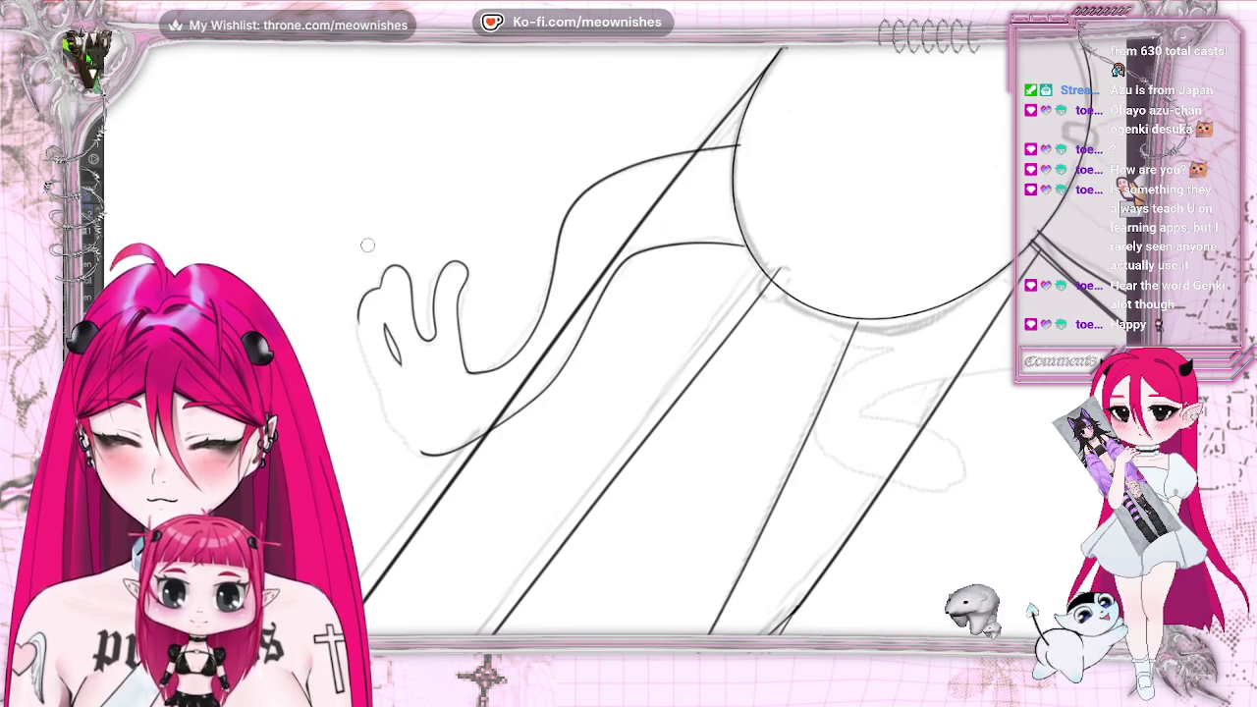
{"action": "key", "text": "ctrl+z"}
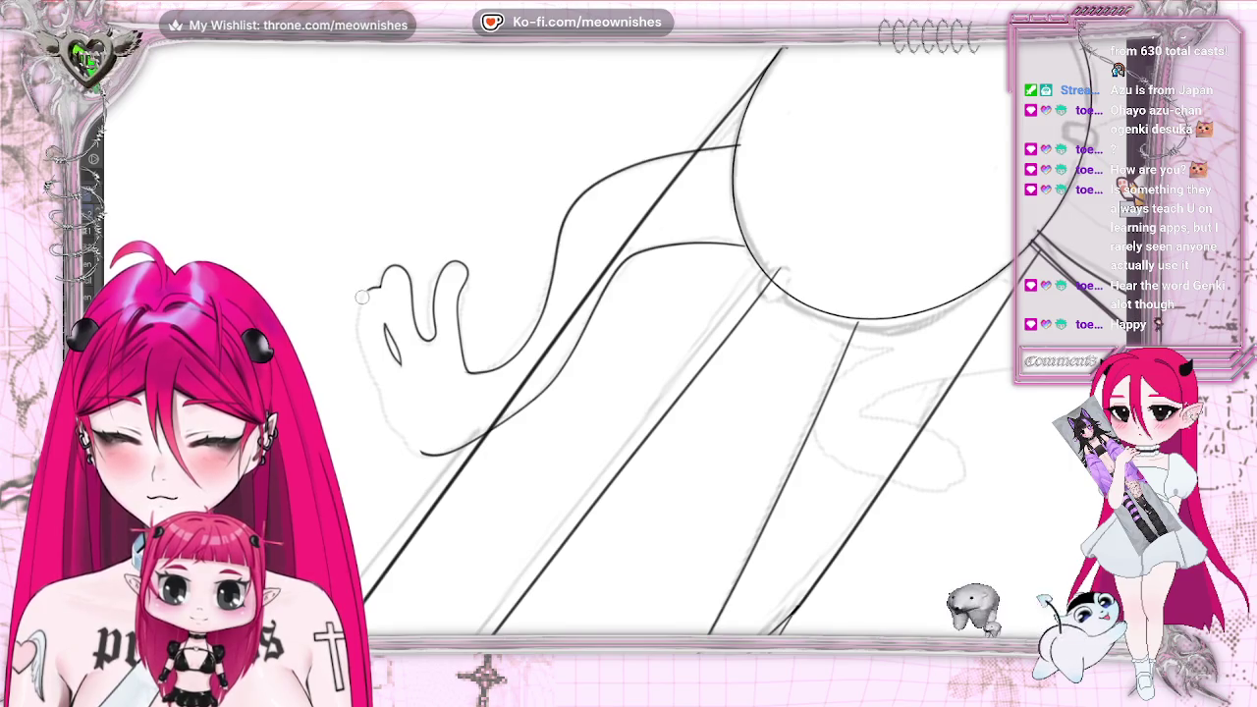
{"action": "left_click_drag", "start_coordinate": [362, 296], "coordinate": [366, 361]}
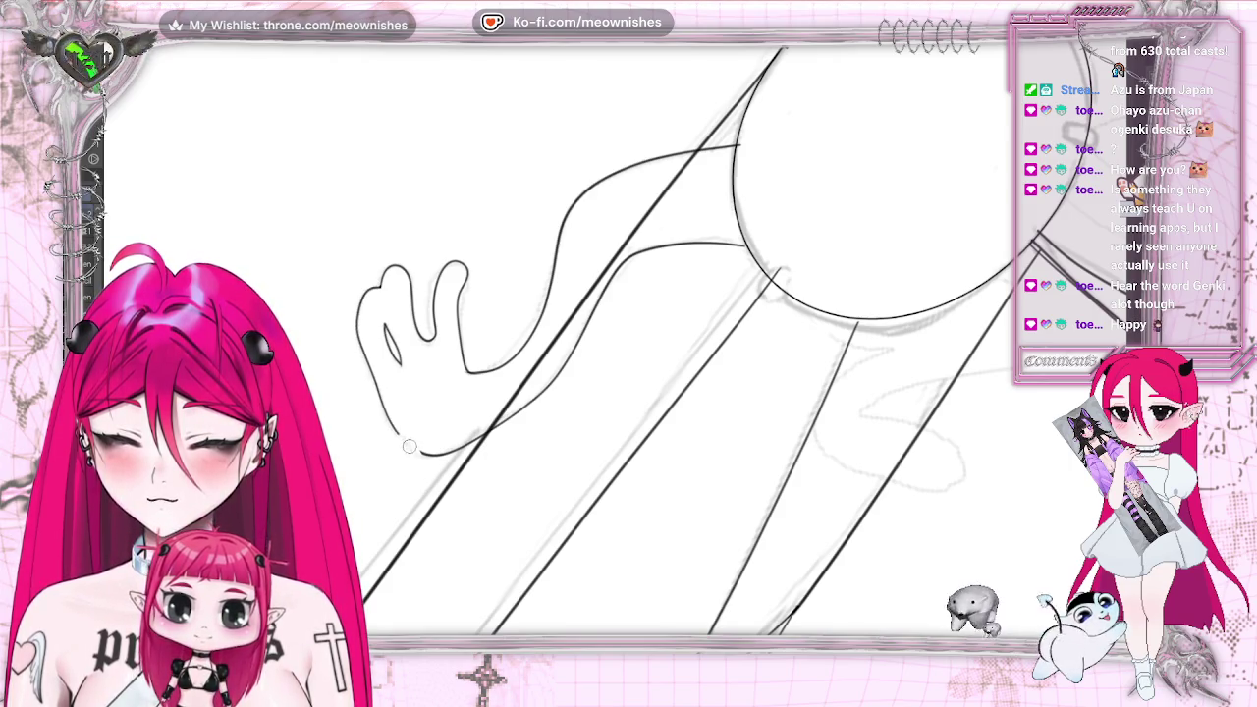
{"action": "left_click_drag", "start_coordinate": [433, 455], "coordinate": [467, 444]}
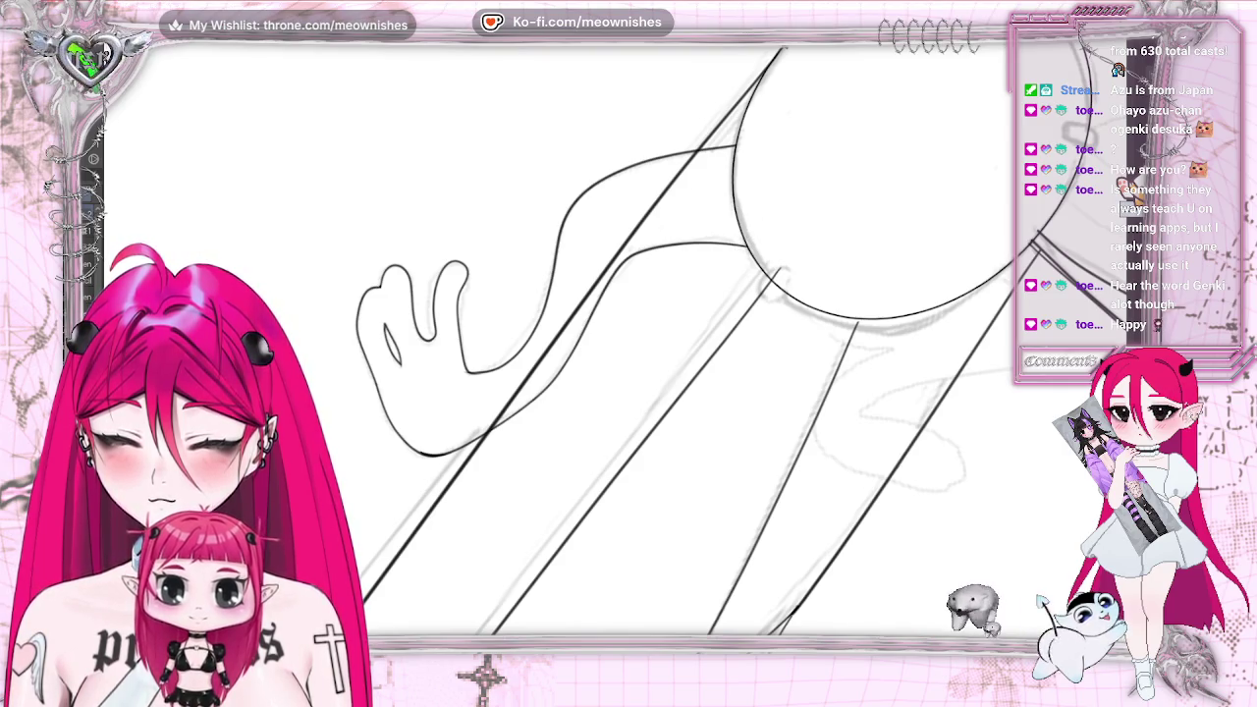
{"action": "key", "text": "5"}
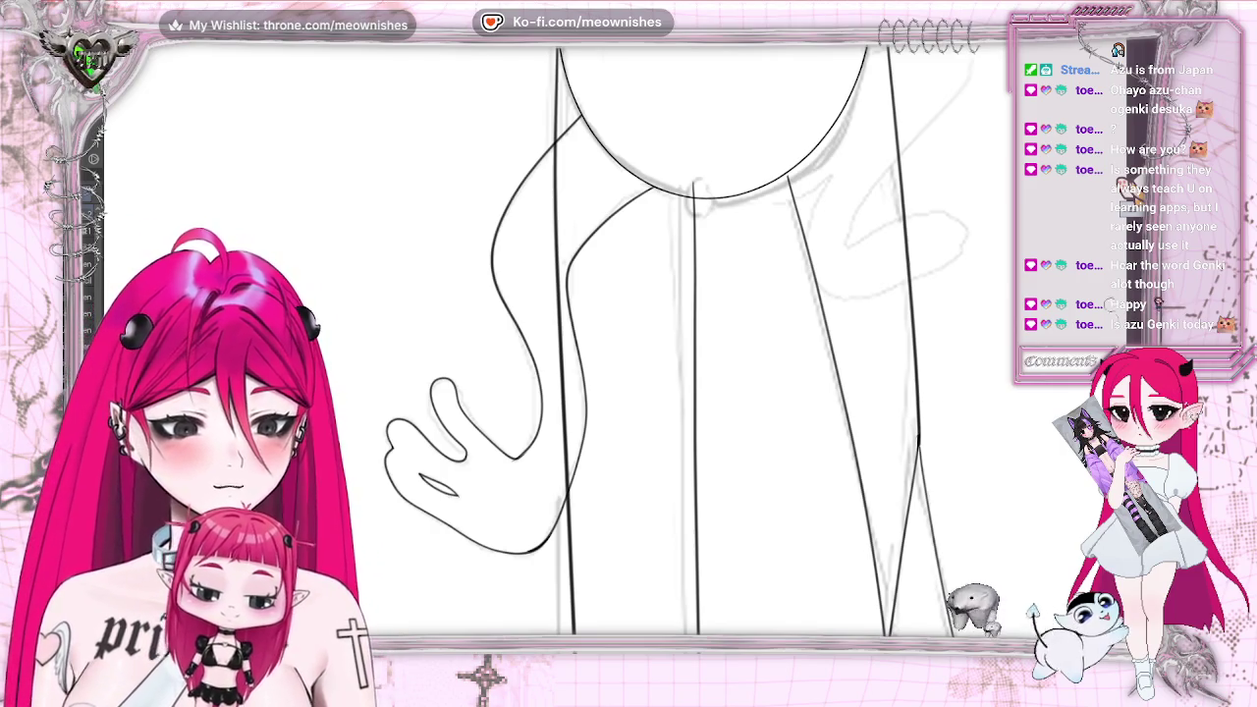
{"action": "scroll", "coordinate": [628, 344], "scroll_direction": "up", "scroll_amount": 3}
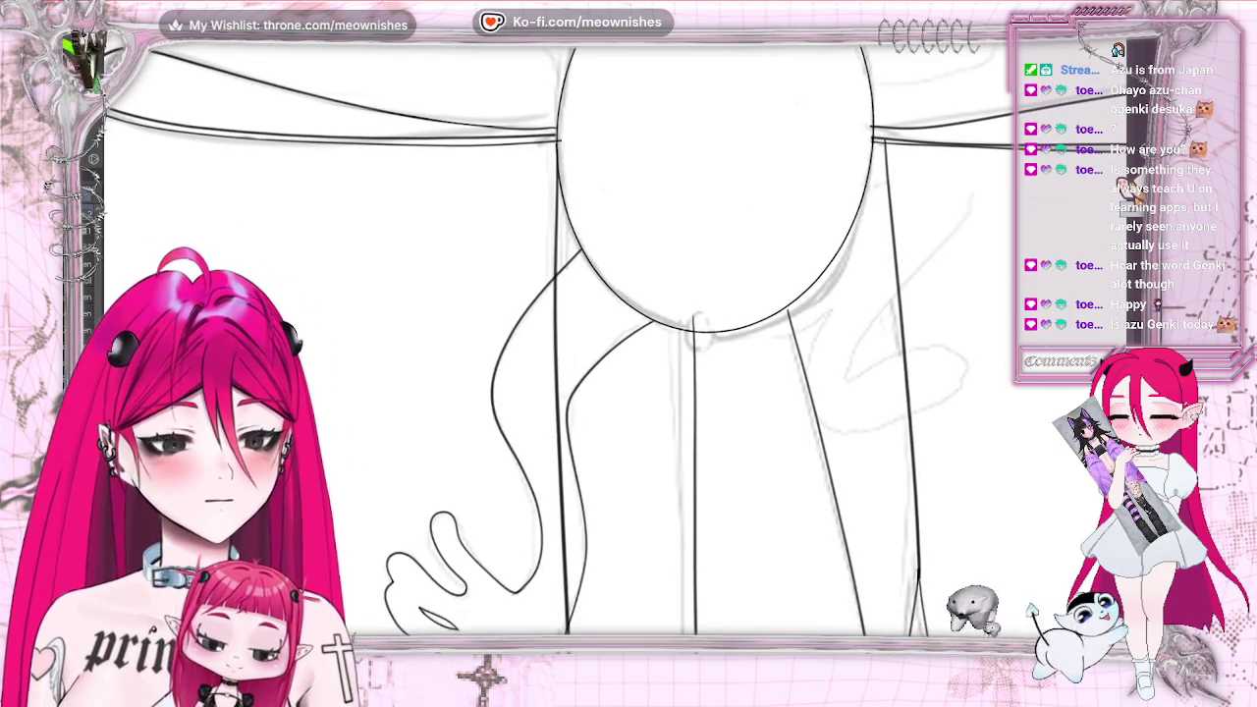
Try a short stroke along the chin, then undo it
{"action": "scroll", "coordinate": [559, 344], "scroll_direction": "right", "scroll_amount": 5}
{"action": "scroll", "coordinate": [559, 344], "scroll_direction": "left", "scroll_amount": 3}
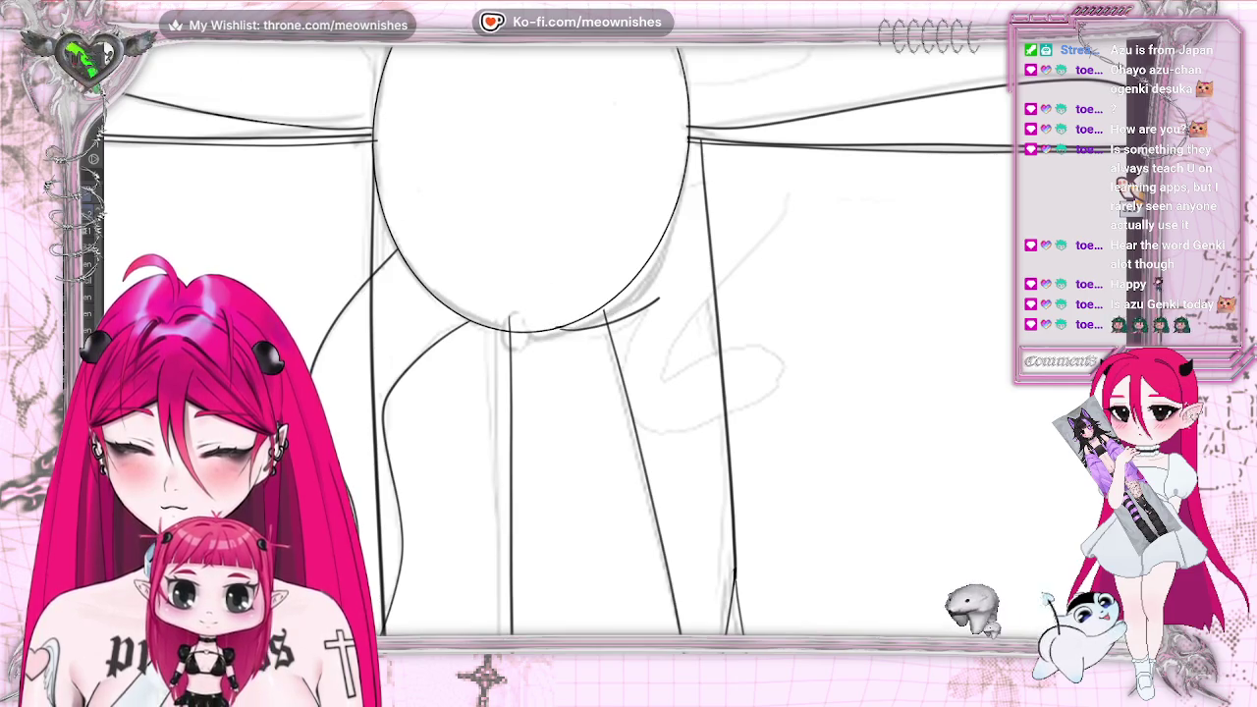
{"action": "key", "text": "ctrl+z"}
{"action": "left_click_drag", "start_coordinate": [614, 324], "coordinate": [723, 248]}
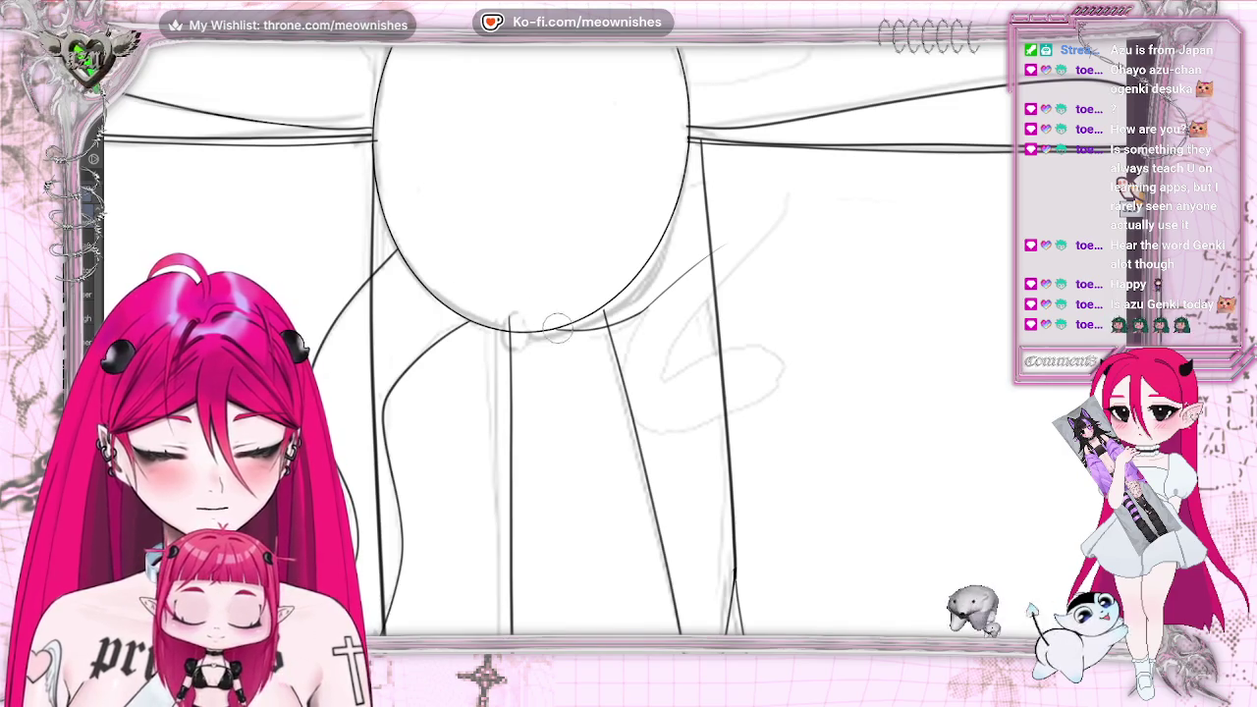
{"action": "key", "text": "ctrl+z"}
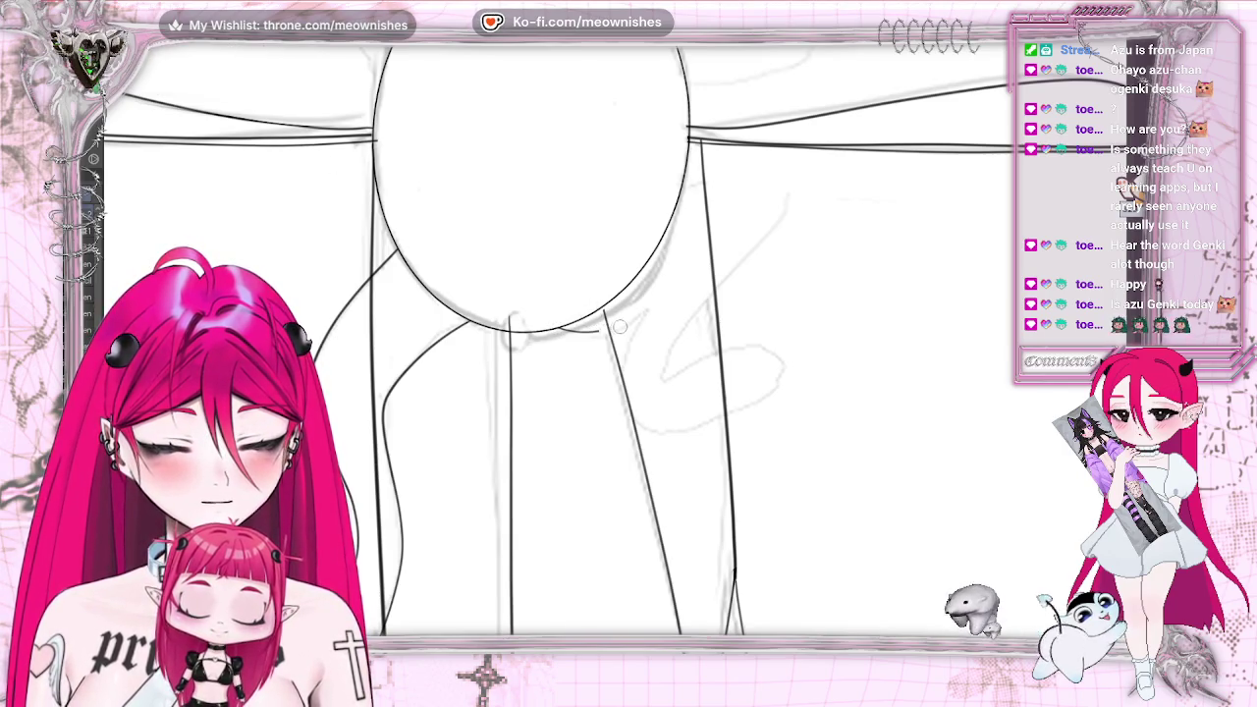
Ink the curve under the knot and an S-shaped line curling down to the right
{"action": "left_click_drag", "start_coordinate": [589, 330], "coordinate": [658, 299]}
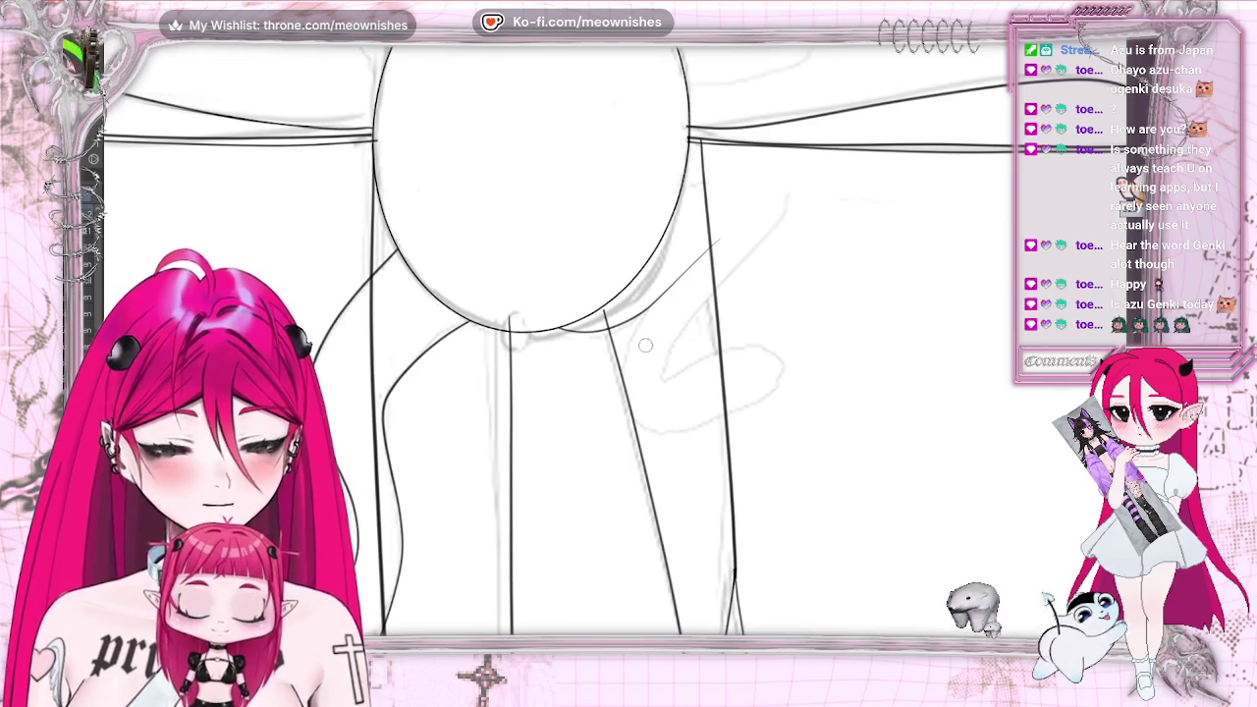
{"action": "left_click_drag", "start_coordinate": [620, 365], "coordinate": [762, 392]}
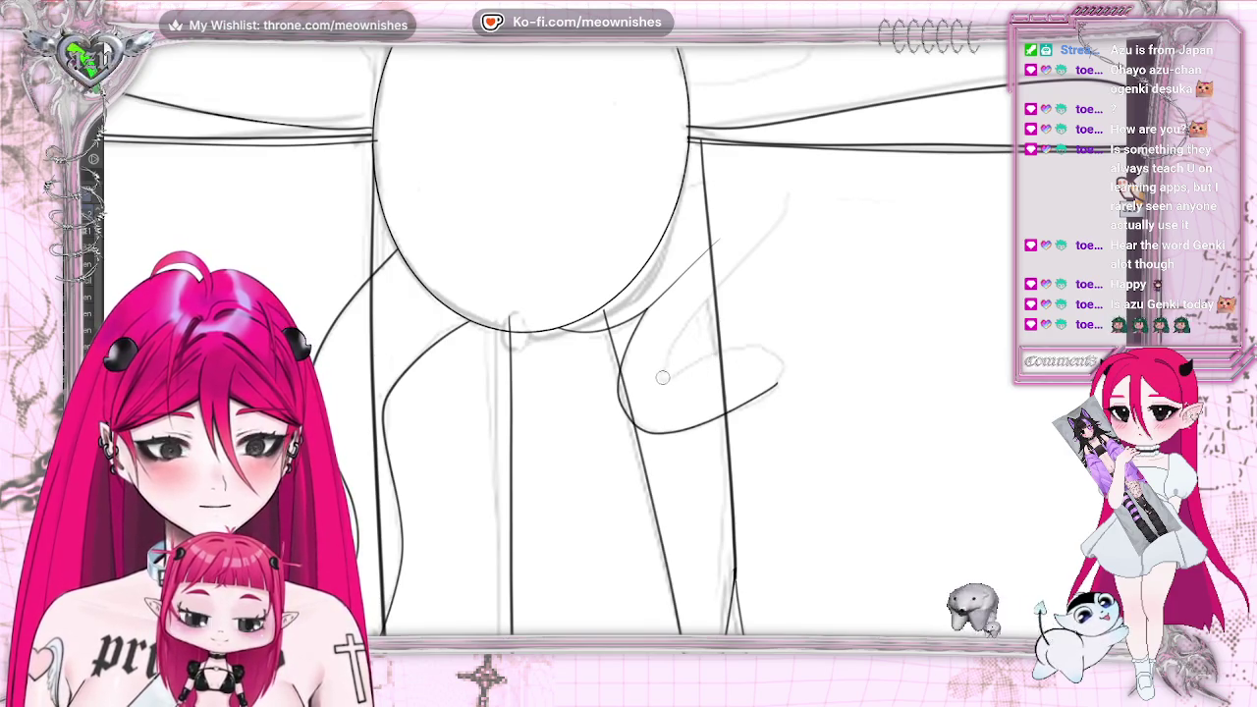
{"action": "mouse_move", "coordinate": [744, 347]}
{"action": "left_mouse_down"}
{"action": "mouse_move", "coordinate": [775, 354]}
{"action": "mouse_move", "coordinate": [777, 386]}
{"action": "left_mouse_up"}
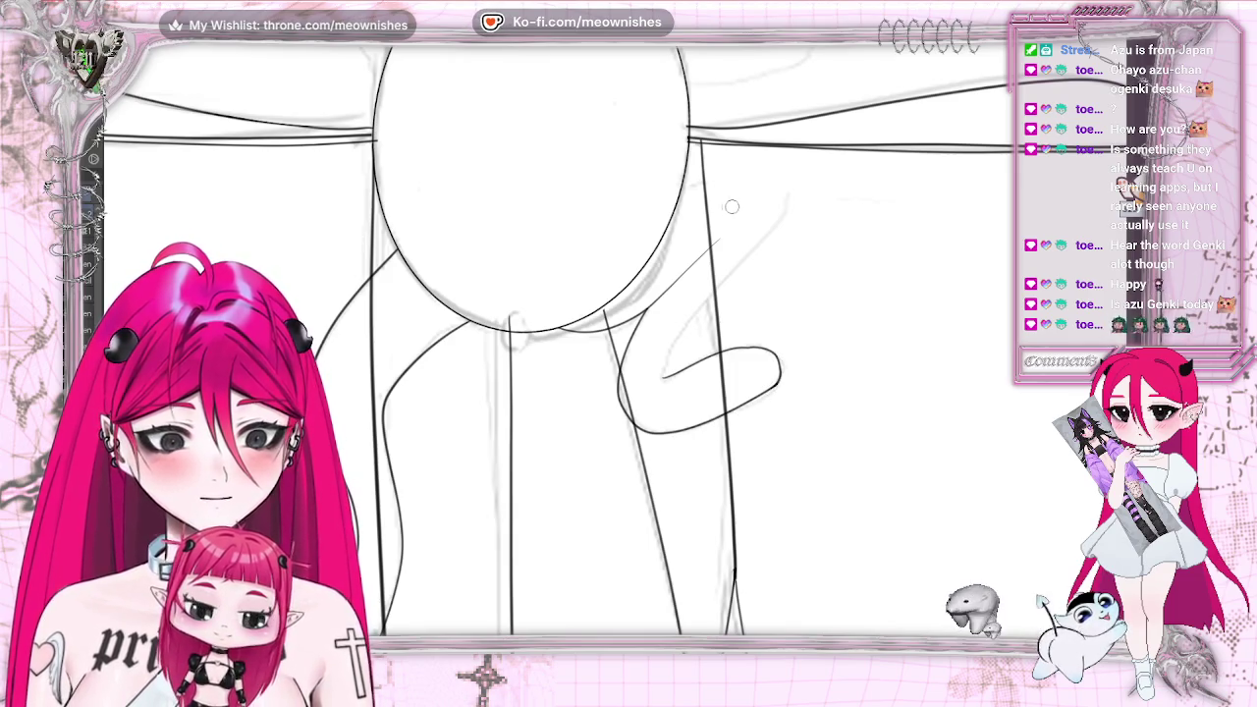
{"action": "left_click_drag", "start_coordinate": [681, 188], "coordinate": [712, 179]}
{"action": "left_click_drag", "start_coordinate": [794, 194], "coordinate": [668, 370]}
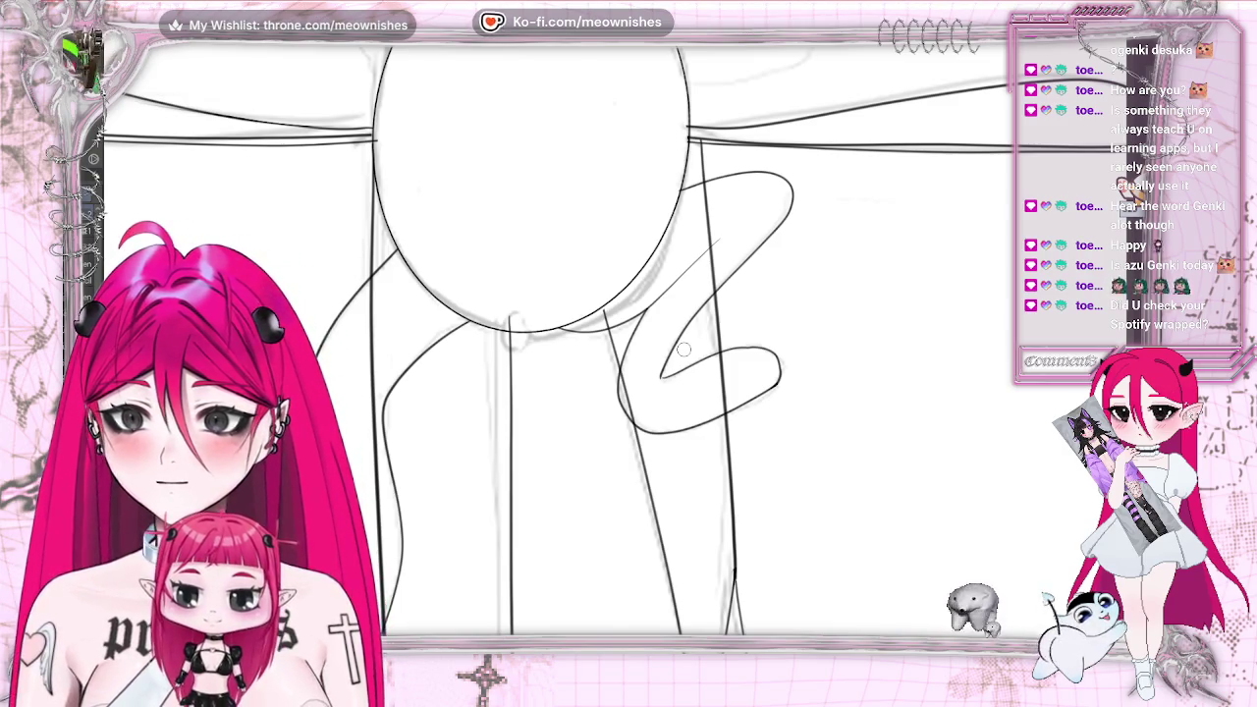
{"action": "scroll", "coordinate": [684, 350], "scroll_direction": "up", "scroll_amount": 2}
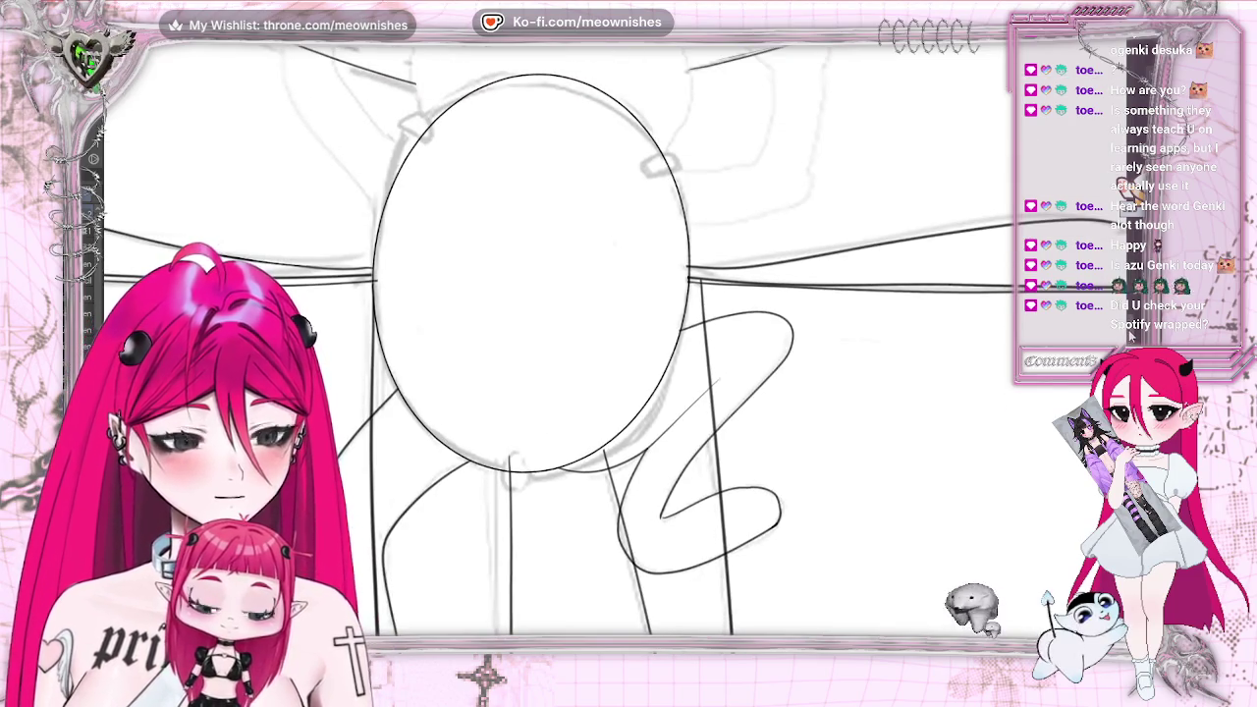
Close off the curl's tip, then zoom out to the whole bow and back in
{"action": "scroll", "coordinate": [683, 349], "scroll_direction": "up", "scroll_amount": 1}
{"action": "scroll", "coordinate": [774, 229], "scroll_direction": "down", "scroll_amount": 5}
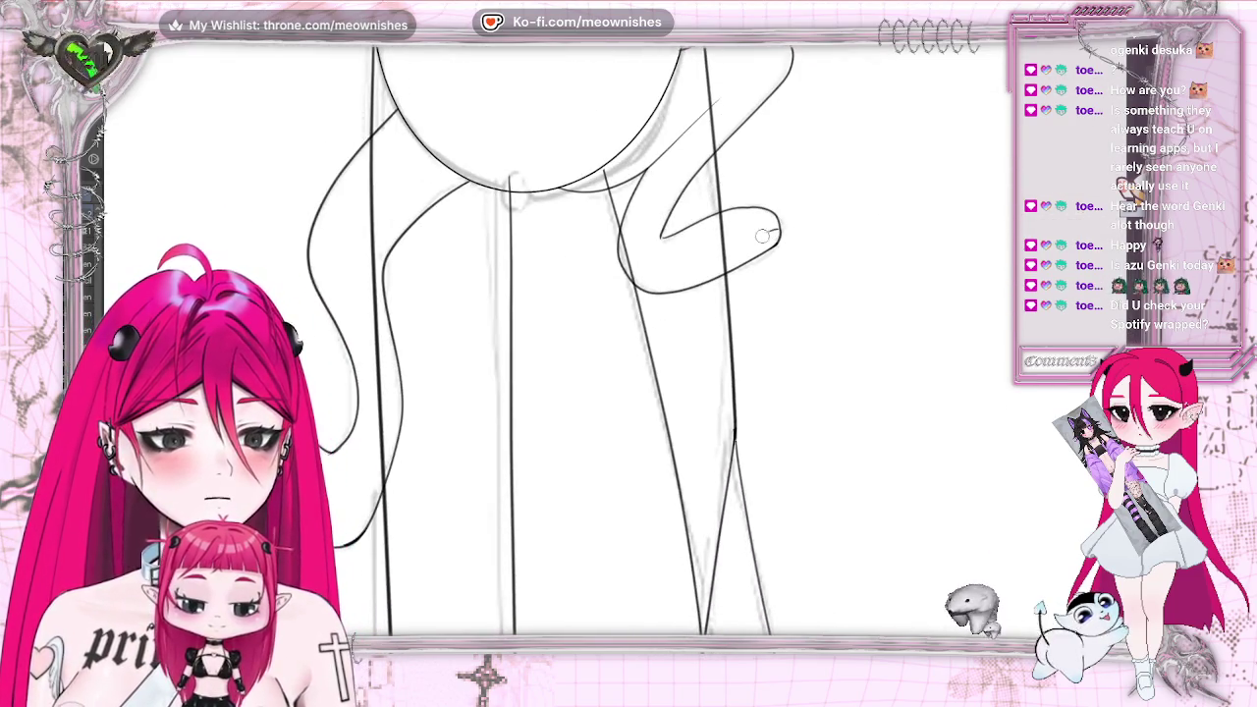
{"action": "left_click_drag", "start_coordinate": [774, 222], "coordinate": [777, 245]}
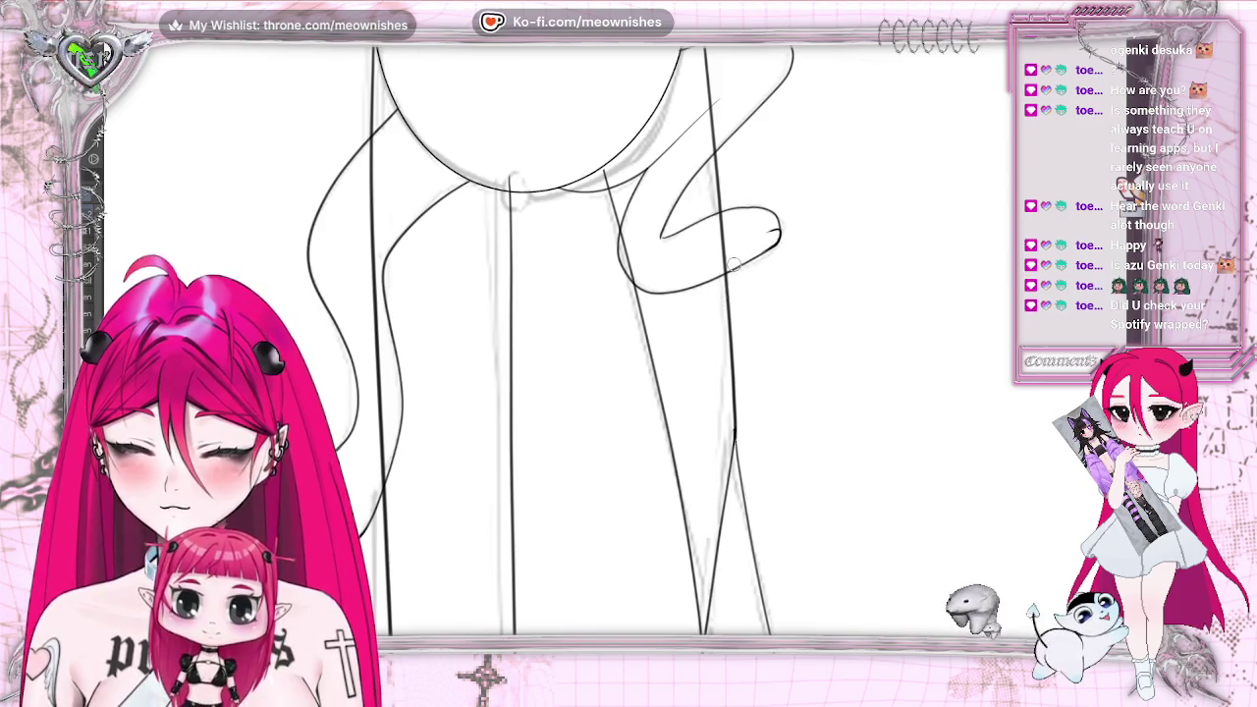
{"action": "key", "text": "ctrl+0"}
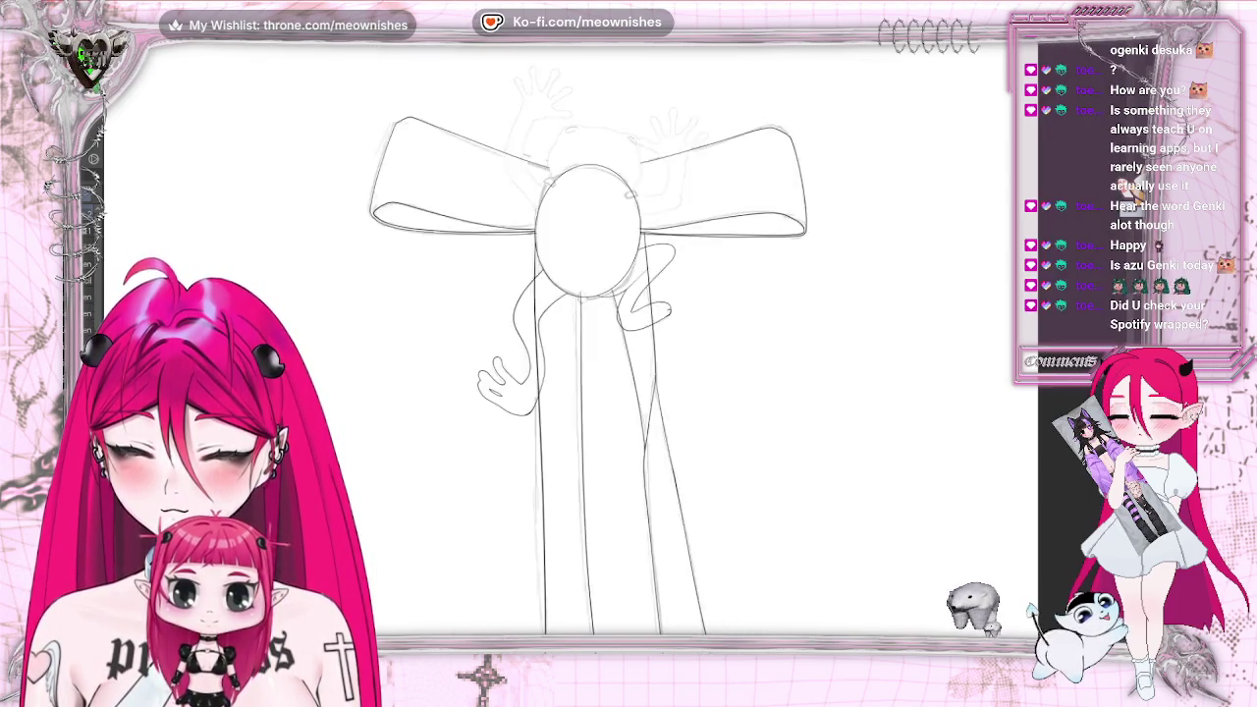
{"action": "scroll", "coordinate": [615, 88], "scroll_direction": "up", "scroll_amount": 1}
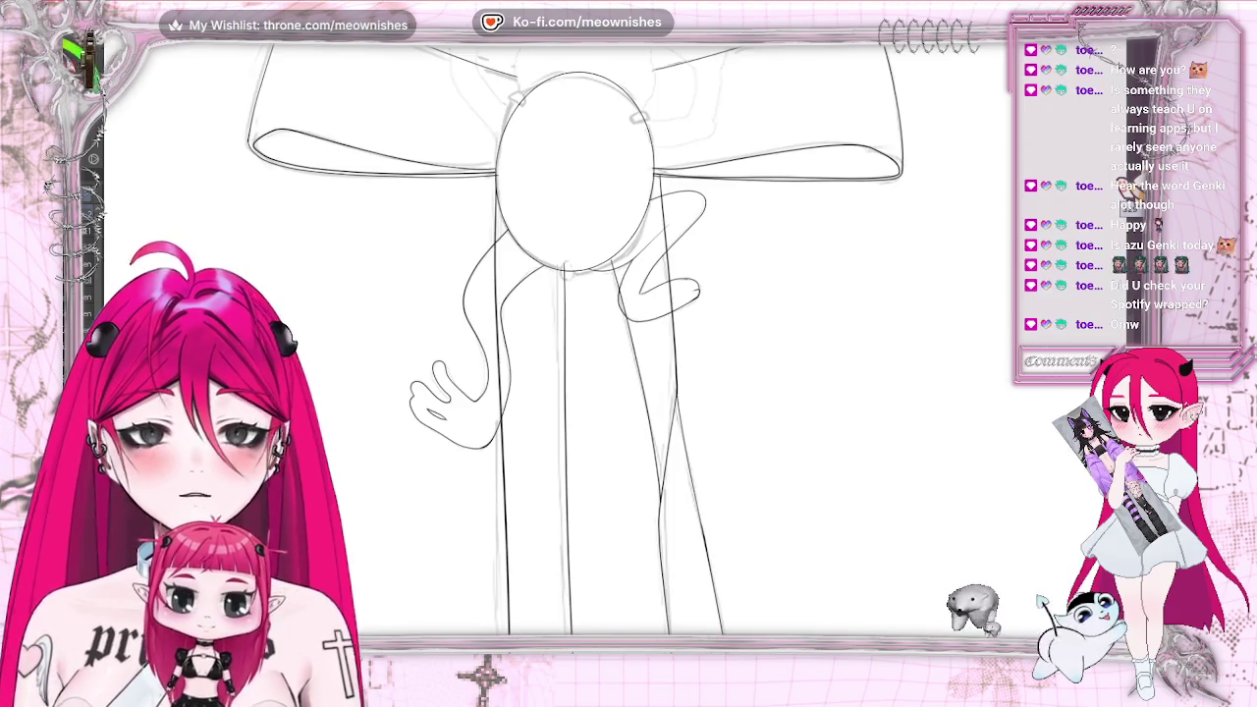
{"action": "scroll", "coordinate": [615, 89], "scroll_direction": "up", "scroll_amount": 1}
{"action": "scroll", "coordinate": [614, 88], "scroll_direction": "up", "scroll_amount": 1}
{"action": "scroll", "coordinate": [826, 254], "scroll_direction": "up", "scroll_amount": 1}
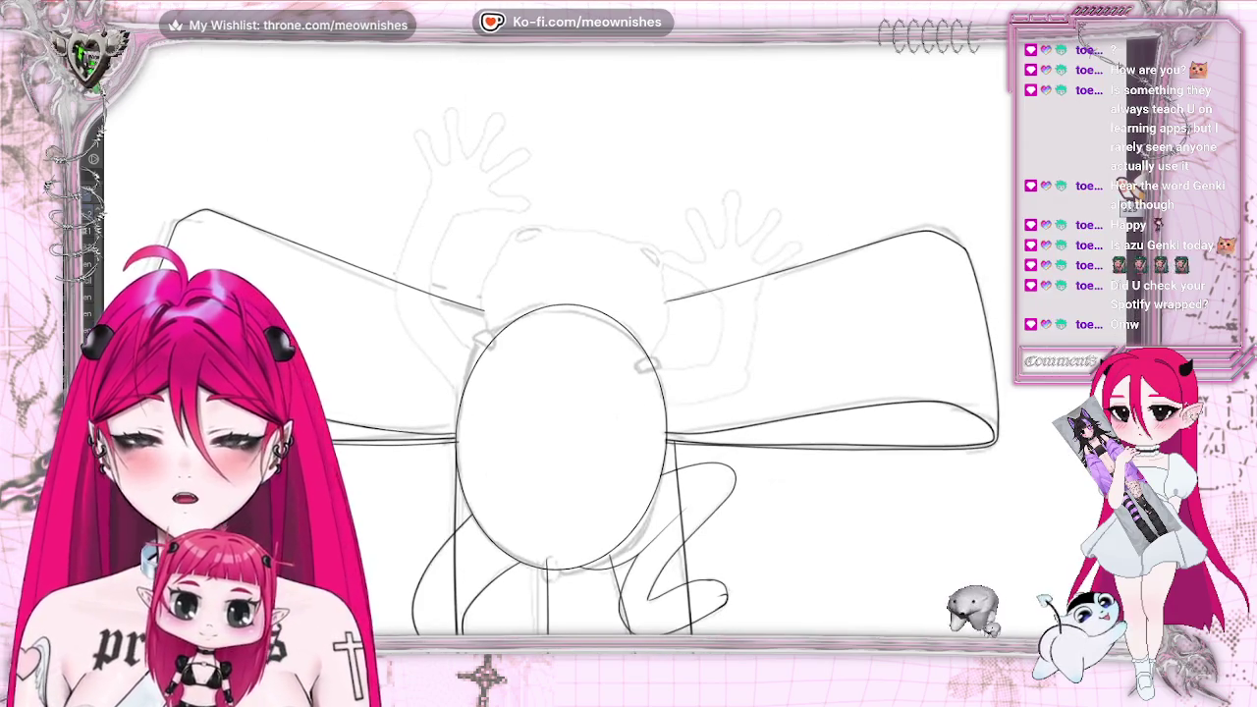
{"action": "scroll", "coordinate": [827, 254], "scroll_direction": "up", "scroll_amount": 1}
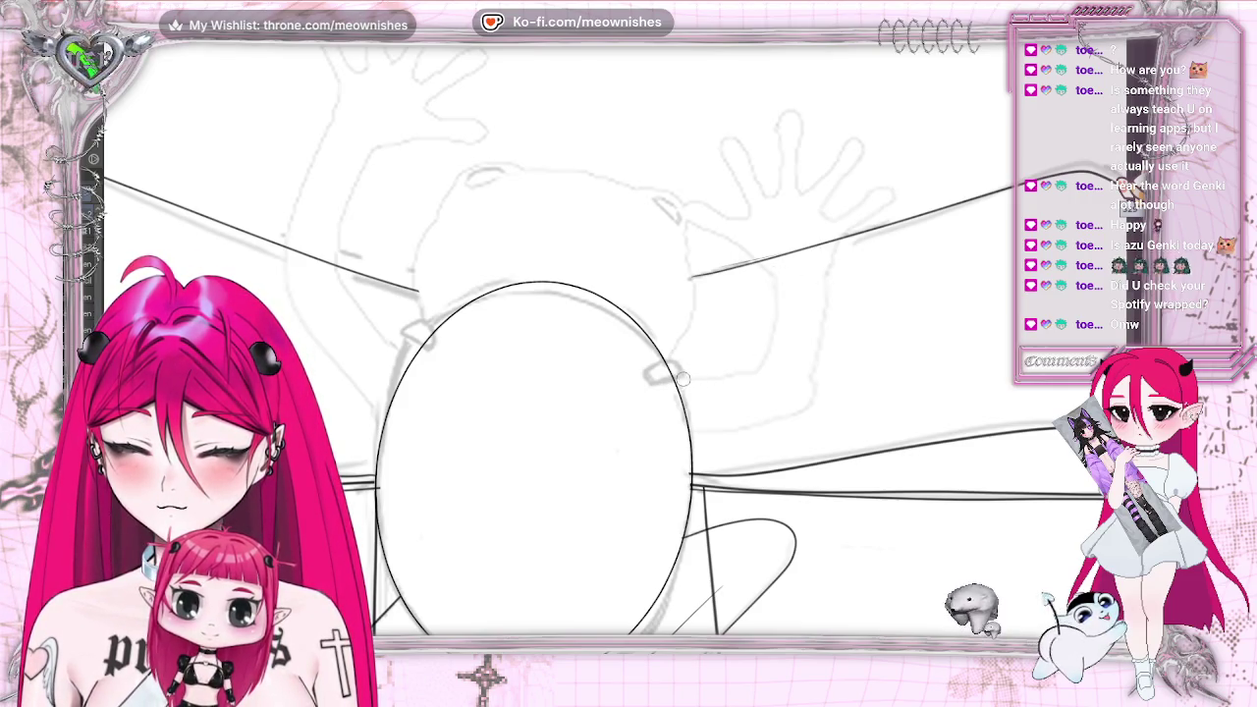
Ink curved arm lines rising from the oval's upper right toward the raised hand
{"action": "left_click_drag", "start_coordinate": [681, 378], "coordinate": [715, 378]}
{"action": "left_click_drag", "start_coordinate": [777, 295], "coordinate": [776, 275]}
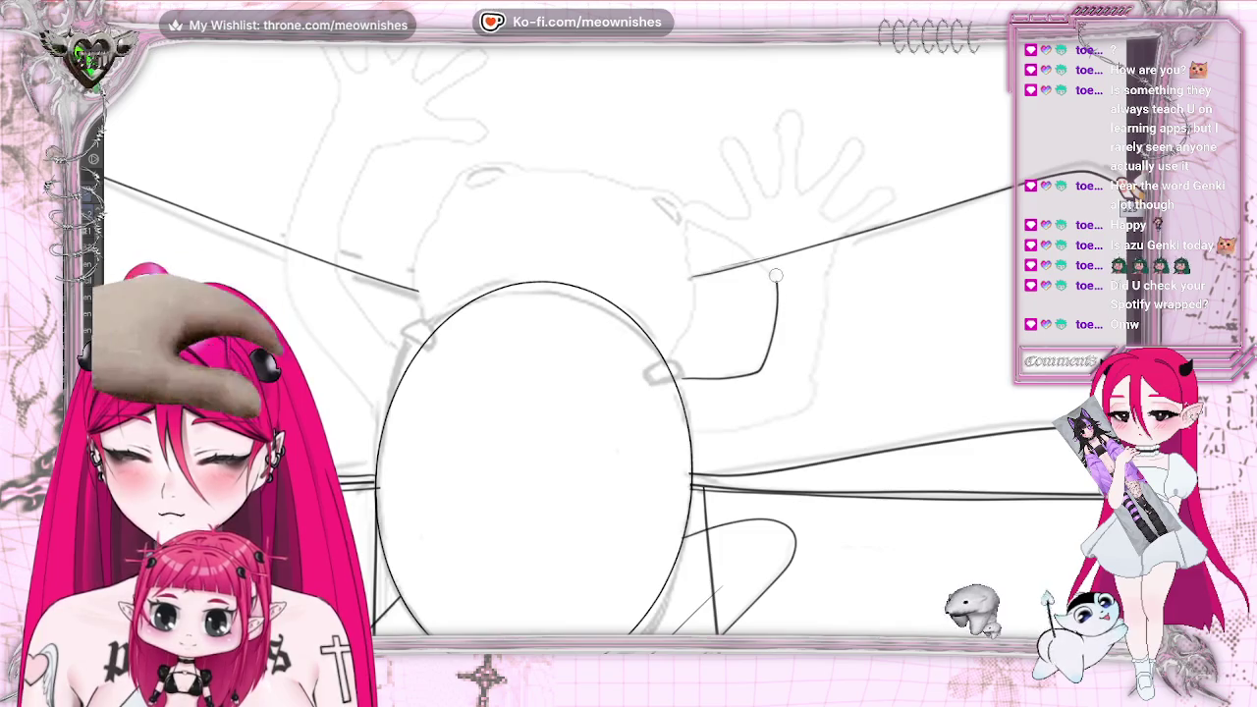
{"action": "key", "text": "ctrl+z"}
{"action": "key", "text": "ctrl+z"}
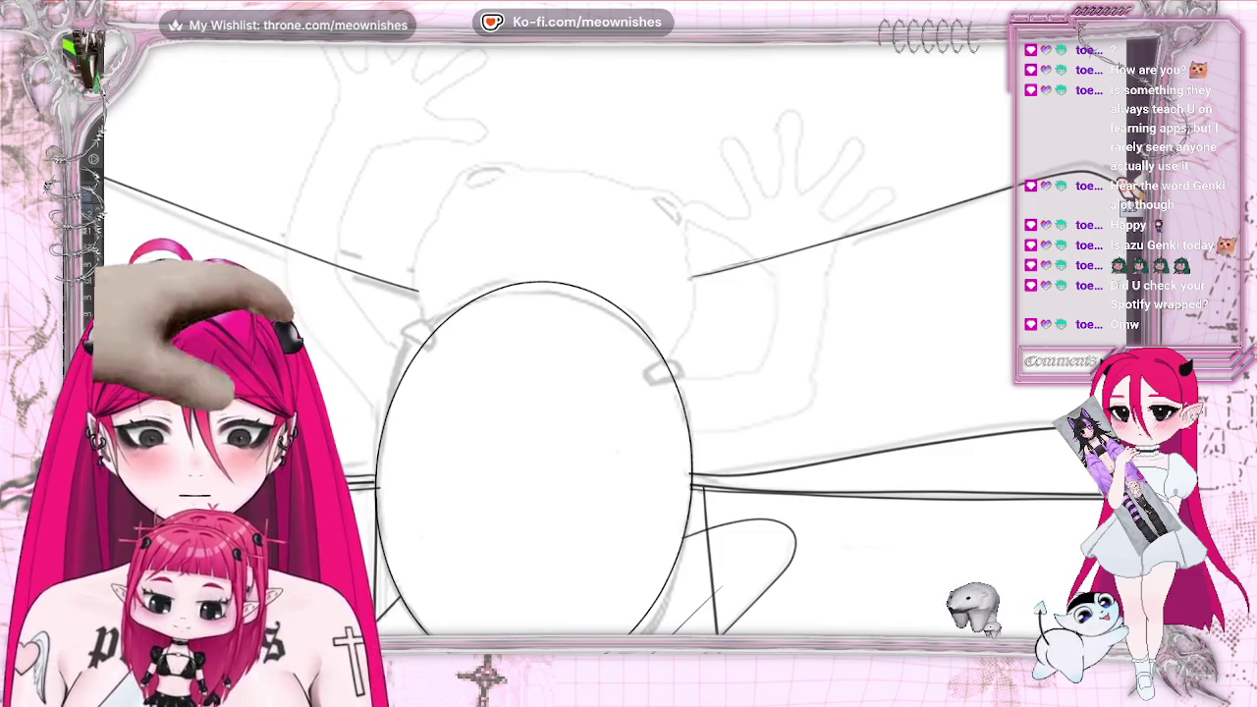
{"action": "left_click_drag", "start_coordinate": [775, 279], "coordinate": [755, 369]}
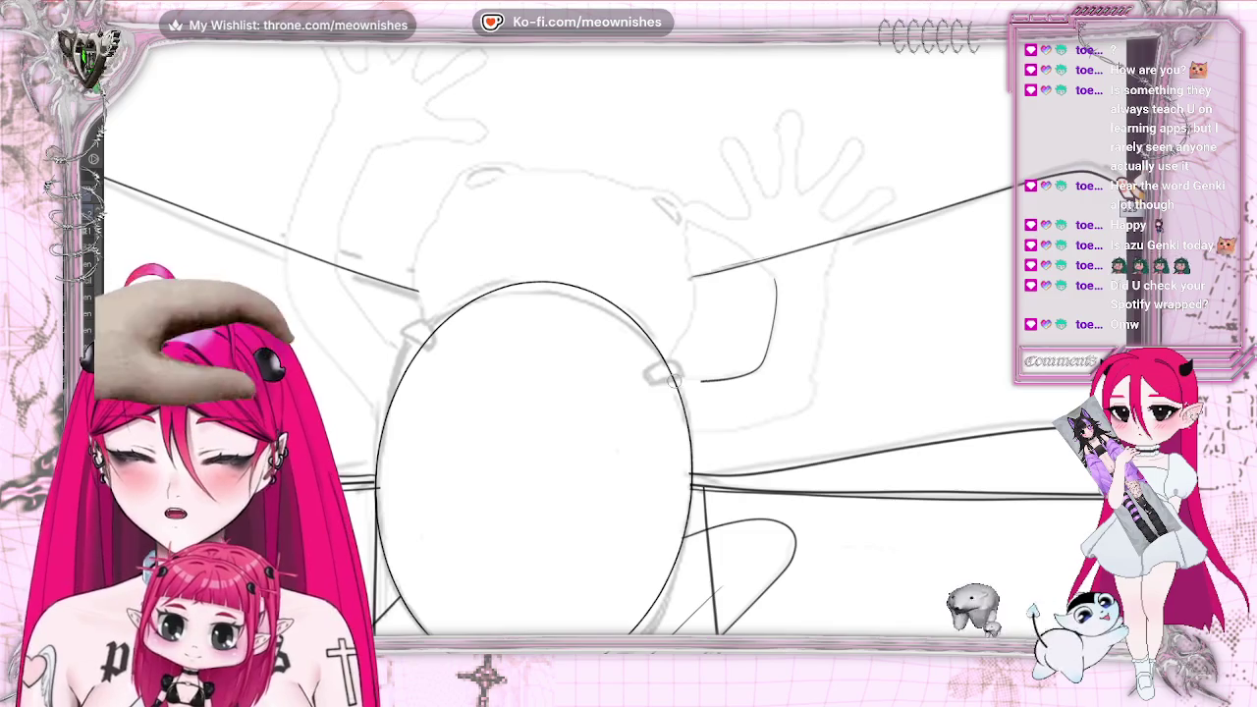
{"action": "left_click_drag", "start_coordinate": [701, 434], "coordinate": [817, 391]}
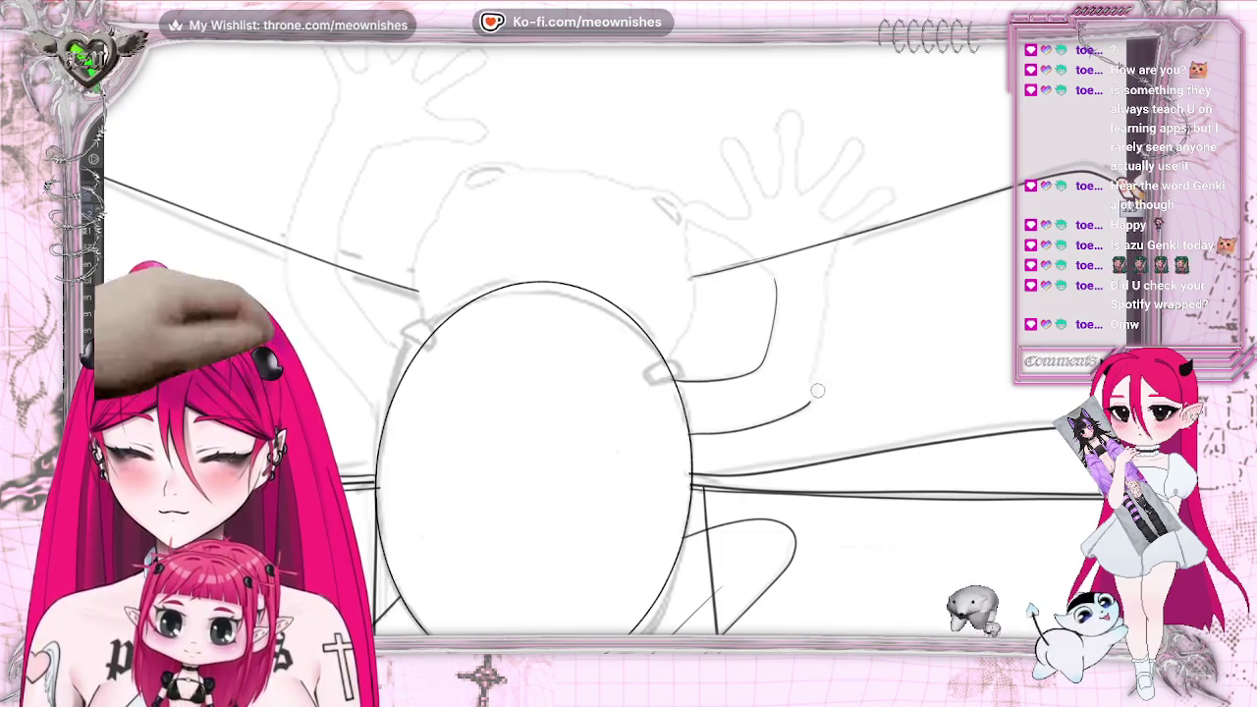
{"action": "left_click_drag", "start_coordinate": [823, 284], "coordinate": [822, 277]}
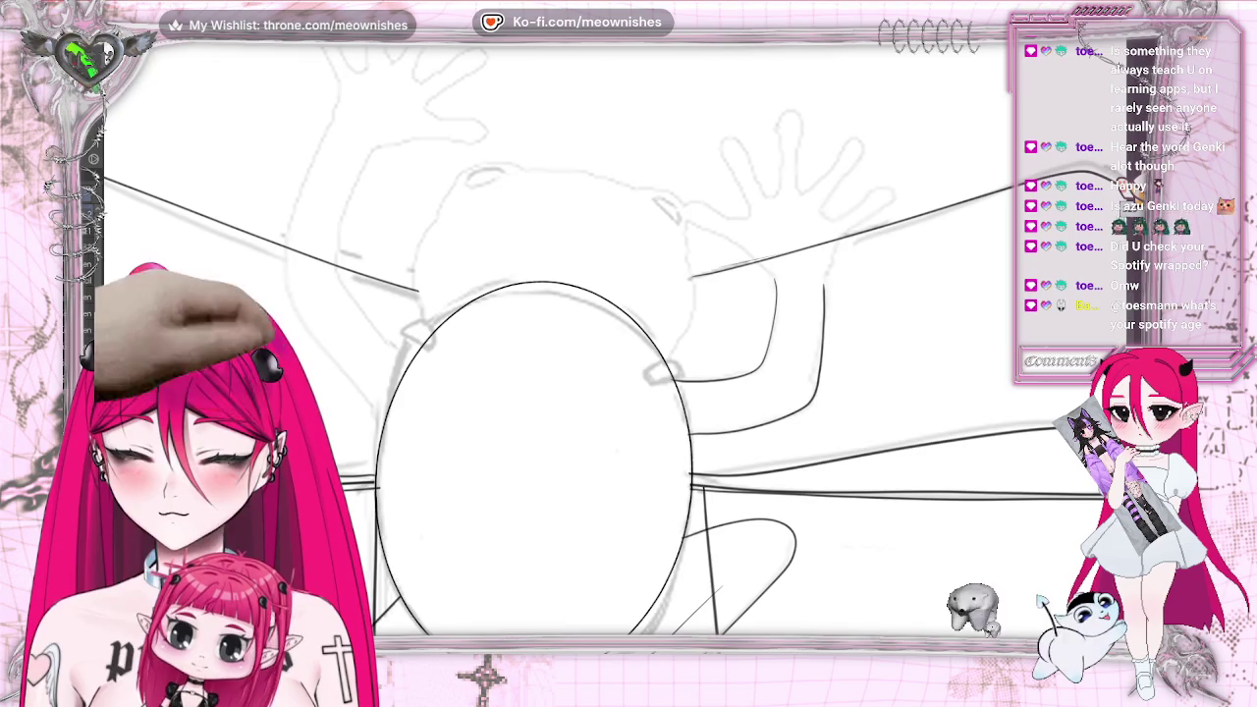
{"action": "key", "text": "ctrl+z"}
{"action": "key", "text": "ctrl+z"}
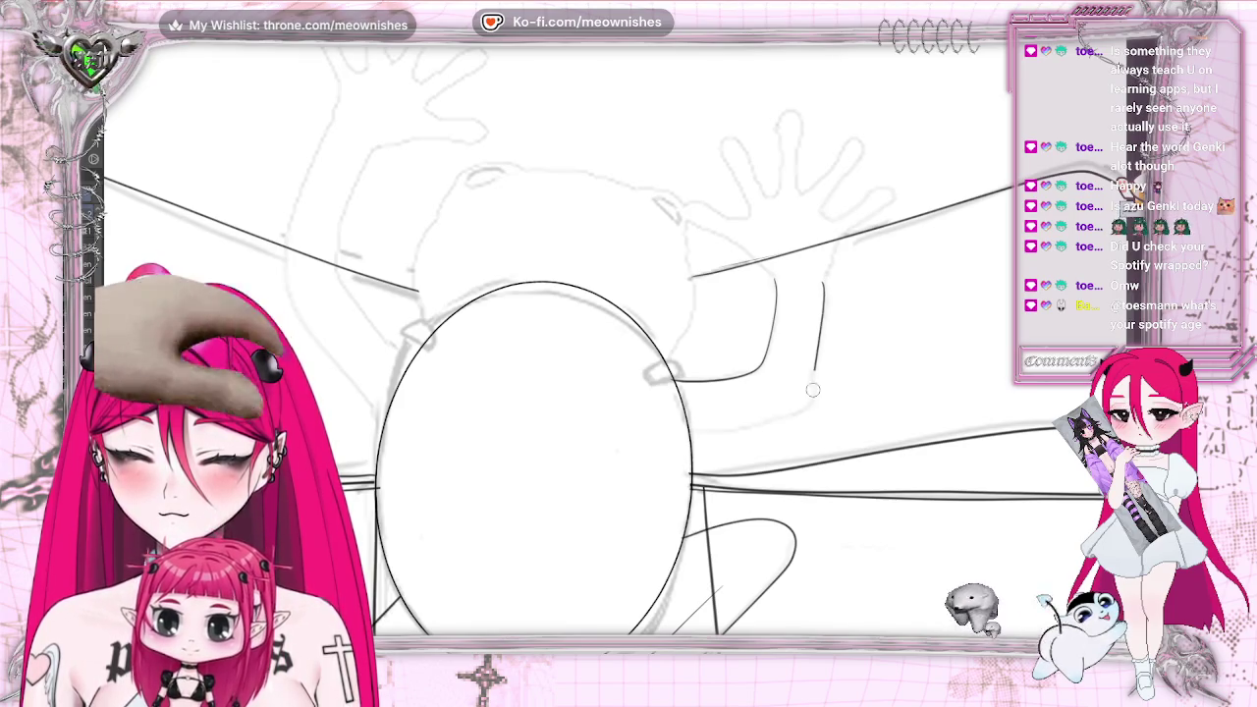
{"action": "left_click_drag", "start_coordinate": [822, 284], "coordinate": [792, 417]}
{"action": "key", "text": "m"}
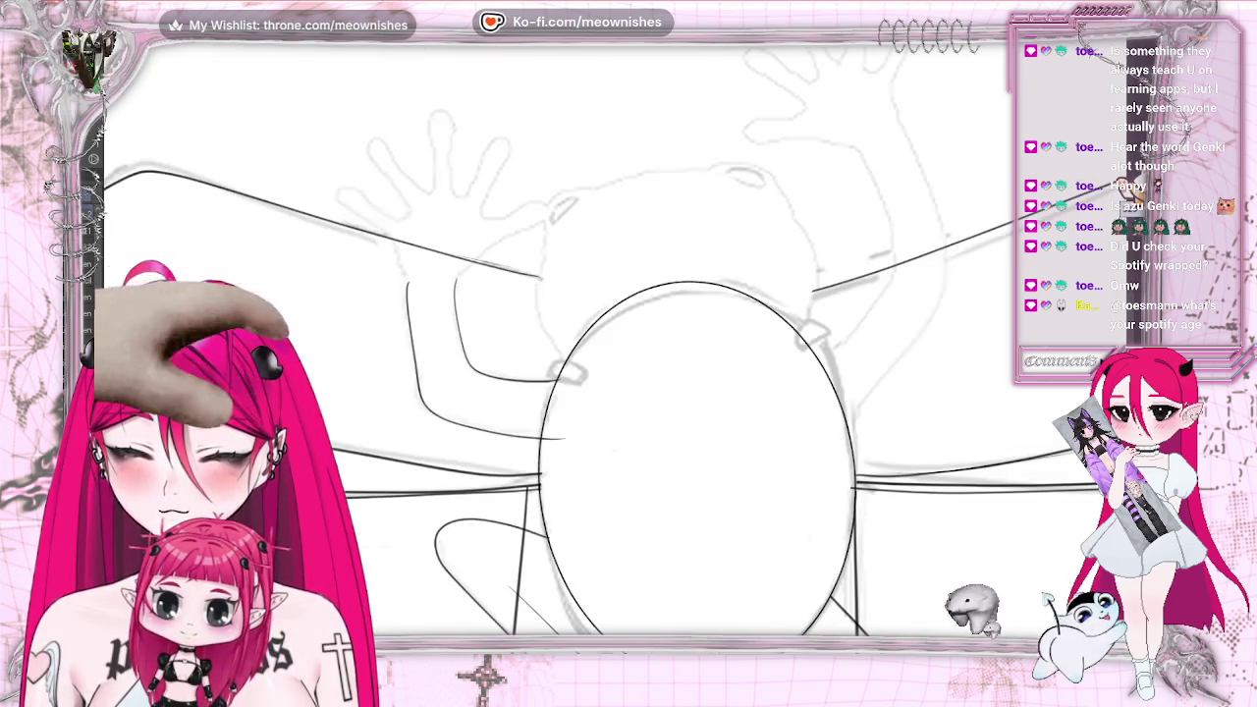
{"action": "key", "text": "ctrl+]"}
{"action": "key", "text": "ctrl+]"}
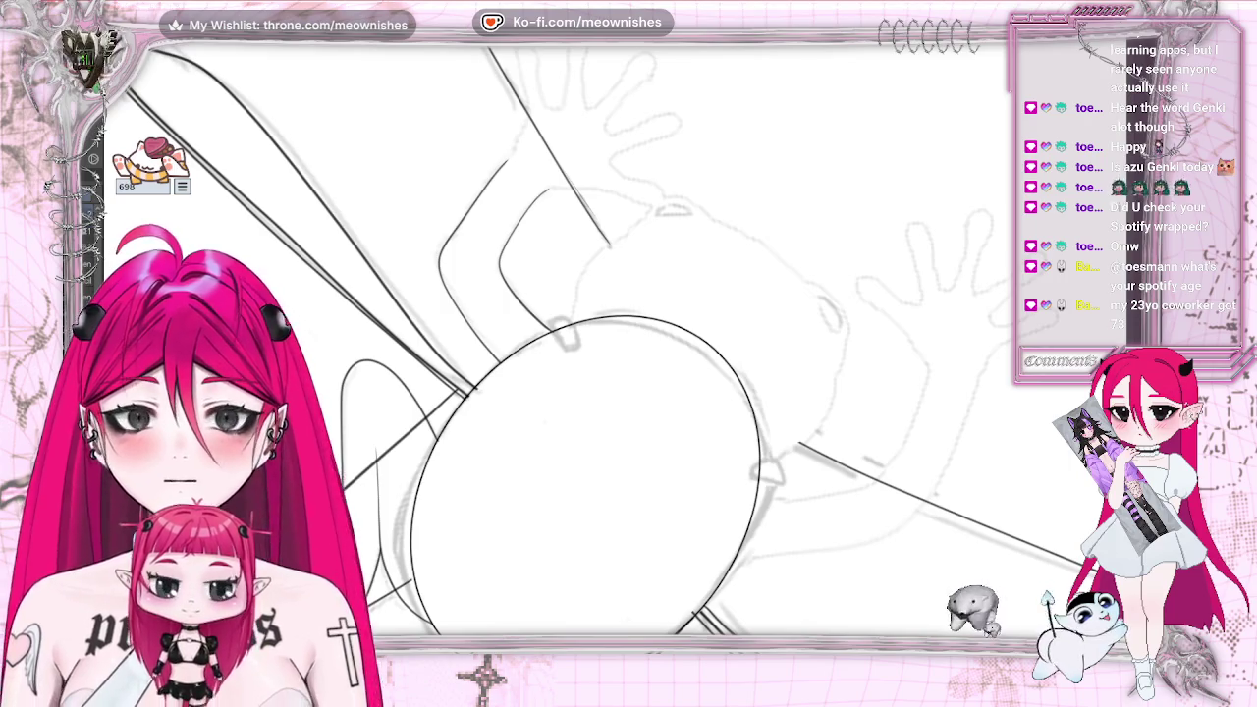
Ink the raised hand's first finger with a rounded tip
{"action": "scroll", "coordinate": [589, 344], "scroll_direction": "up", "scroll_amount": 3}
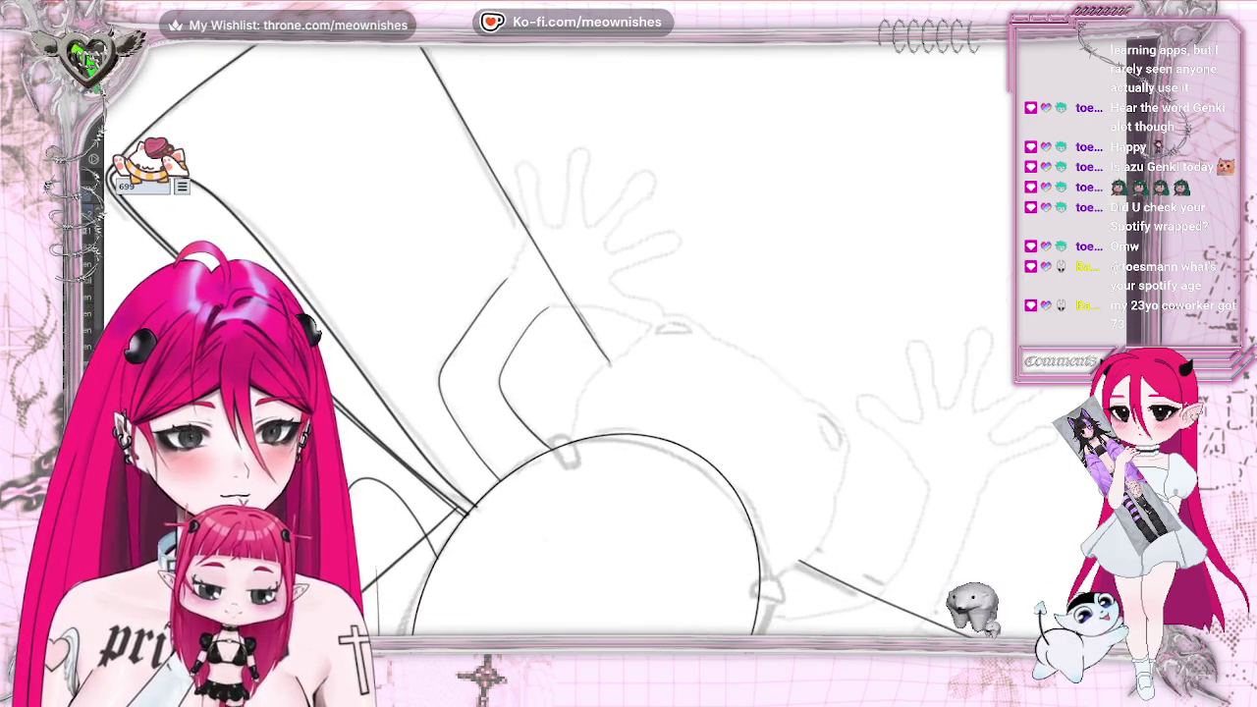
{"action": "scroll", "coordinate": [589, 343], "scroll_direction": "up", "scroll_amount": 2}
{"action": "mouse_move", "coordinate": [455, 237]}
{"action": "left_mouse_down"}
{"action": "mouse_move", "coordinate": [469, 208]}
{"action": "mouse_move", "coordinate": [466, 218]}
{"action": "left_mouse_up"}
{"action": "key", "text": "ctrl+z"}
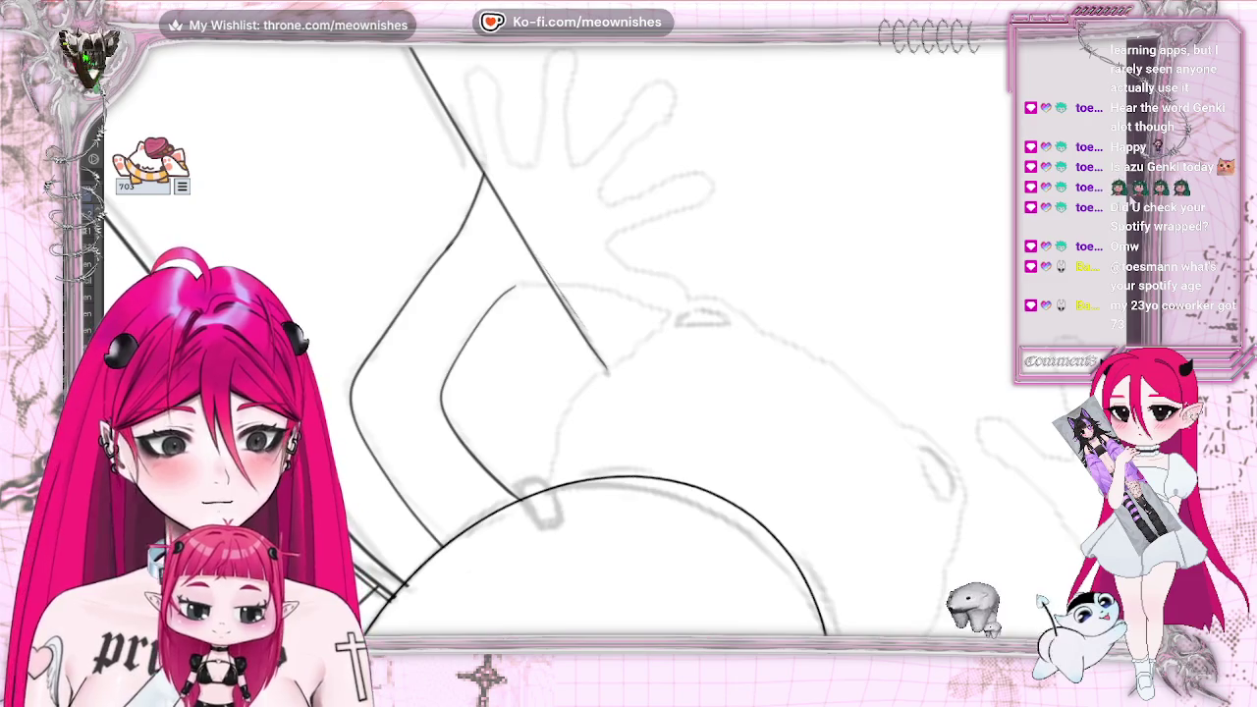
{"action": "left_click_drag", "start_coordinate": [533, 97], "coordinate": [533, 181]}
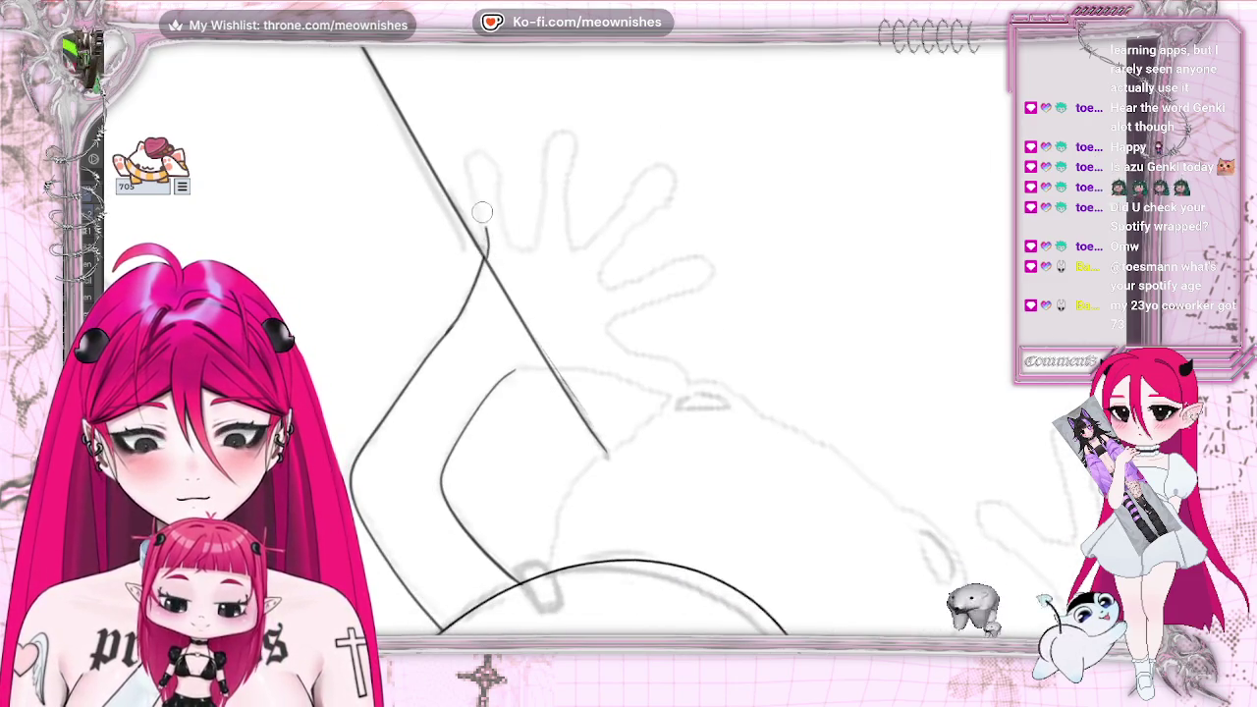
{"action": "mouse_move", "coordinate": [473, 149]}
{"action": "left_mouse_down"}
{"action": "mouse_move", "coordinate": [503, 165]}
{"action": "mouse_move", "coordinate": [500, 193]}
{"action": "left_mouse_up"}
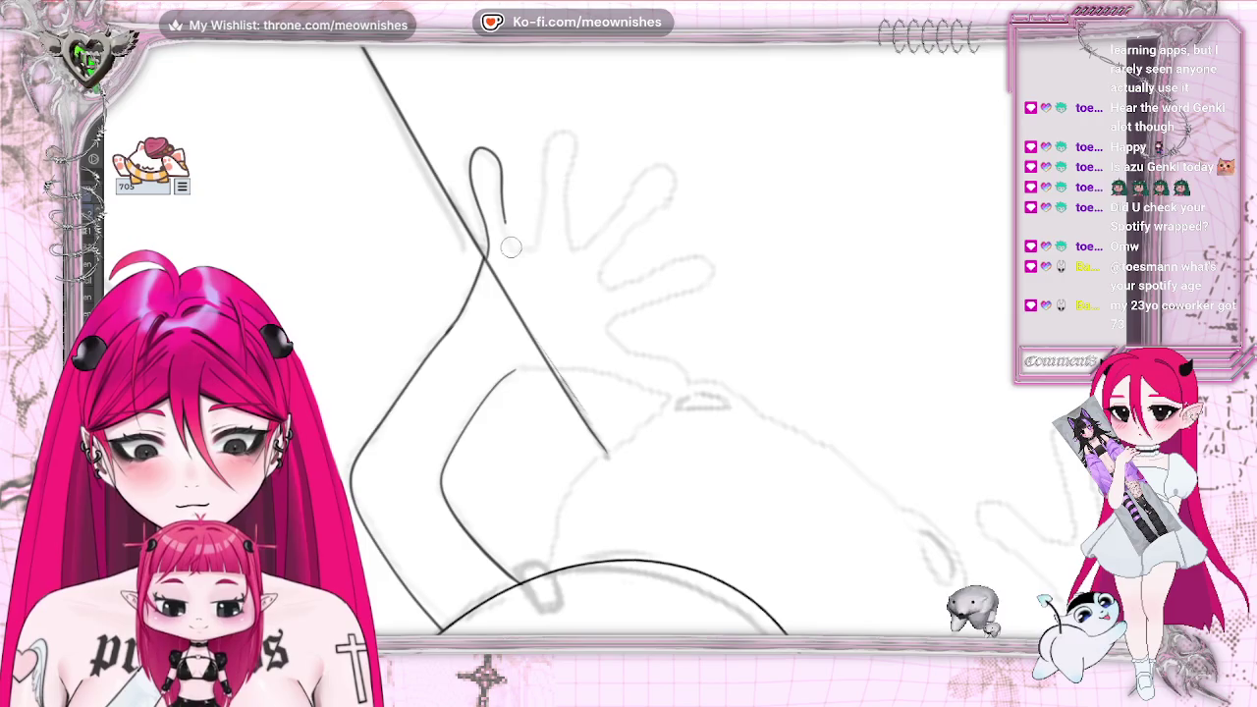
{"action": "mouse_move", "coordinate": [512, 252]}
{"action": "left_mouse_down"}
{"action": "mouse_move", "coordinate": [538, 245]}
{"action": "mouse_move", "coordinate": [547, 189]}
{"action": "left_mouse_up"}
{"action": "left_click_drag", "start_coordinate": [573, 131], "coordinate": [569, 217]}
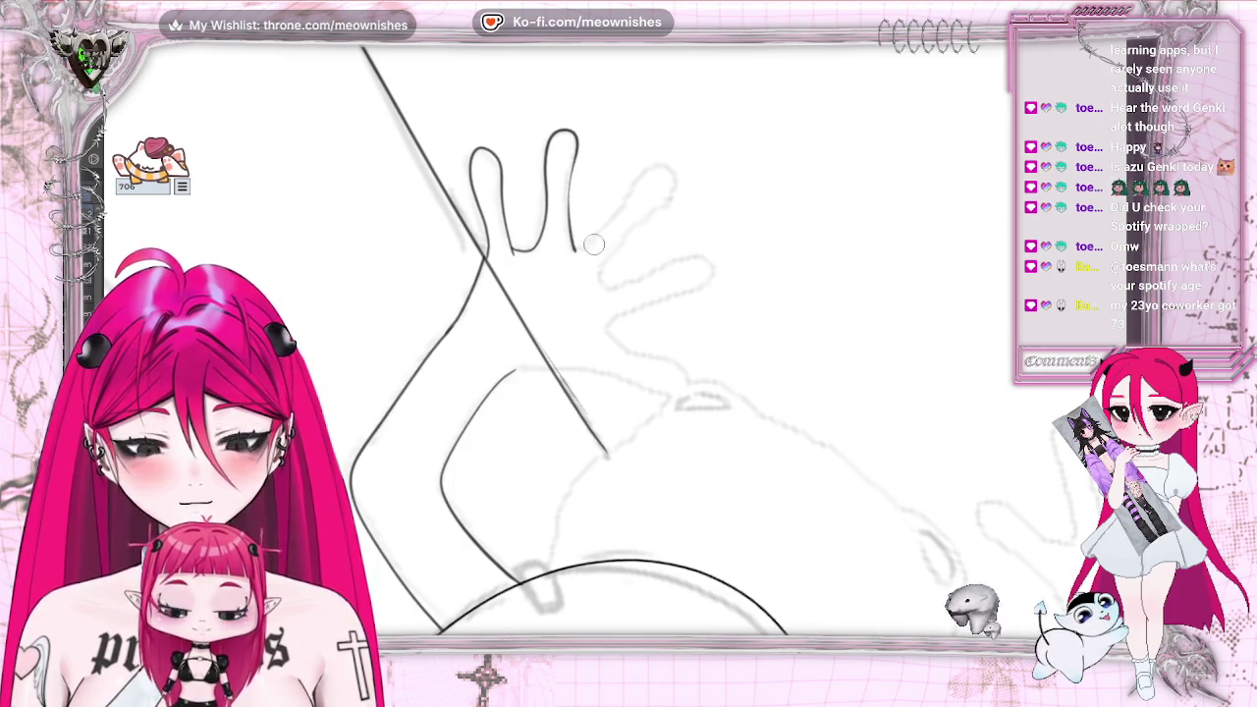
Ink the remaining fingers, the palm's lower edge and the thumb base
{"action": "mouse_move", "coordinate": [576, 250]}
{"action": "left_mouse_down"}
{"action": "mouse_move", "coordinate": [677, 170]}
{"action": "mouse_move", "coordinate": [599, 281]}
{"action": "left_mouse_up"}
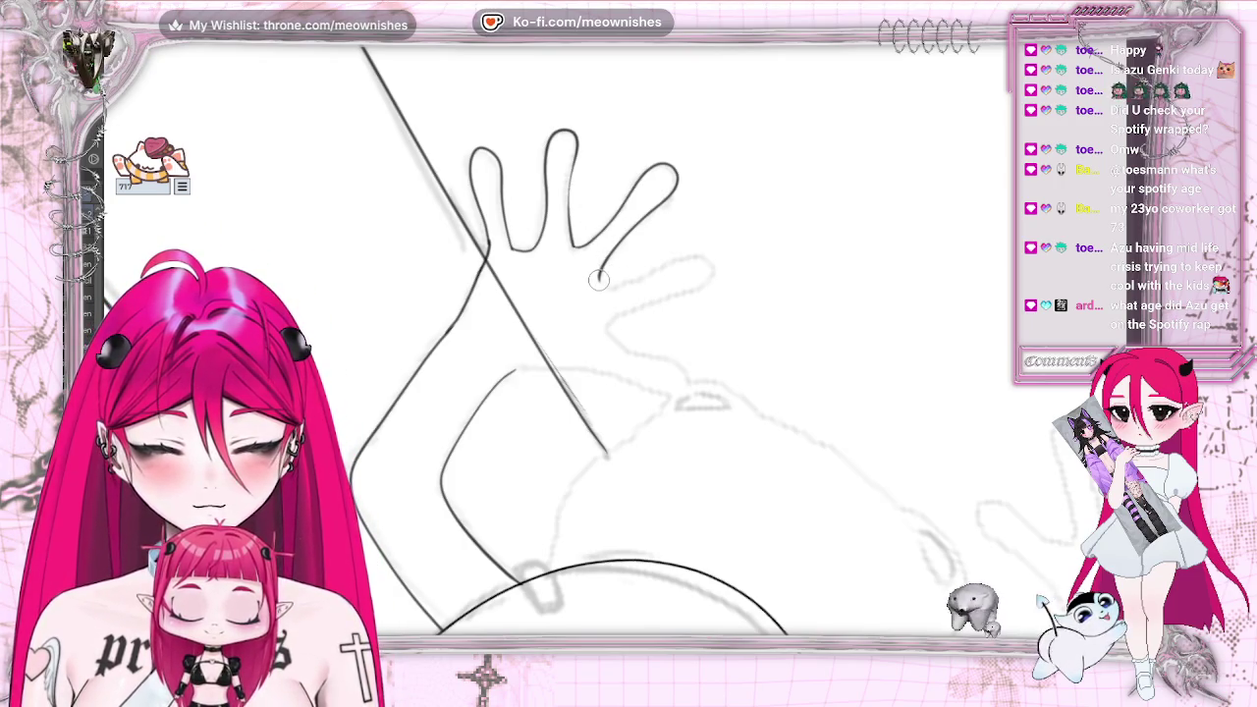
{"action": "mouse_move", "coordinate": [597, 280]}
{"action": "left_mouse_down"}
{"action": "mouse_move", "coordinate": [714, 260]}
{"action": "mouse_move", "coordinate": [607, 329]}
{"action": "mouse_move", "coordinate": [640, 354]}
{"action": "left_mouse_up"}
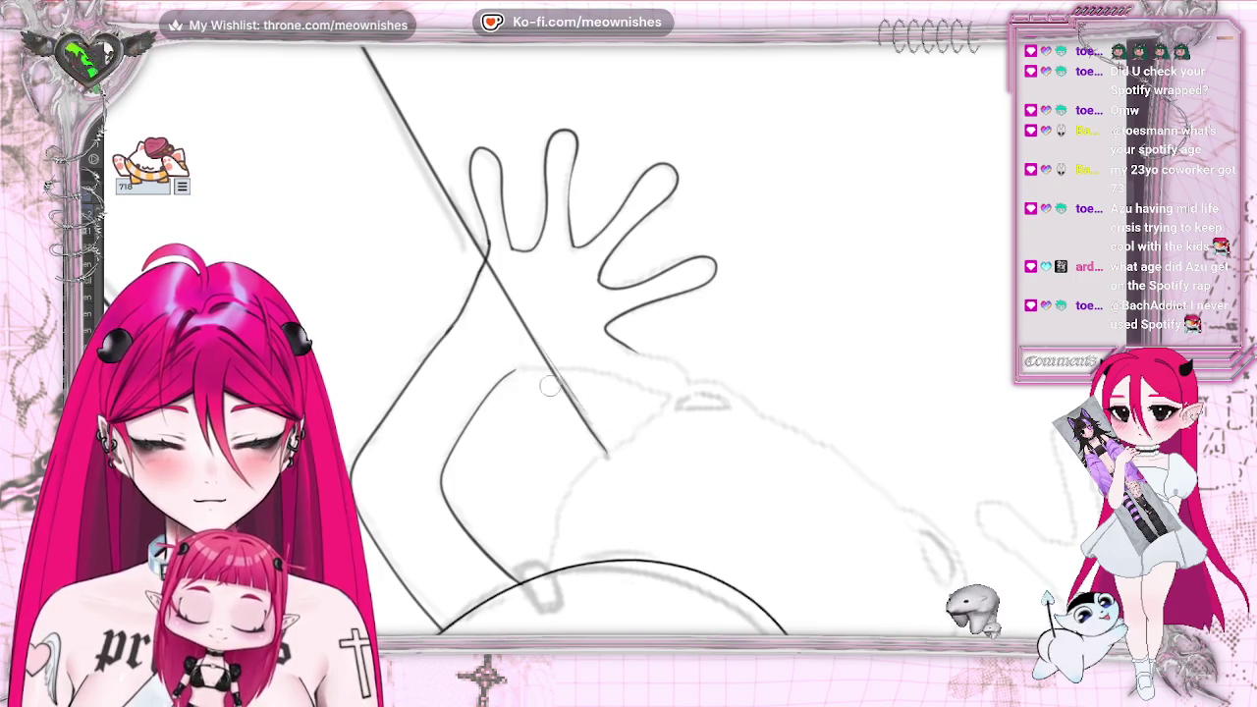
{"action": "mouse_move", "coordinate": [513, 371]}
{"action": "left_mouse_down"}
{"action": "mouse_move", "coordinate": [678, 395]}
{"action": "mouse_move", "coordinate": [628, 349]}
{"action": "left_mouse_up"}
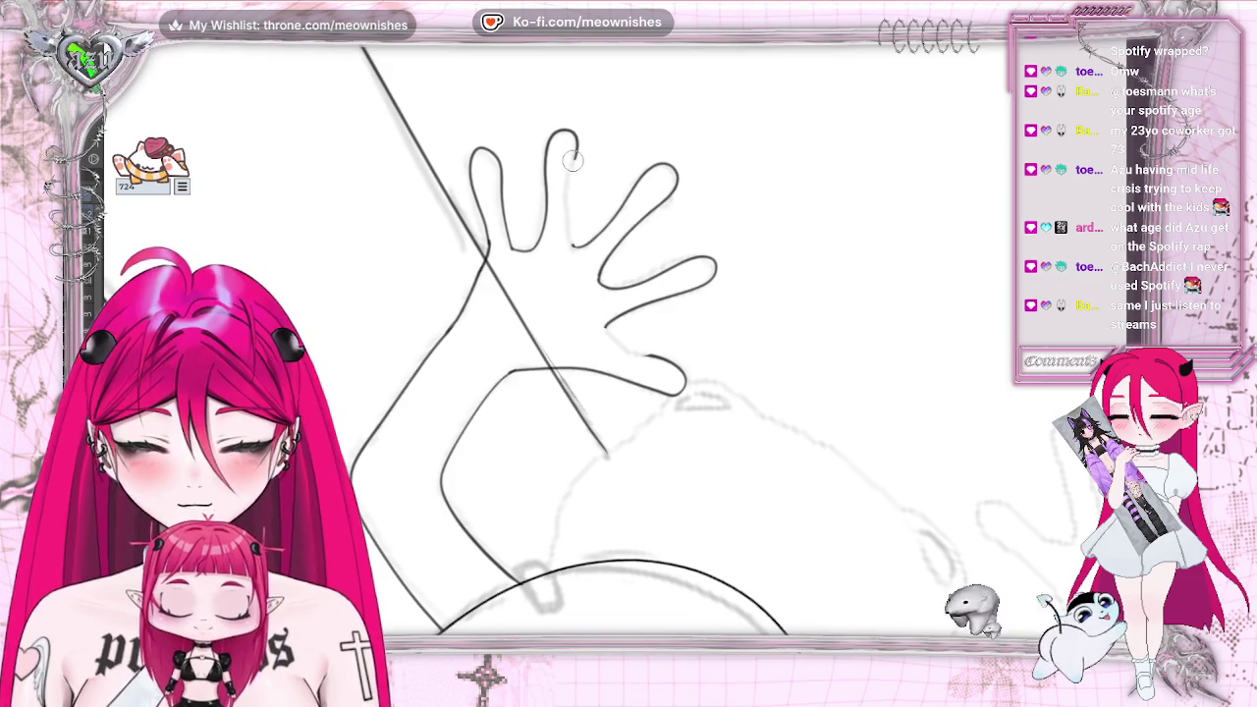
{"action": "left_click_drag", "start_coordinate": [575, 148], "coordinate": [567, 192]}
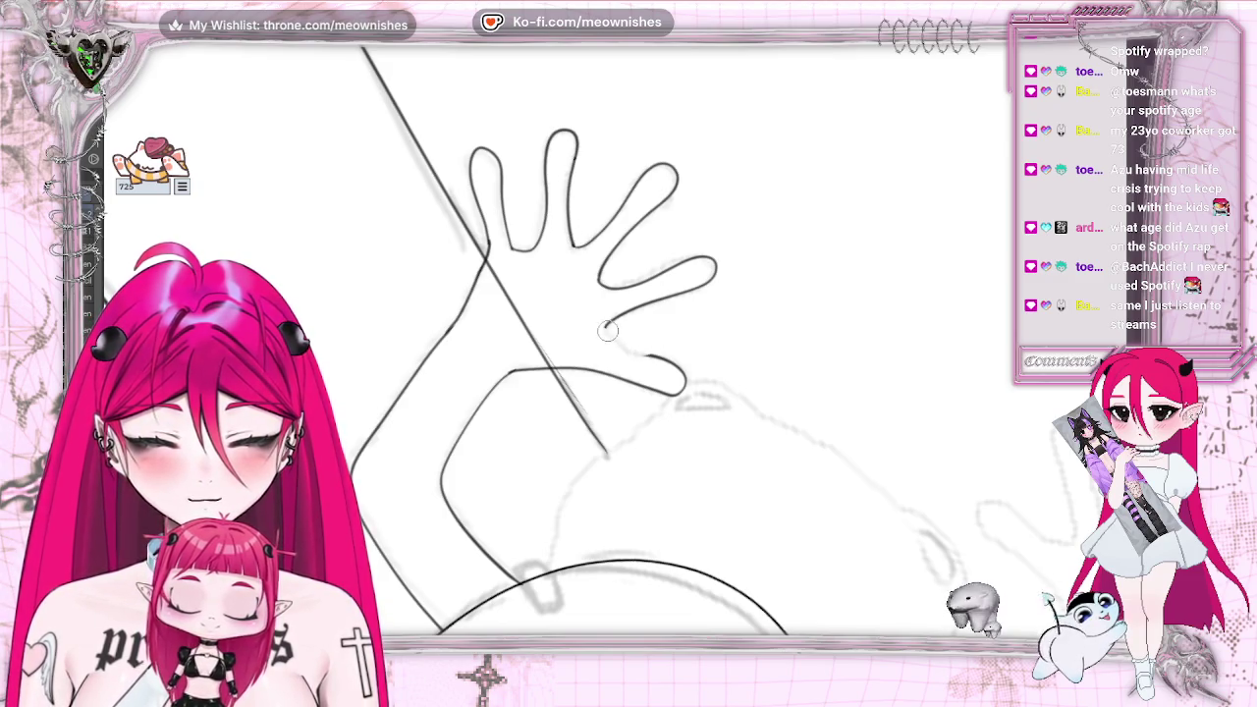
{"action": "left_click_drag", "start_coordinate": [606, 330], "coordinate": [650, 356]}
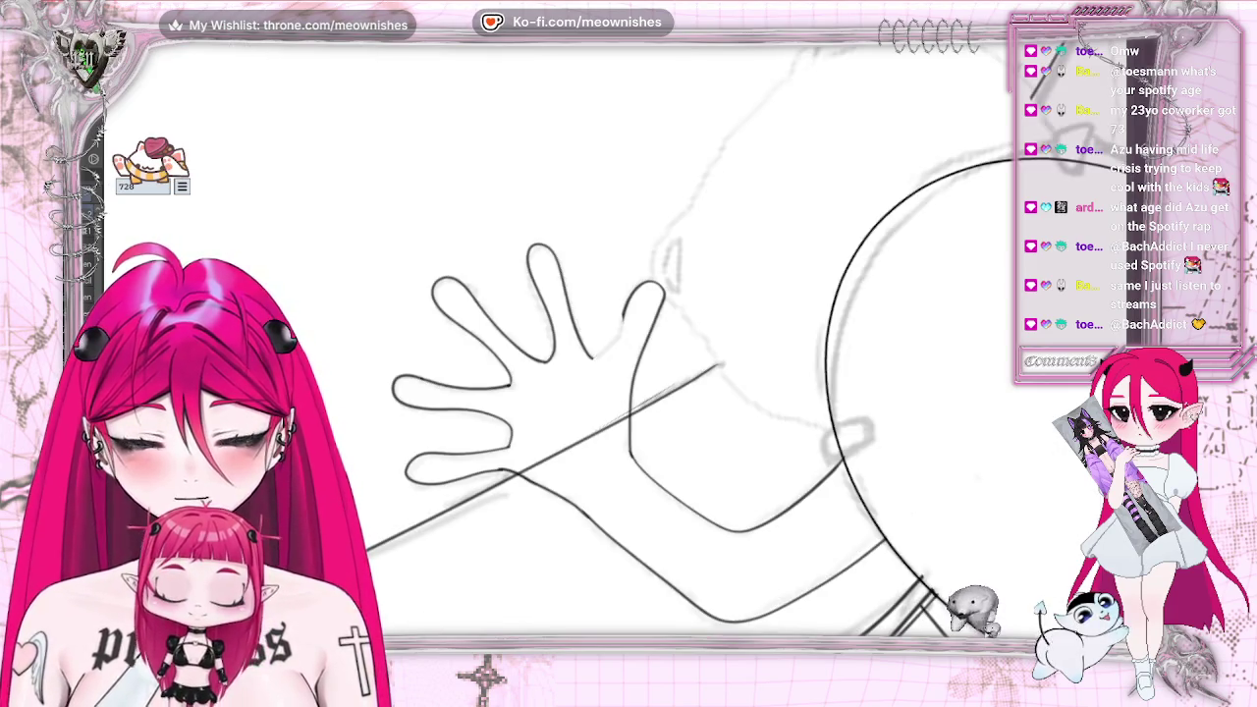
Ink the finger's side stroke, redrawing it as a short line
{"action": "left_click_drag", "start_coordinate": [617, 337], "coordinate": [646, 282]}
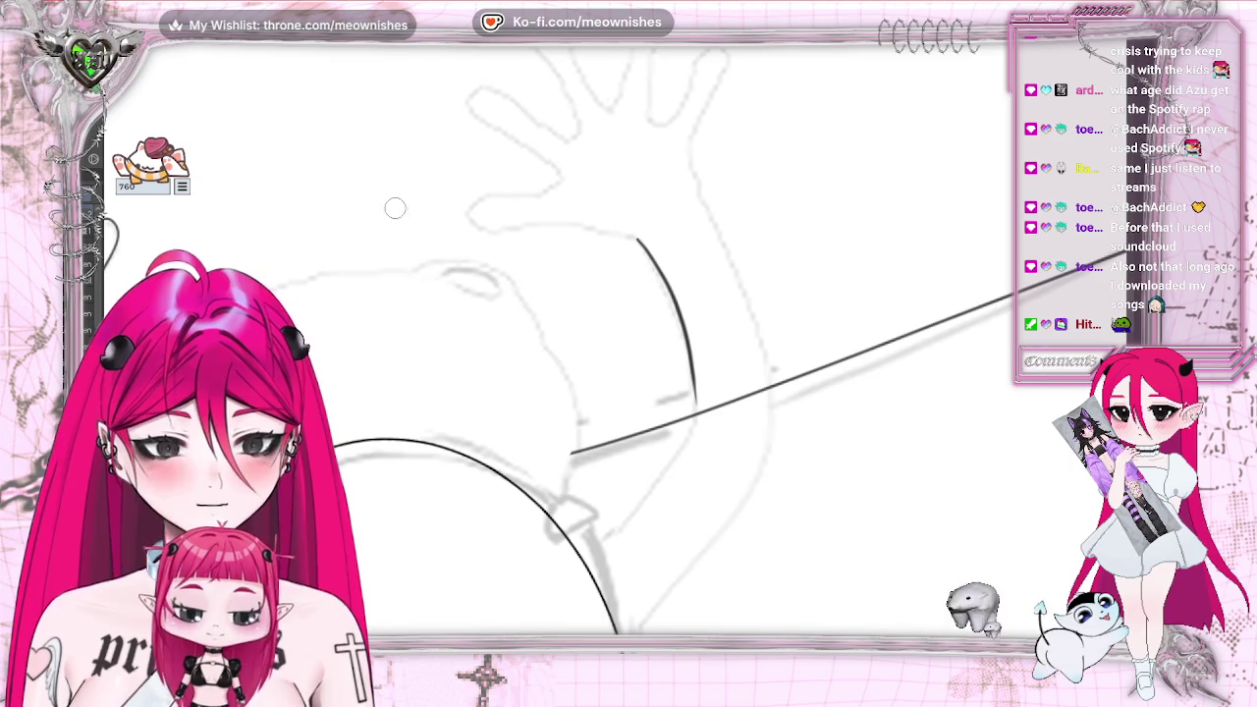
{"action": "key", "text": "ctrl+z"}
{"action": "mouse_move", "coordinate": [640, 238]}
{"action": "left_mouse_down"}
{"action": "mouse_move", "coordinate": [653, 261]}
{"action": "mouse_move", "coordinate": [610, 538]}
{"action": "mouse_move", "coordinate": [585, 558]}
{"action": "left_mouse_up"}
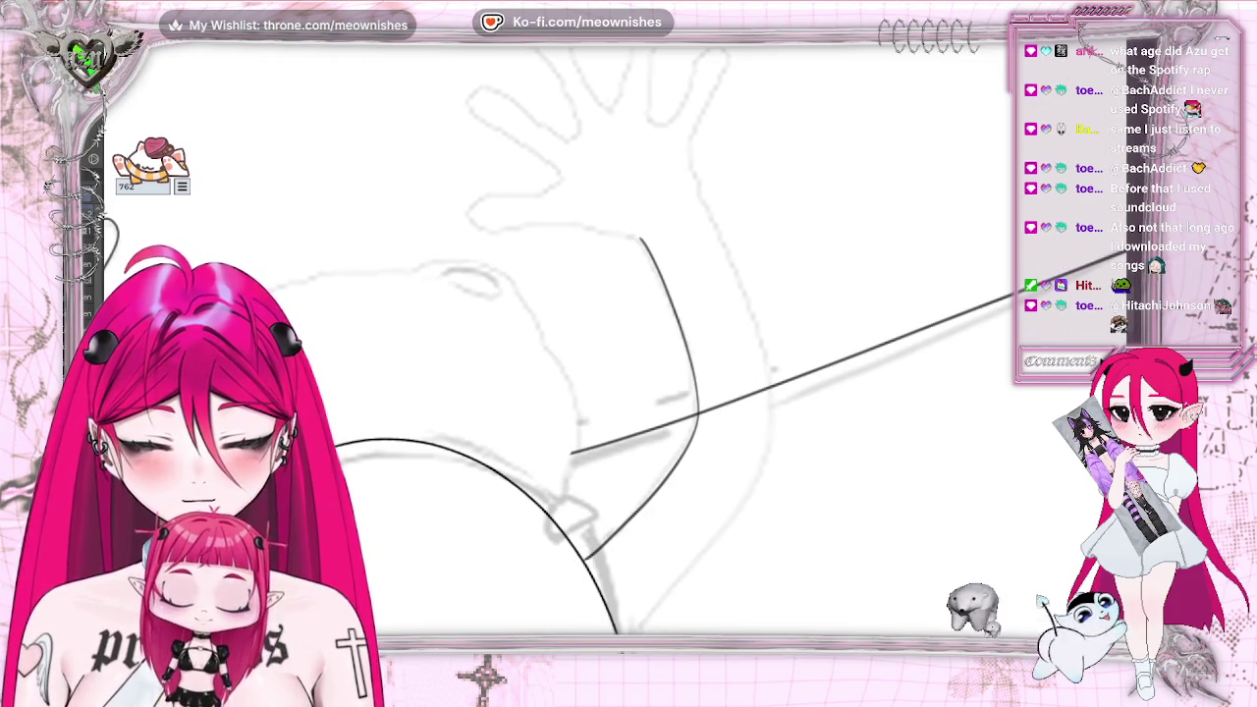
{"action": "key", "text": "m"}
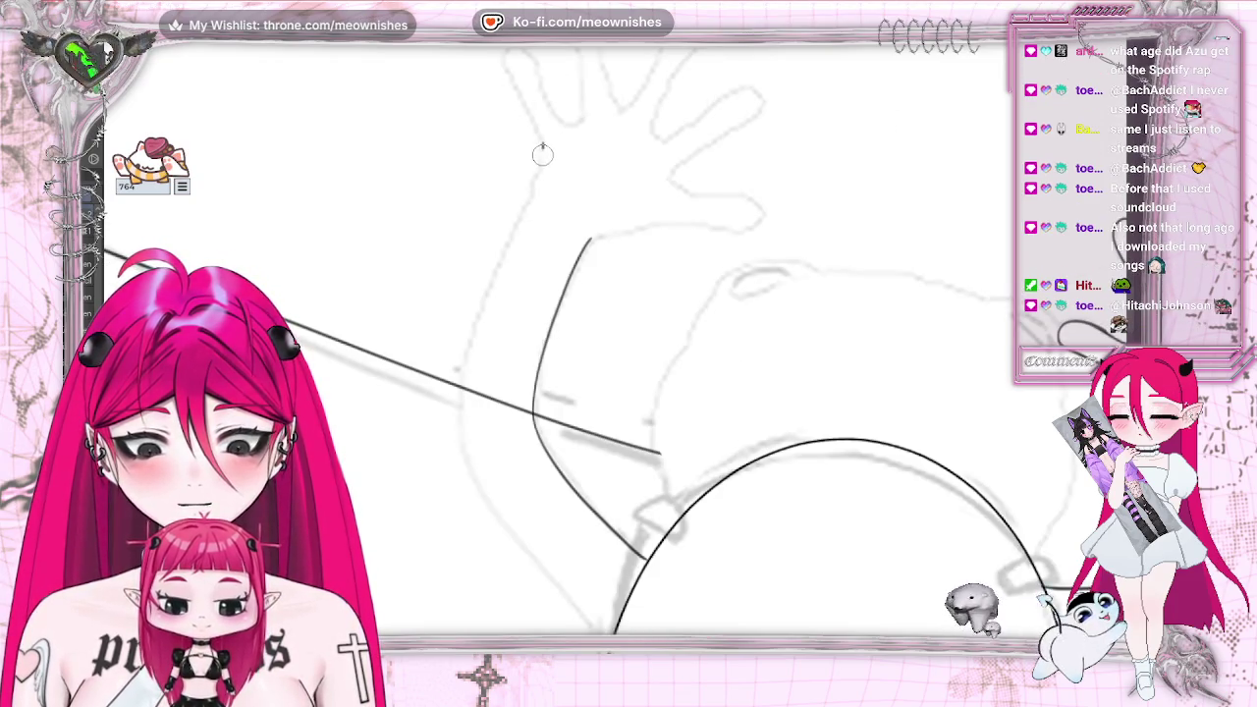
Ink the second arm's two long edges and begin its palm's lower edge and lowest finger
{"action": "left_click_drag", "start_coordinate": [542, 143], "coordinate": [520, 217]}
{"action": "left_click_drag", "start_coordinate": [465, 388], "coordinate": [595, 632]}
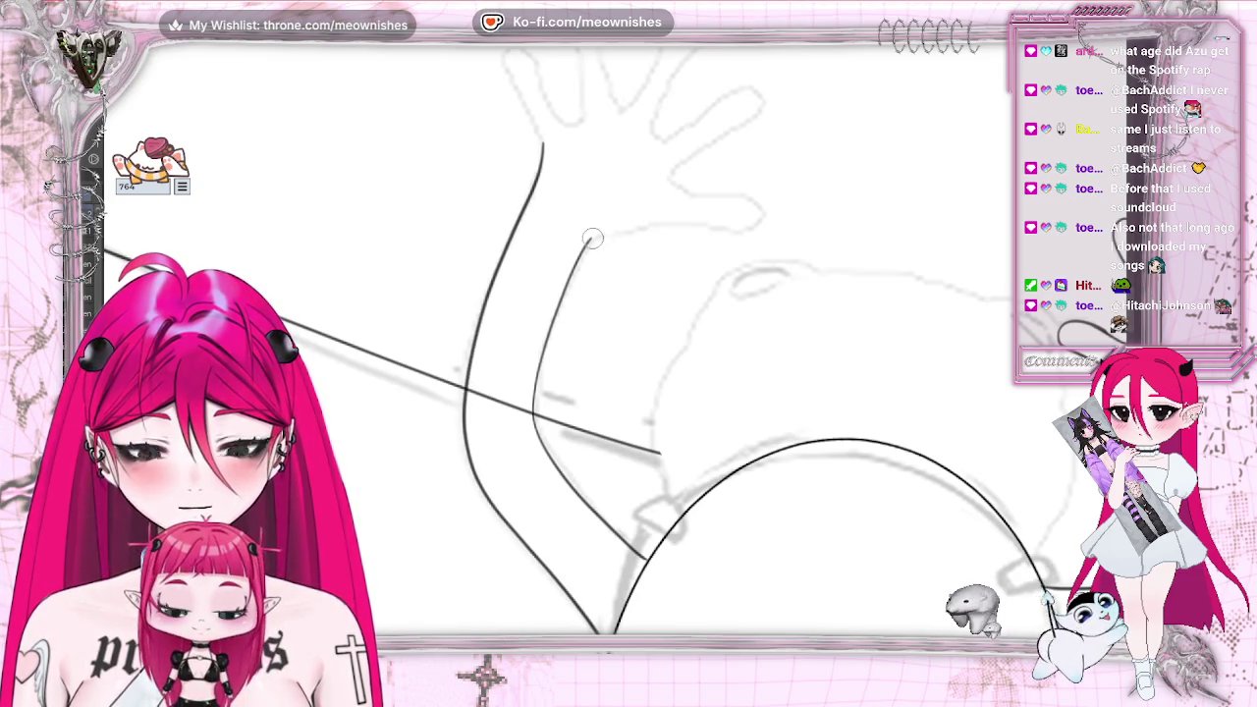
{"action": "left_click_drag", "start_coordinate": [602, 235], "coordinate": [726, 227]}
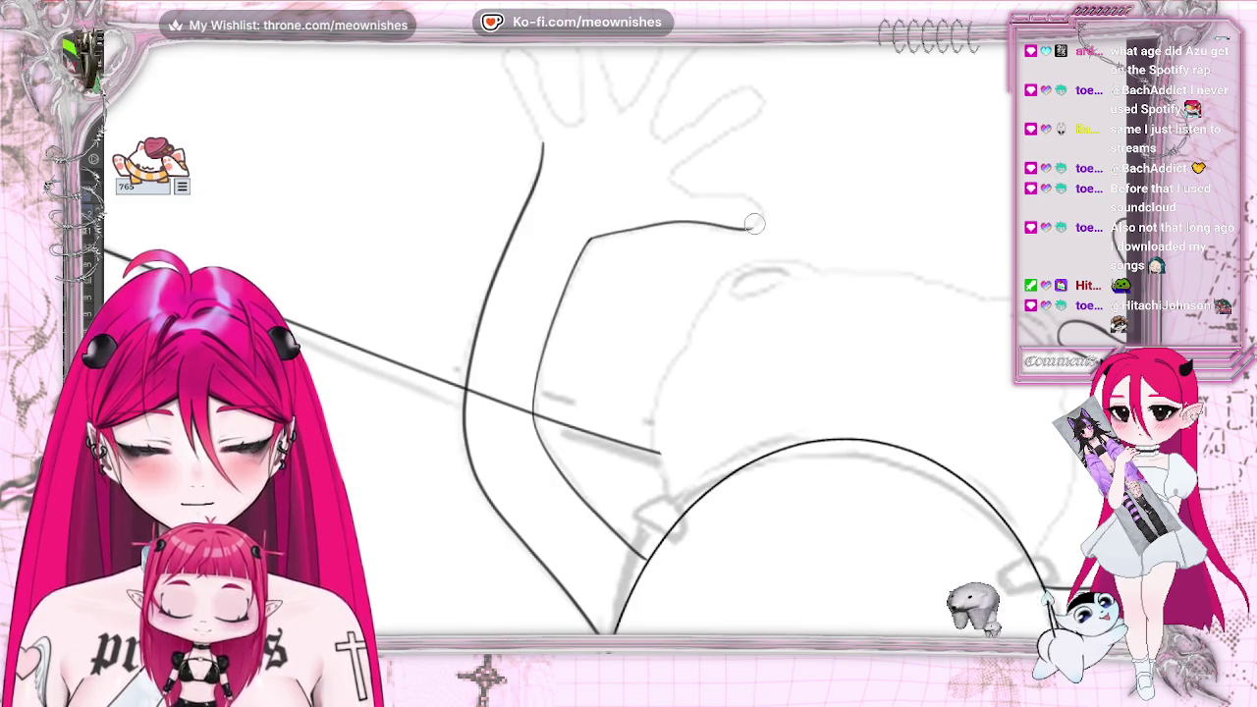
{"action": "left_click_drag", "start_coordinate": [674, 180], "coordinate": [758, 221]}
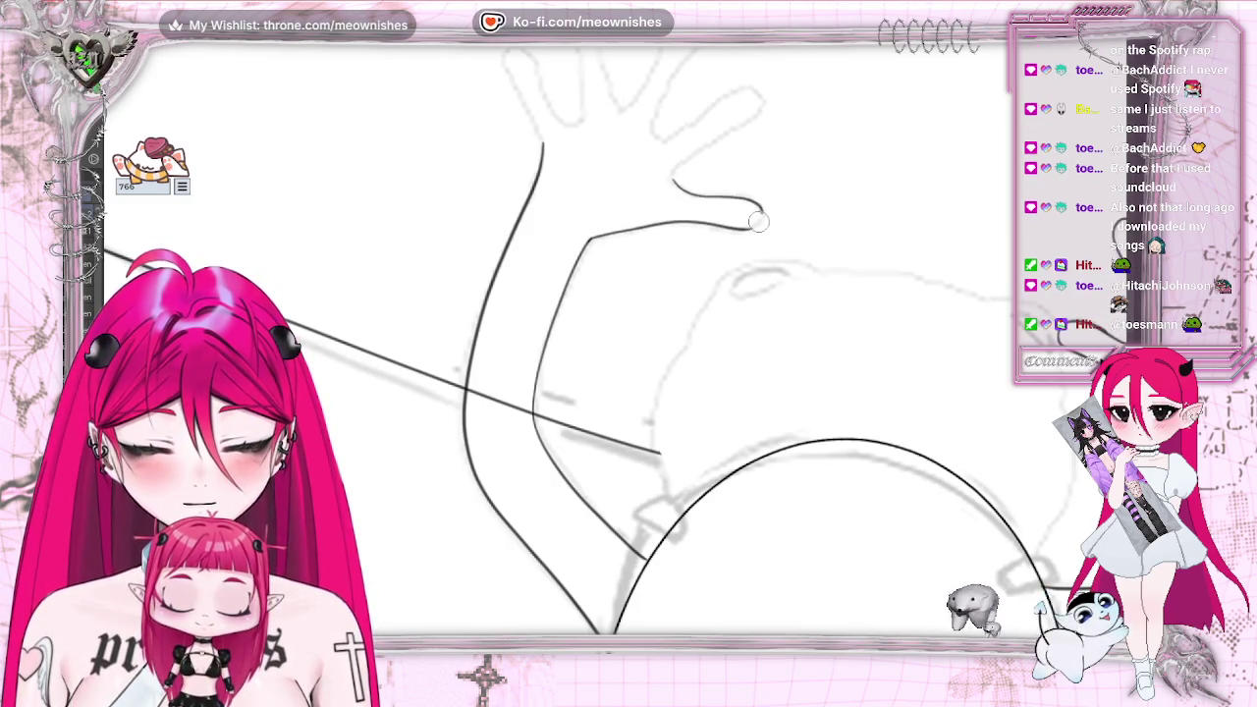
{"action": "scroll", "coordinate": [589, 294], "scroll_direction": "up", "scroll_amount": 5}
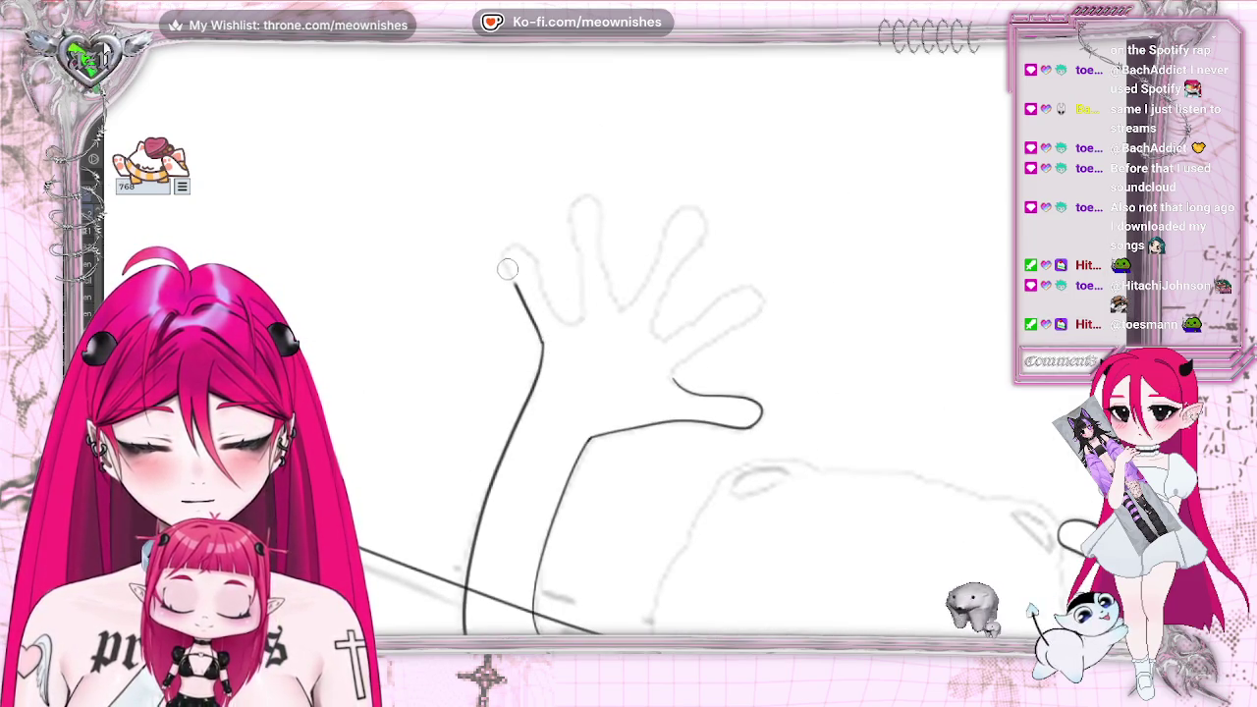
Ink the first fingers of the second hand, joining their bases and undoing a rough tip
{"action": "left_click_drag", "start_coordinate": [506, 269], "coordinate": [536, 255]}
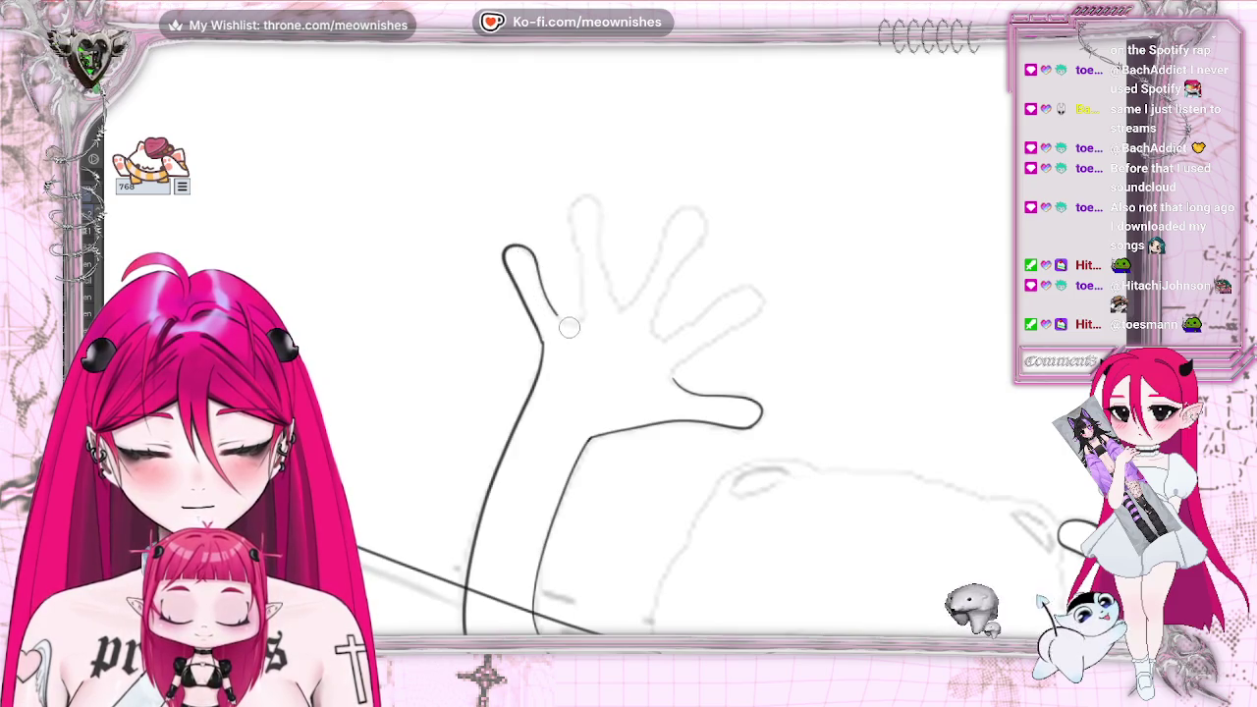
{"action": "left_click_drag", "start_coordinate": [583, 320], "coordinate": [578, 215]}
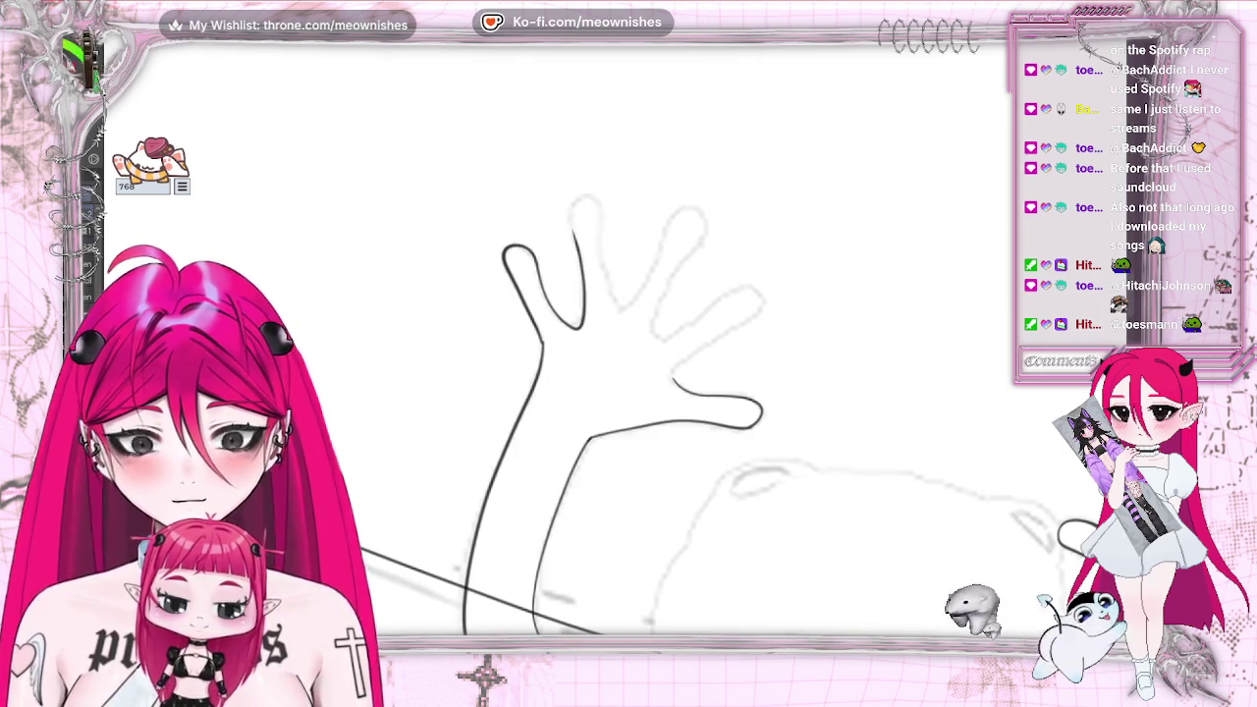
{"action": "mouse_move", "coordinate": [585, 314]}
{"action": "left_mouse_down"}
{"action": "mouse_move", "coordinate": [538, 334]}
{"action": "mouse_move", "coordinate": [540, 400]}
{"action": "left_mouse_up"}
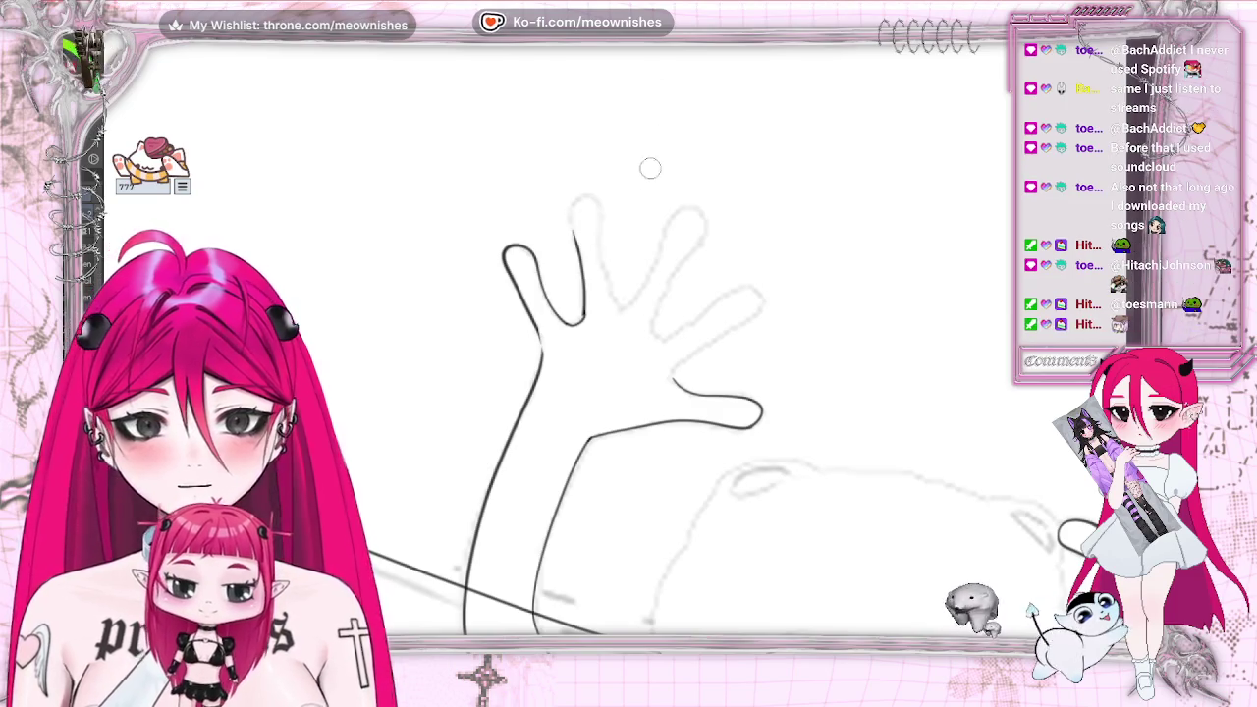
{"action": "mouse_move", "coordinate": [592, 197]}
{"action": "left_mouse_down"}
{"action": "mouse_move", "coordinate": [577, 229]}
{"action": "mouse_move", "coordinate": [590, 194]}
{"action": "left_mouse_up"}
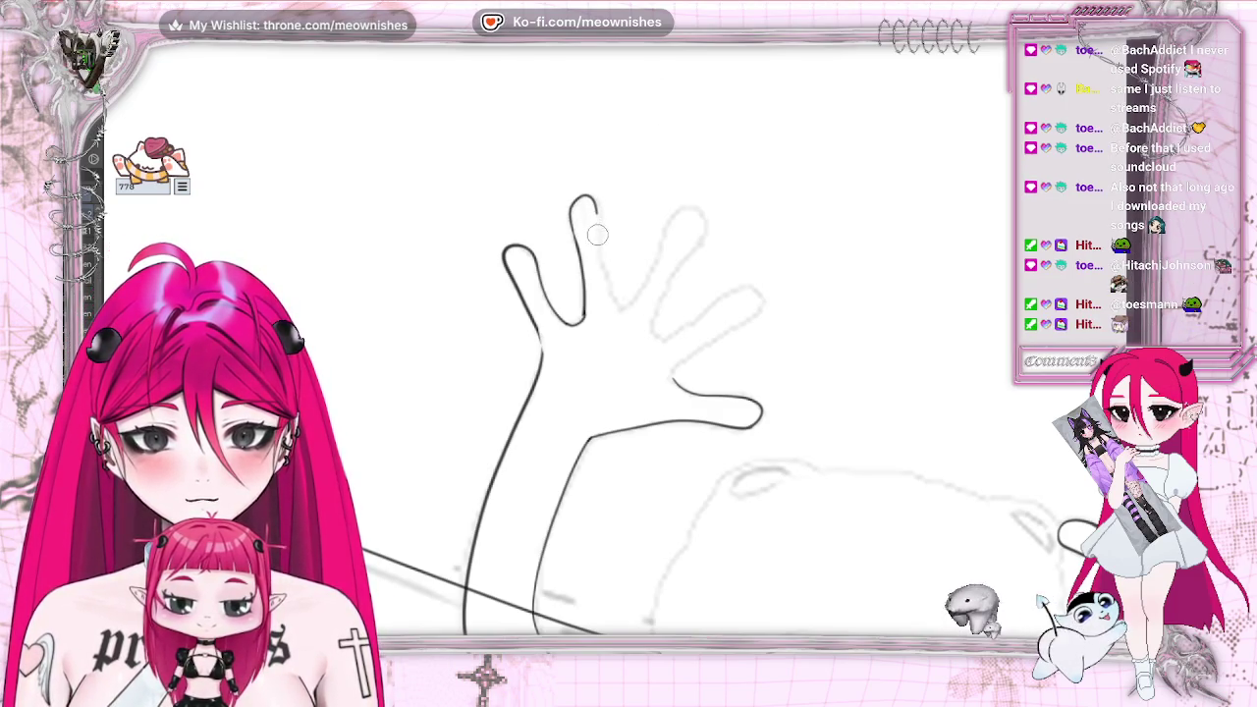
{"action": "key", "text": "ctrl+z"}
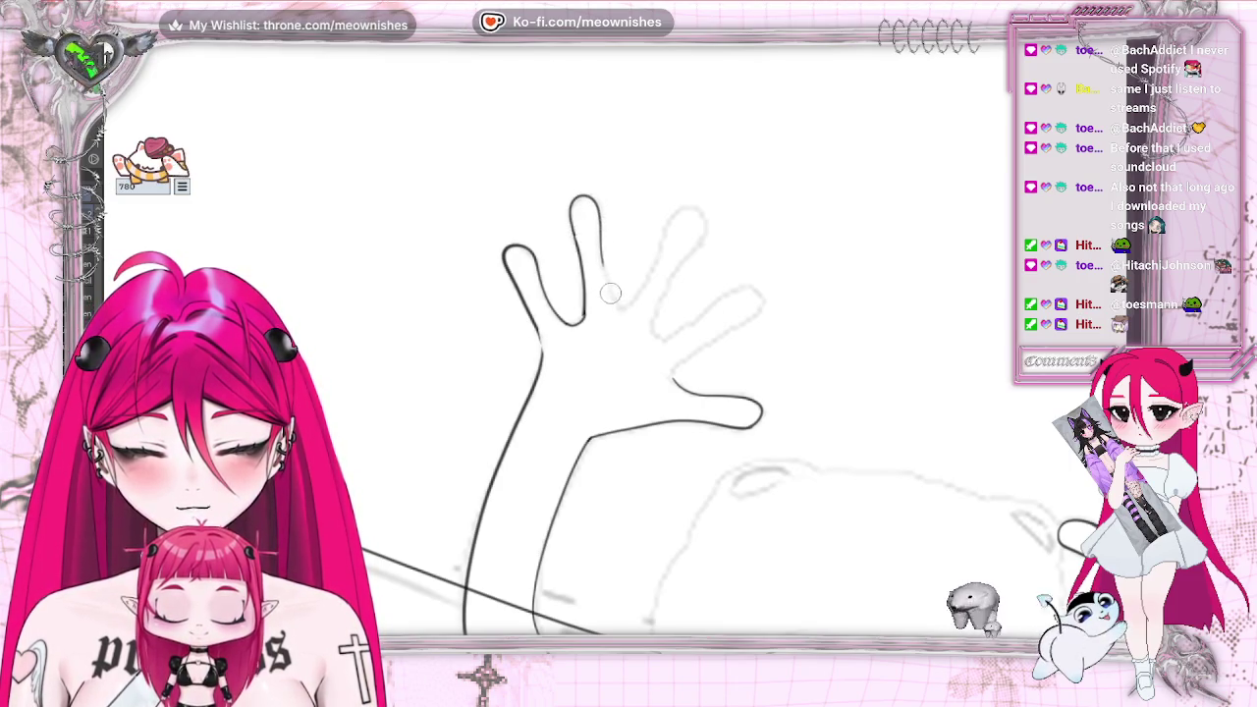
Ink the remaining fingers and lowest finger's underside, cleaning the fingertip into a closed curve
{"action": "mouse_move", "coordinate": [610, 293]}
{"action": "left_mouse_down"}
{"action": "mouse_move", "coordinate": [623, 307]}
{"action": "mouse_move", "coordinate": [691, 207]}
{"action": "left_mouse_up"}
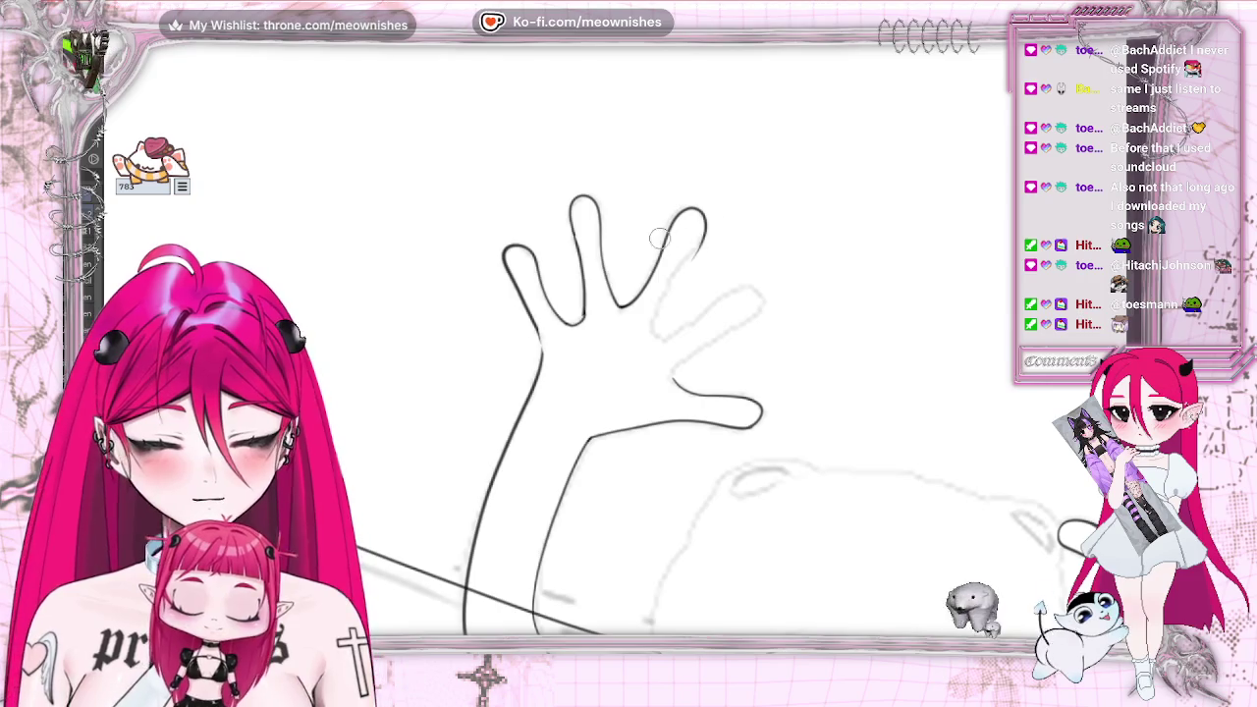
{"action": "mouse_move", "coordinate": [699, 241]}
{"action": "left_mouse_down"}
{"action": "mouse_move", "coordinate": [653, 334]}
{"action": "mouse_move", "coordinate": [670, 336]}
{"action": "left_mouse_up"}
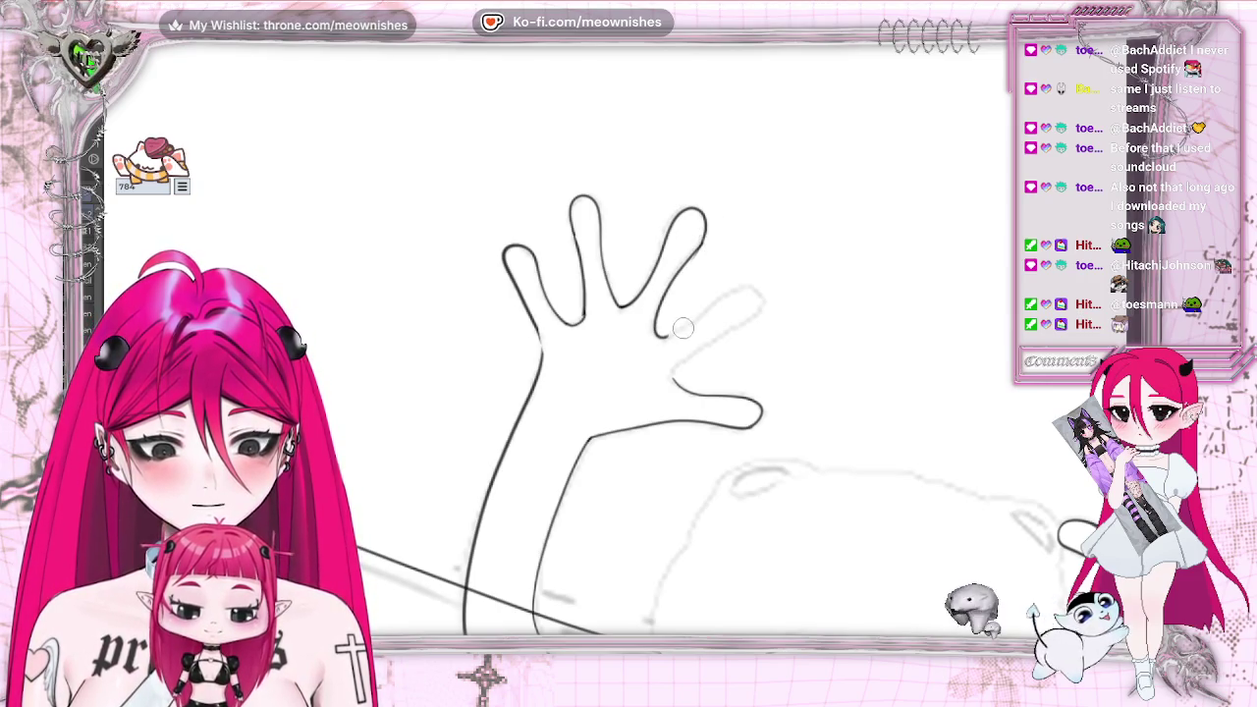
{"action": "left_click_drag", "start_coordinate": [743, 322], "coordinate": [667, 379]}
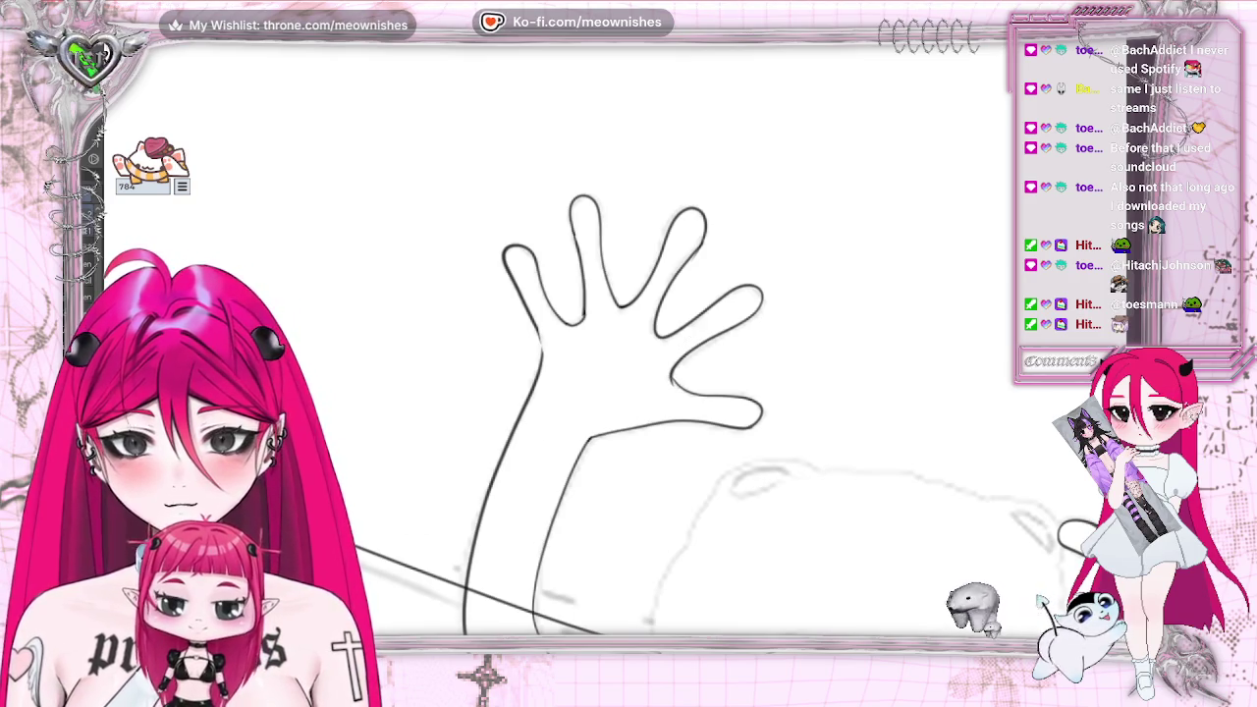
{"action": "left_click_drag", "start_coordinate": [677, 279], "coordinate": [719, 209]}
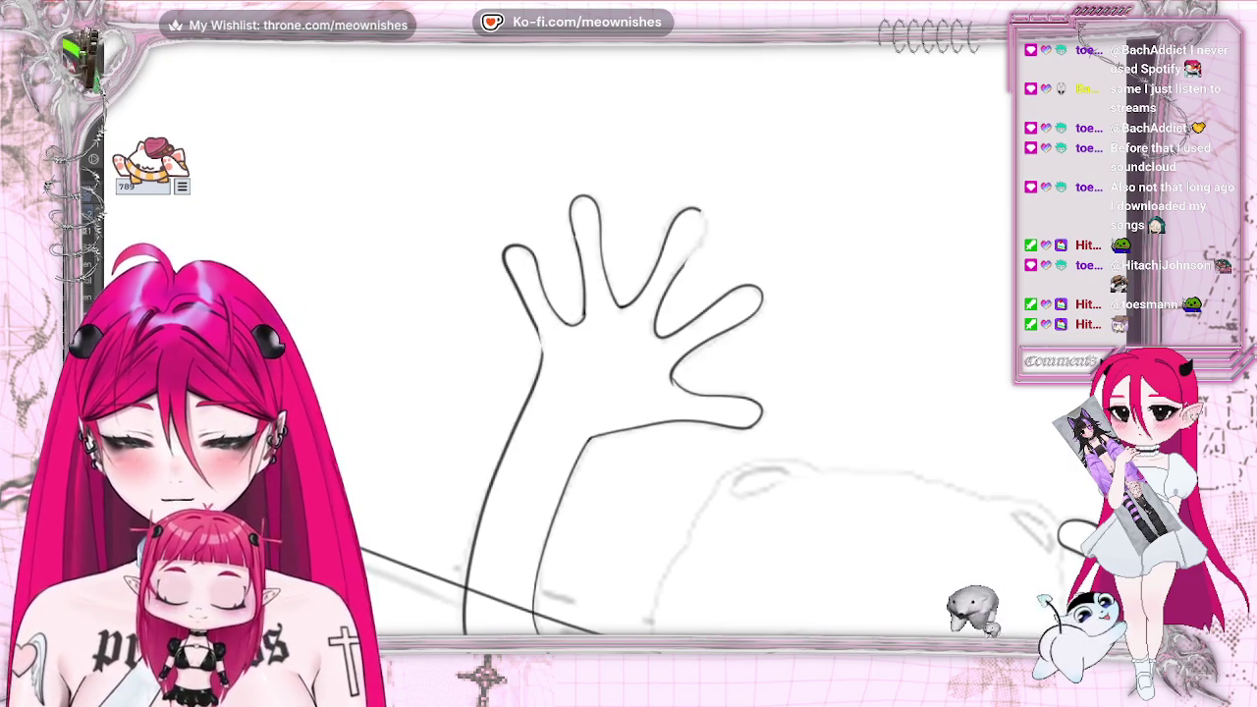
{"action": "mouse_move", "coordinate": [674, 224]}
{"action": "left_mouse_down"}
{"action": "mouse_move", "coordinate": [703, 218]}
{"action": "mouse_move", "coordinate": [678, 268]}
{"action": "left_mouse_up"}
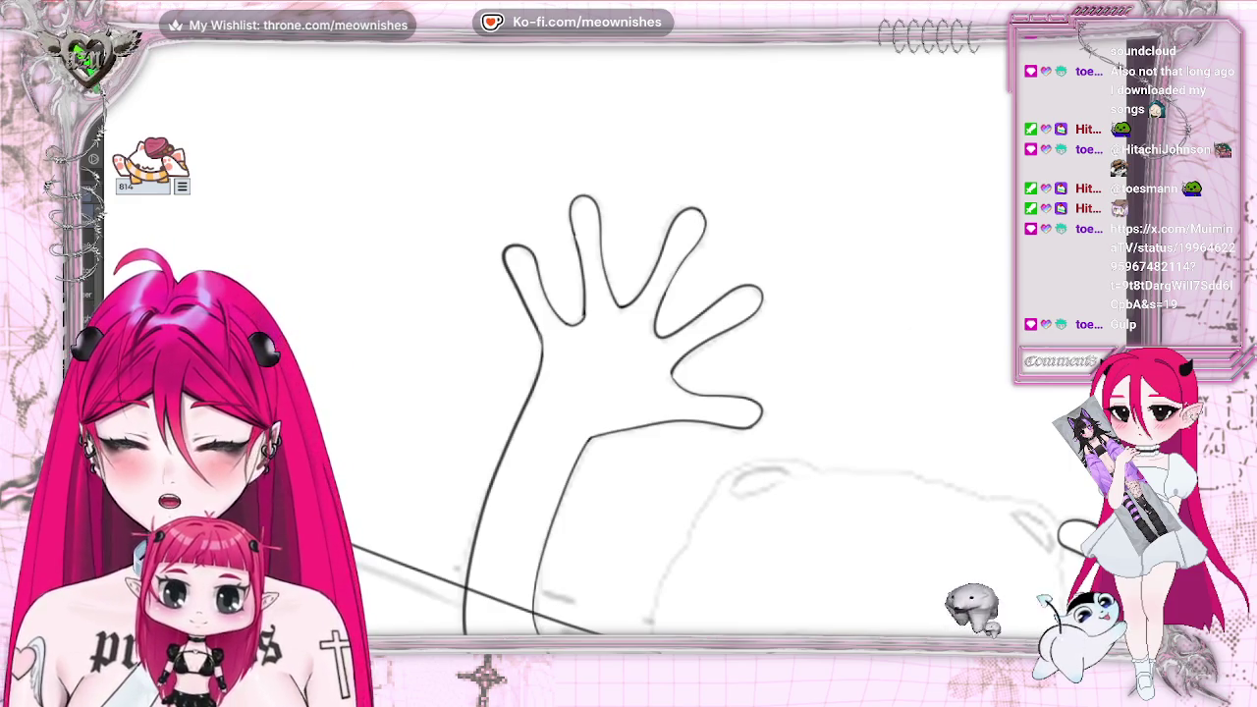
Ink a line rising from the body and extend the head outline toward the right hand
{"action": "key", "text": "m"}
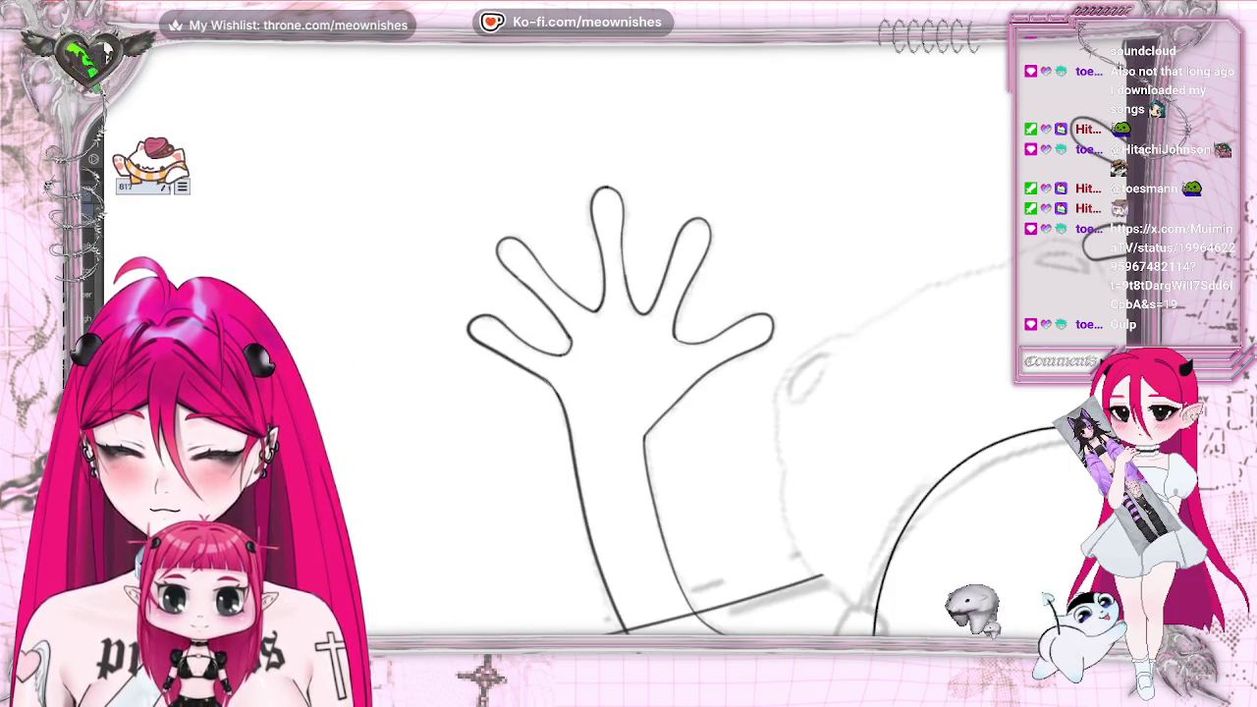
{"action": "key", "text": "ctrl+0"}
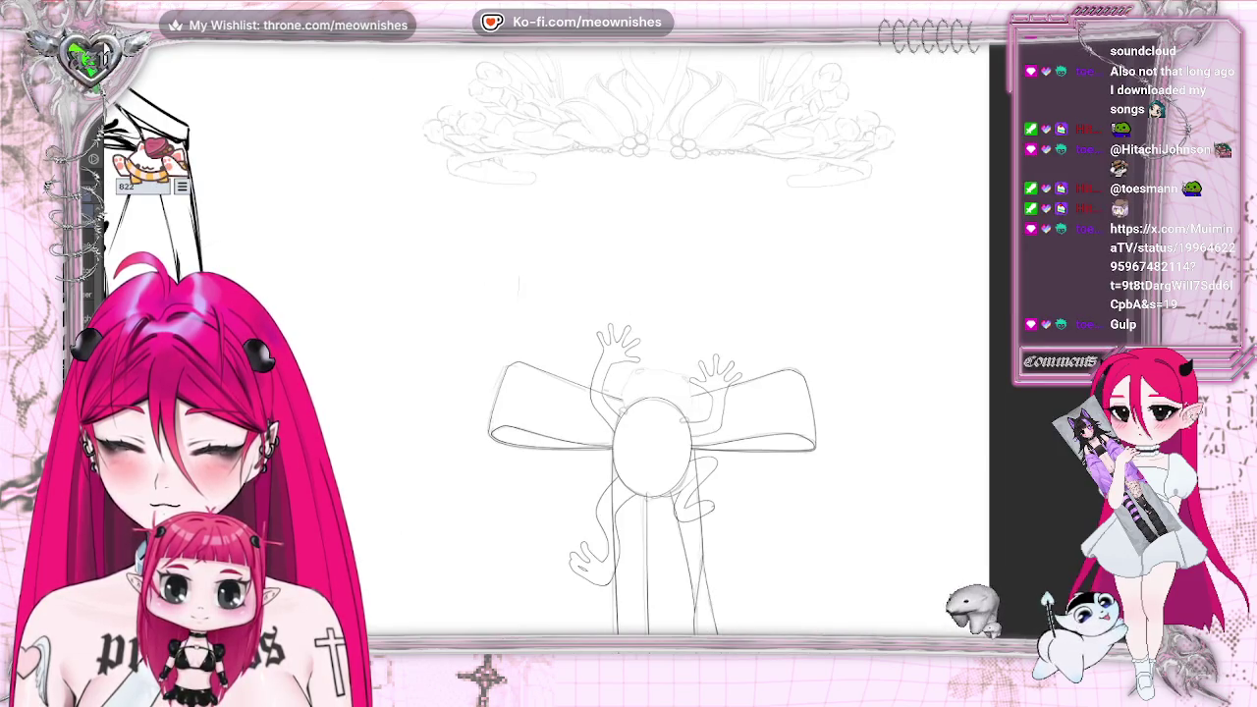
{"action": "scroll", "coordinate": [519, 285], "scroll_direction": "up", "scroll_amount": 2}
{"action": "scroll", "coordinate": [421, 228], "scroll_direction": "up", "scroll_amount": 2}
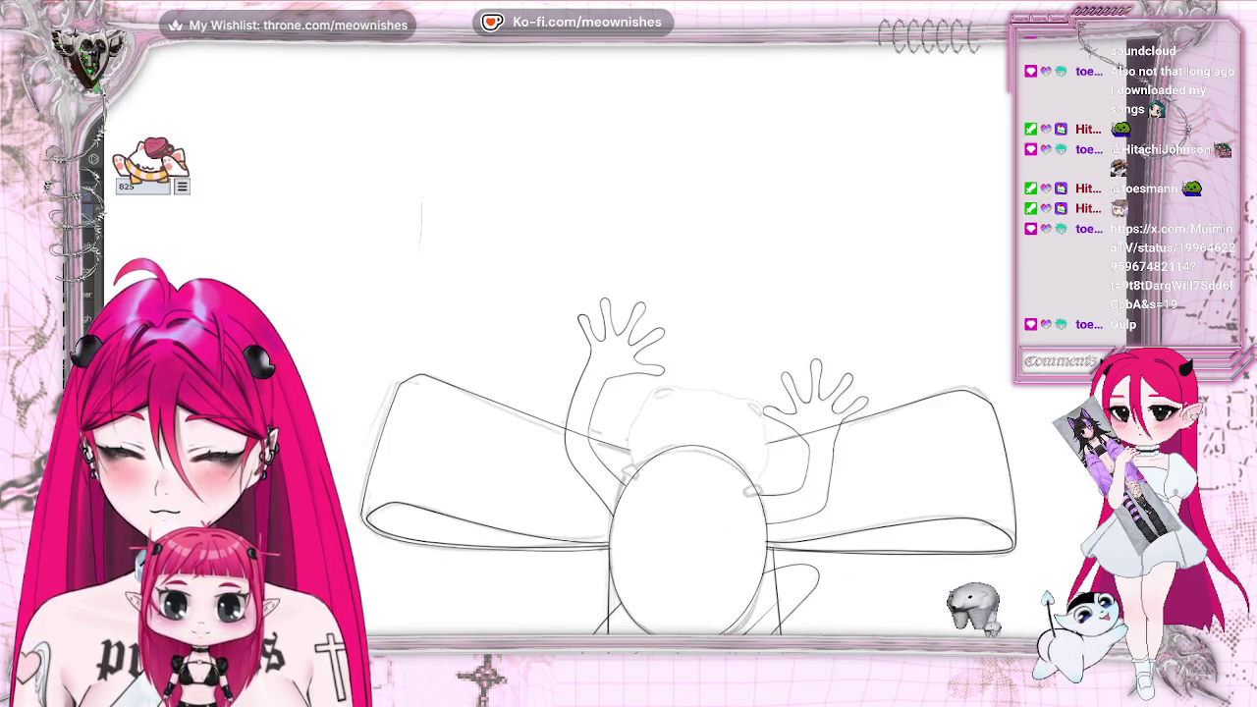
{"action": "scroll", "coordinate": [613, 535], "scroll_direction": "up", "scroll_amount": 1}
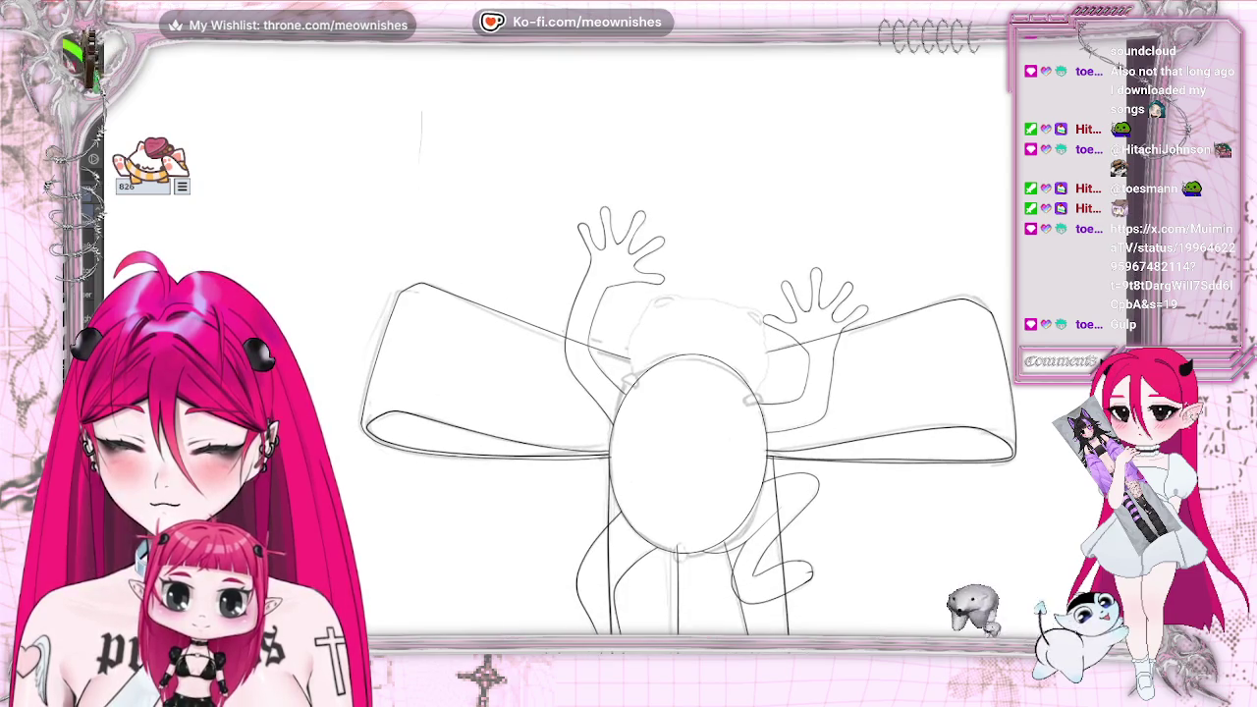
{"action": "scroll", "coordinate": [614, 535], "scroll_direction": "up", "scroll_amount": 2}
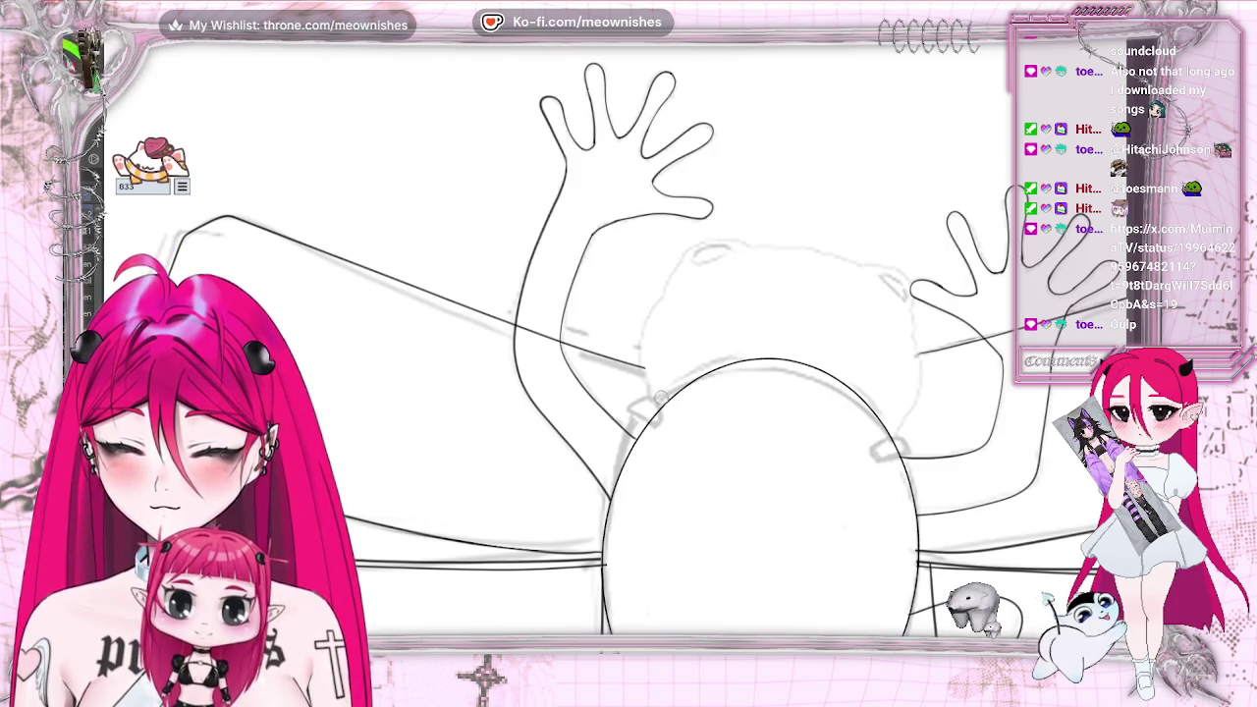
{"action": "left_click_drag", "start_coordinate": [655, 398], "coordinate": [671, 277]}
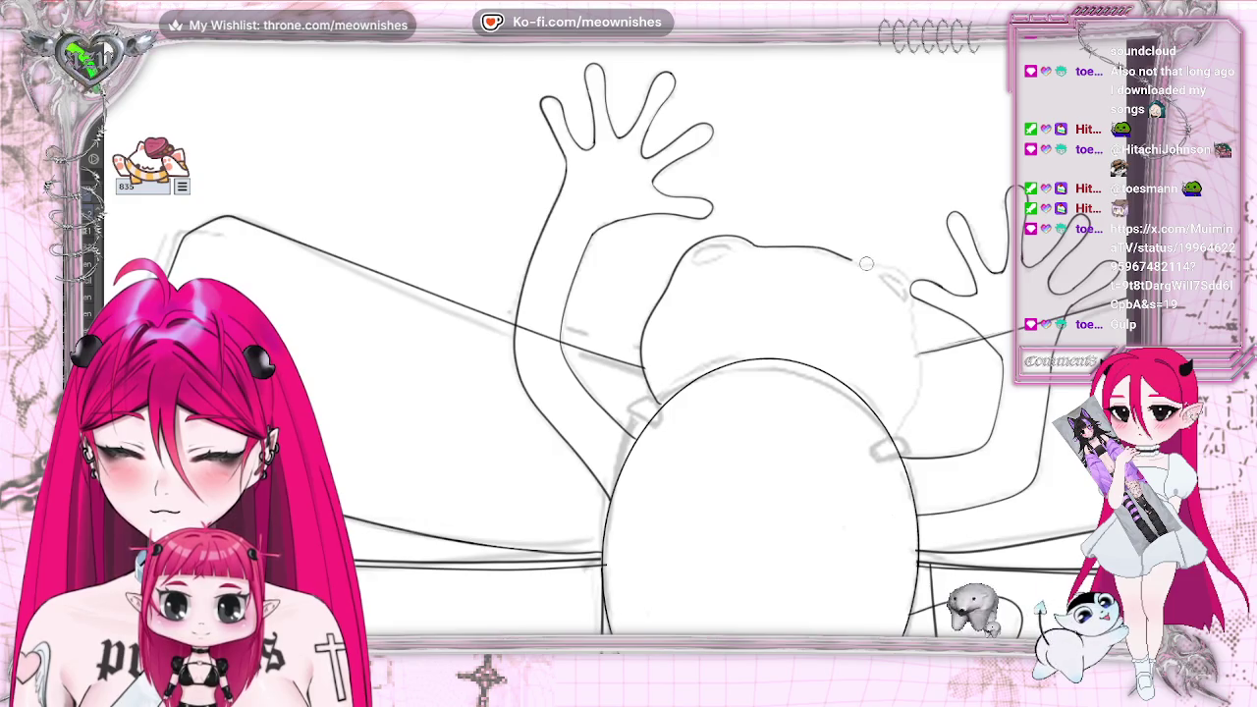
{"action": "left_click_drag", "start_coordinate": [854, 257], "coordinate": [916, 314]}
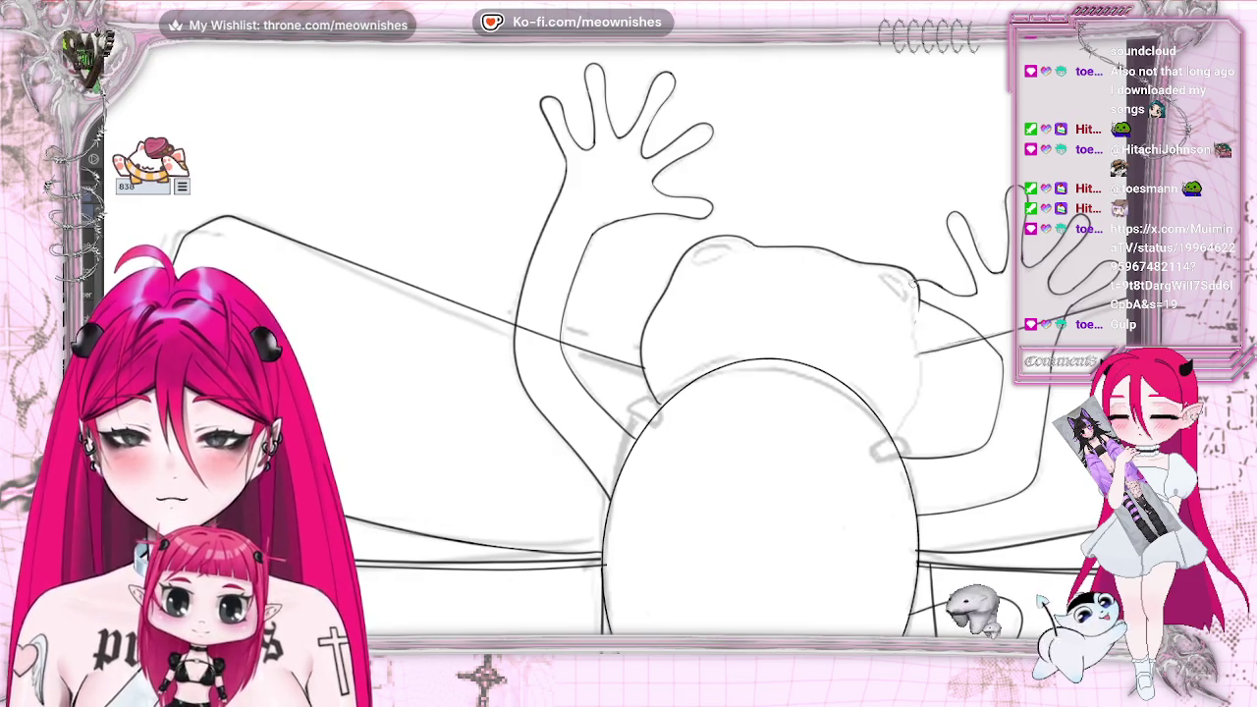
{"action": "key", "text": "ctrl+minus"}
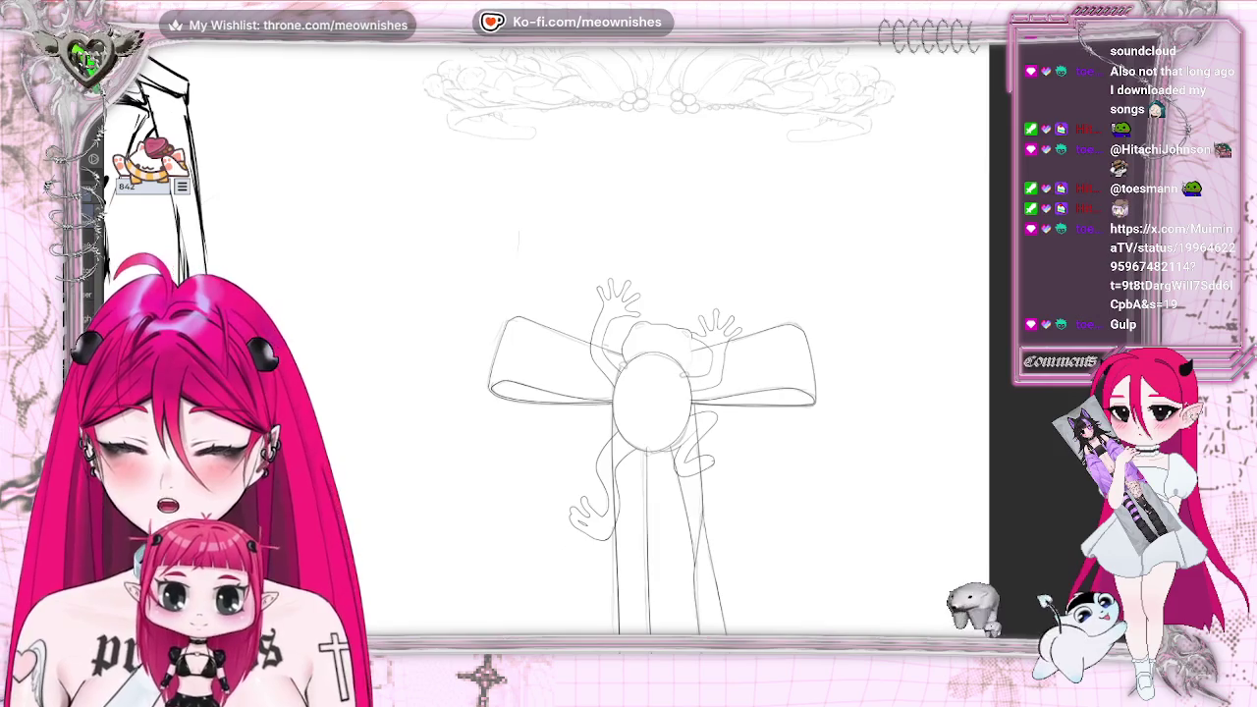
Close the gap in the head's right outline
{"action": "key", "text": "ctrl+plus"}
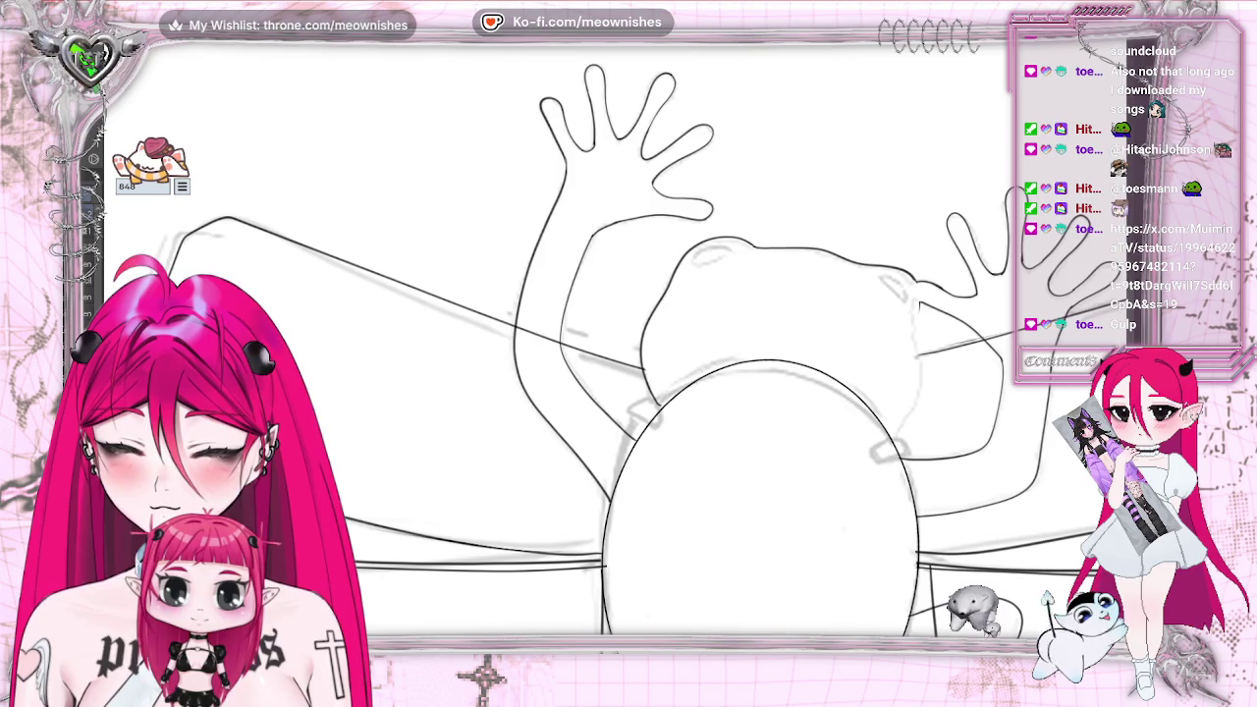
{"action": "key", "text": "m"}
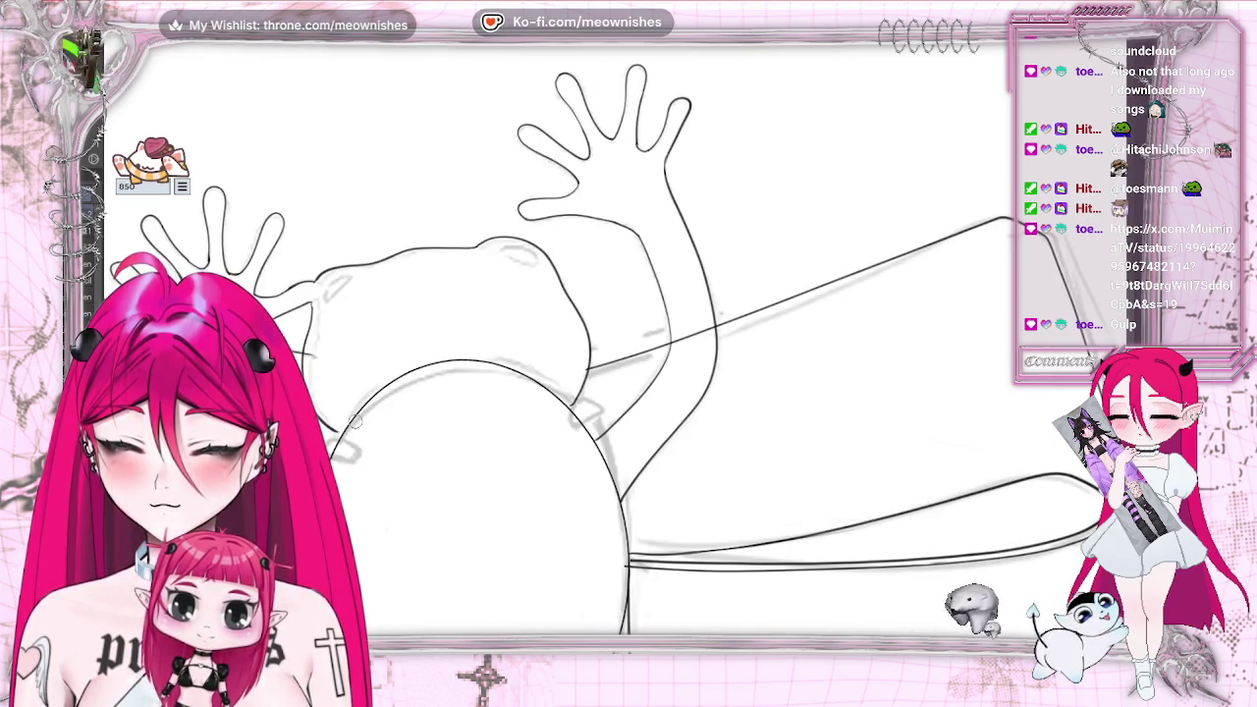
{"action": "key", "text": "5"}
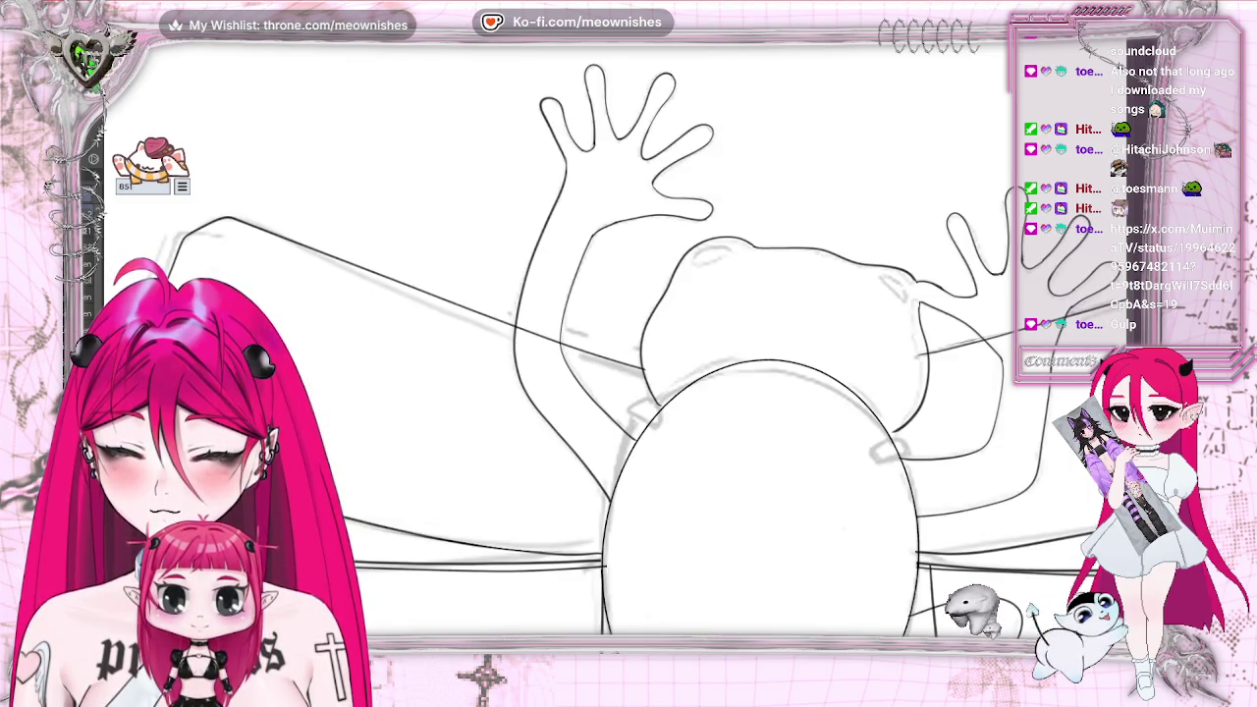
{"action": "key", "text": "2"}
{"action": "key", "text": "plus"}
{"action": "key", "text": "plus"}
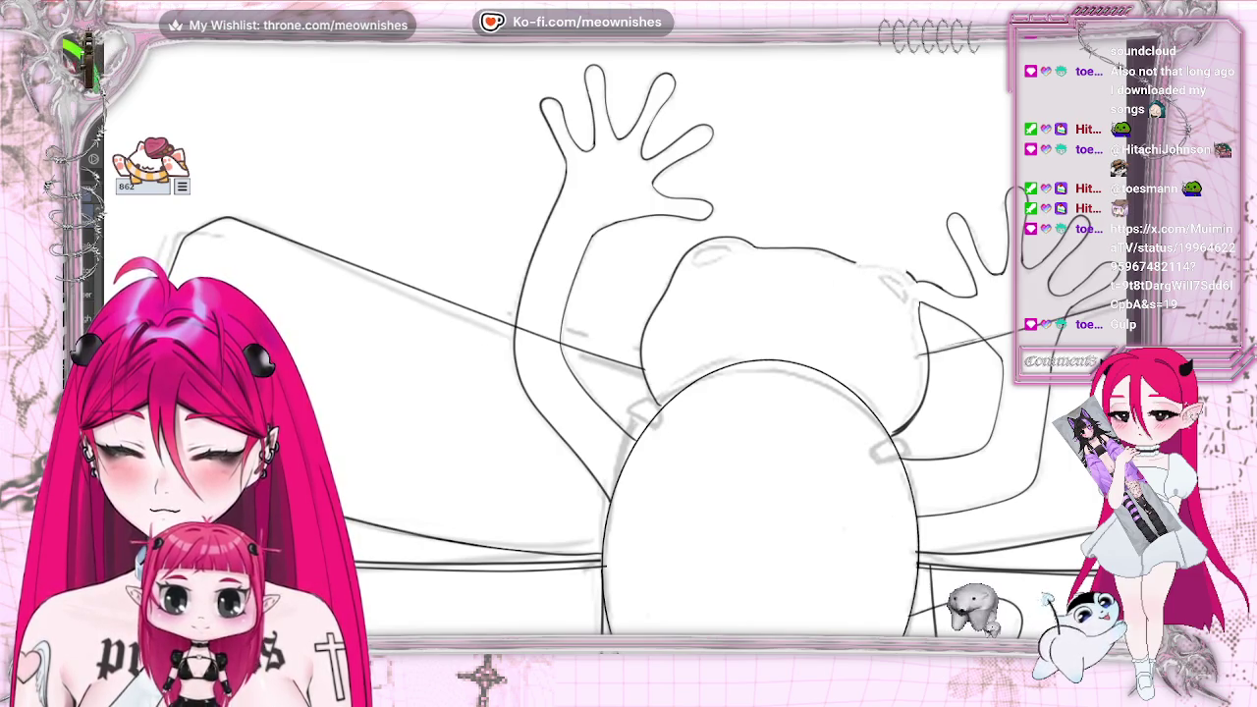
{"action": "left_click_drag", "start_coordinate": [856, 266], "coordinate": [911, 274]}
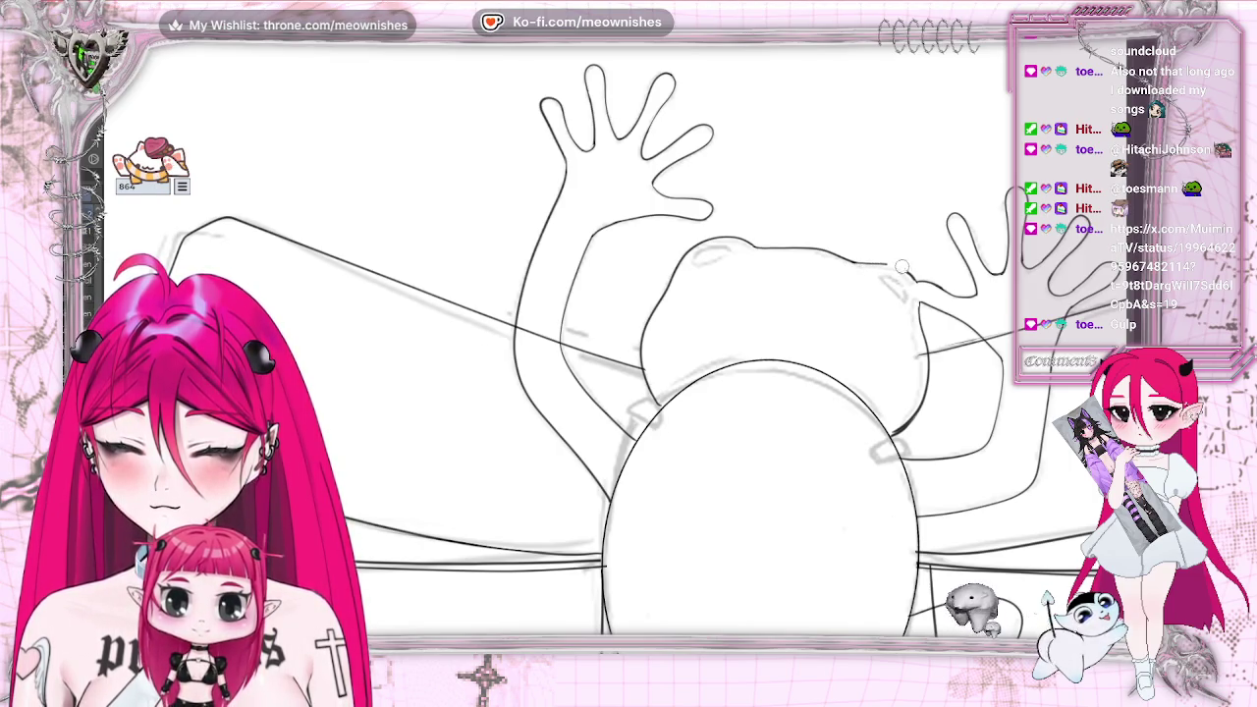
Ink the top of the head as one continuous stroke, joined at the upper left
{"action": "key", "text": "m"}
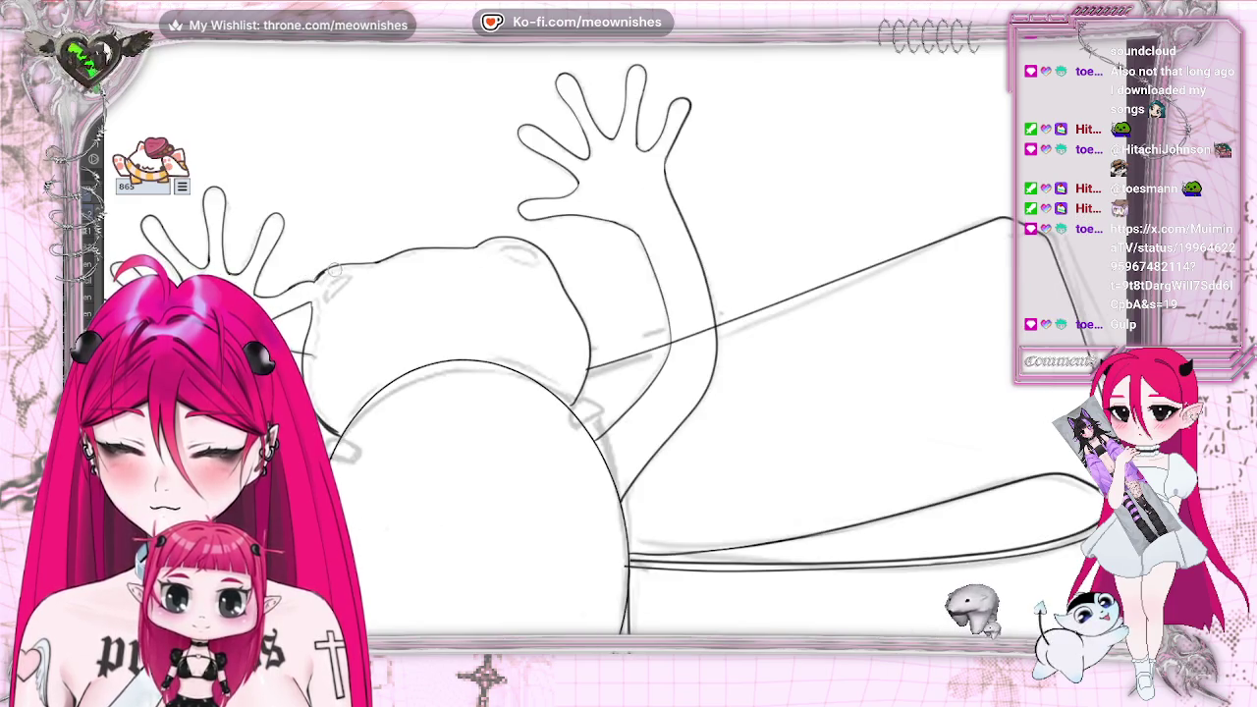
{"action": "mouse_move", "coordinate": [316, 276]}
{"action": "left_mouse_down"}
{"action": "mouse_move", "coordinate": [381, 262]}
{"action": "mouse_move", "coordinate": [346, 263]}
{"action": "left_mouse_up"}
{"action": "key", "text": "ctrl+z"}
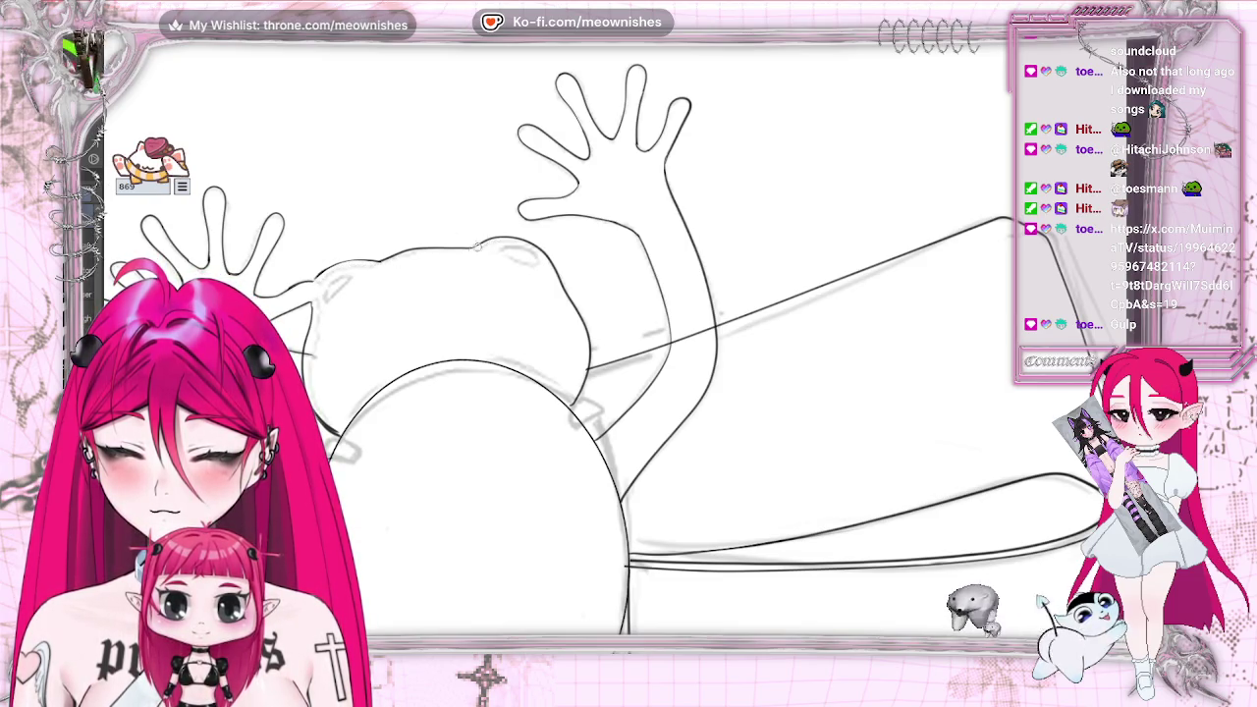
{"action": "left_click_drag", "start_coordinate": [468, 253], "coordinate": [422, 256]}
{"action": "key", "text": "ctrl+z"}
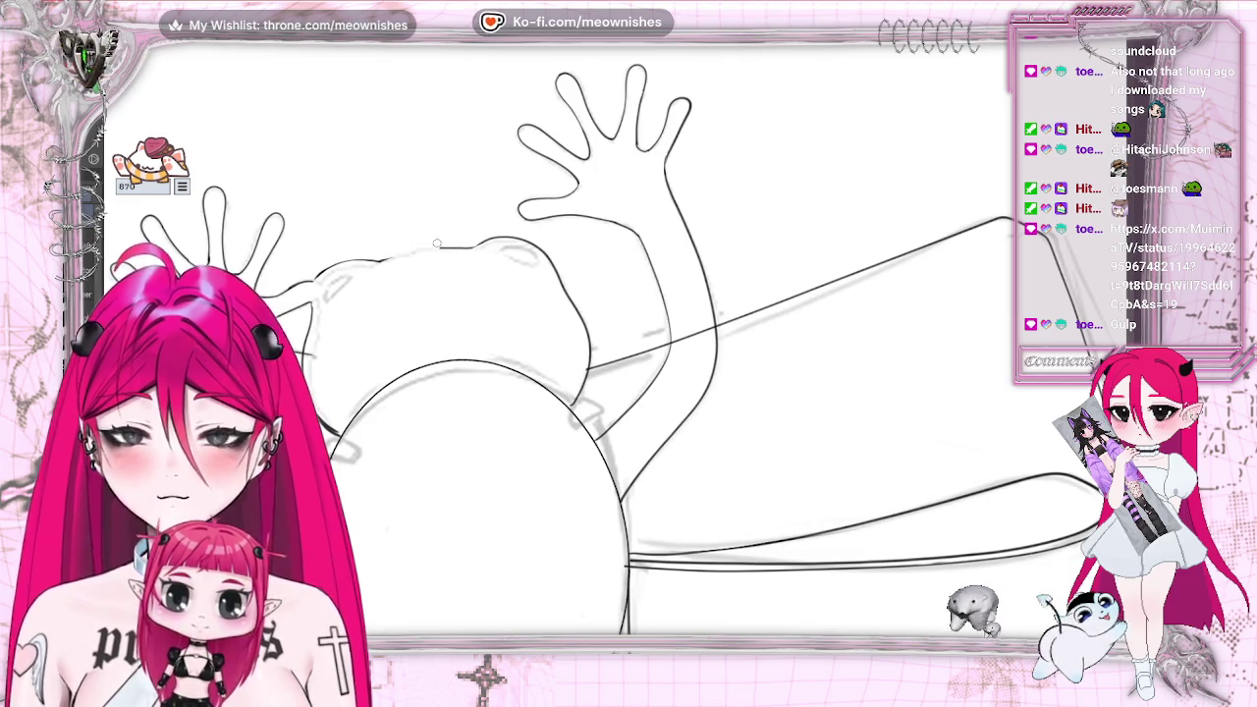
{"action": "left_click_drag", "start_coordinate": [383, 257], "coordinate": [477, 246]}
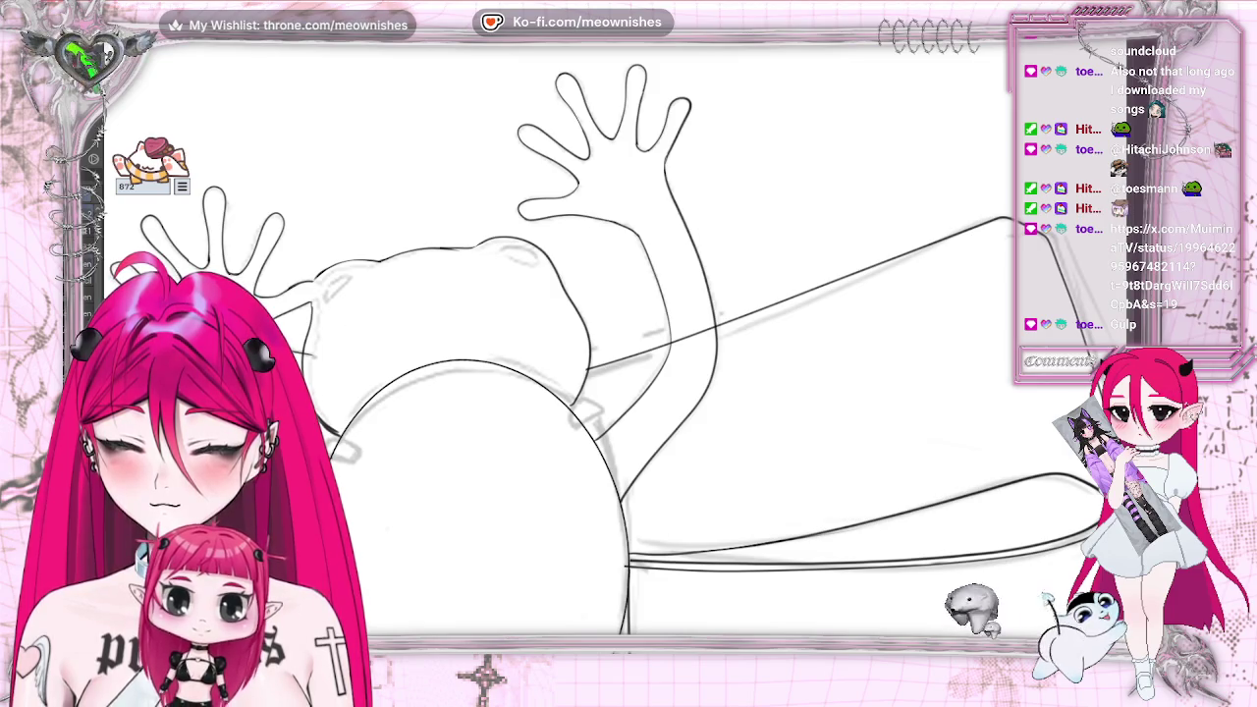
{"action": "left_click_drag", "start_coordinate": [424, 258], "coordinate": [458, 250]}
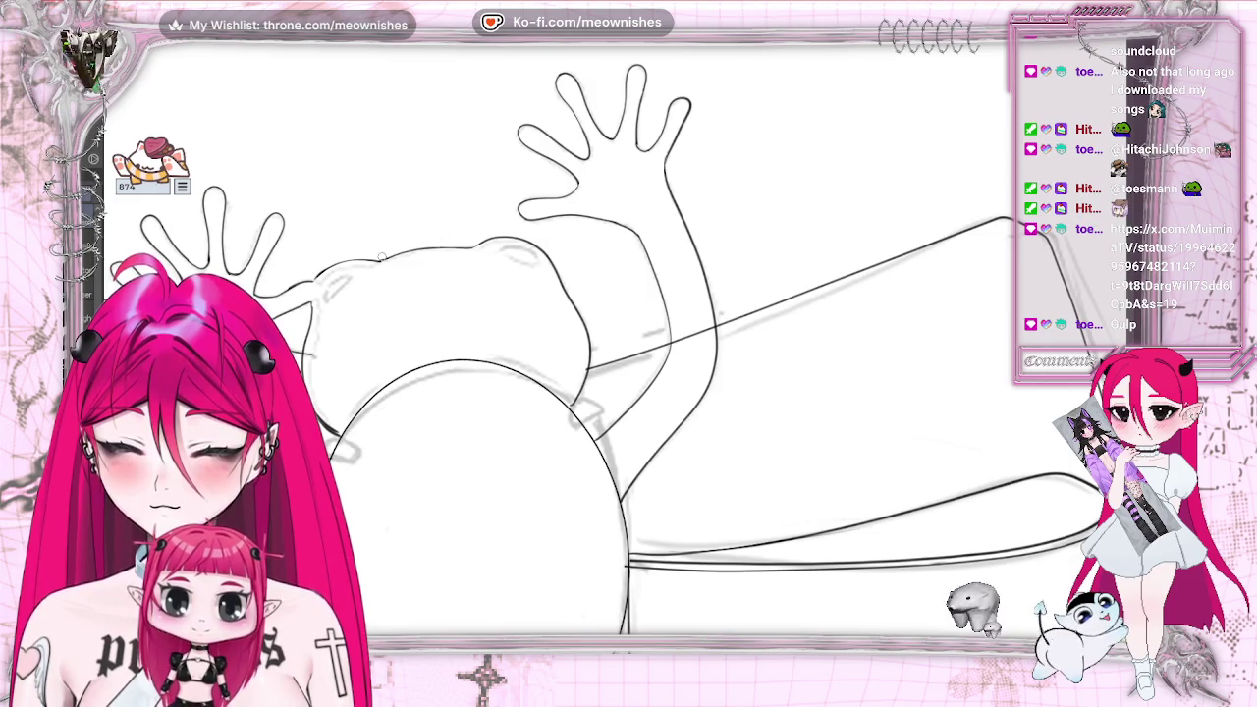
{"action": "left_click_drag", "start_coordinate": [383, 257], "coordinate": [395, 254]}
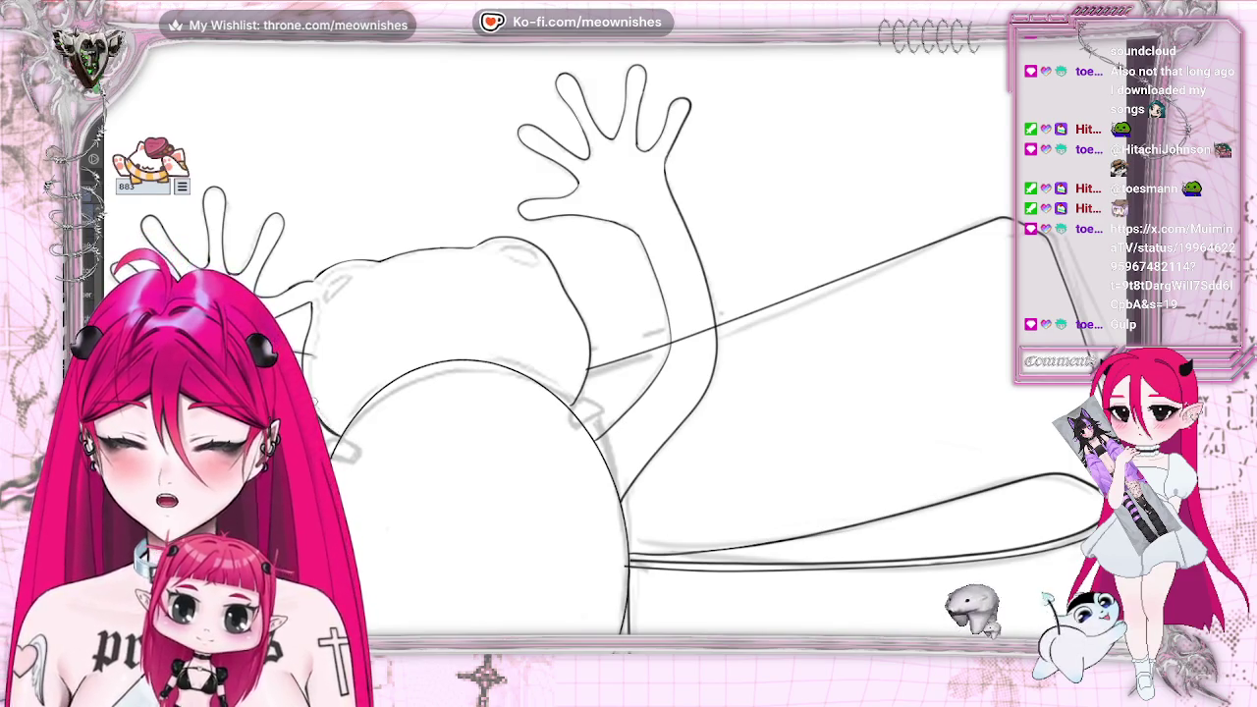
Ink the head's top edge darker and close the outline at its left edge
{"action": "left_click", "coordinate": [567, 406]}
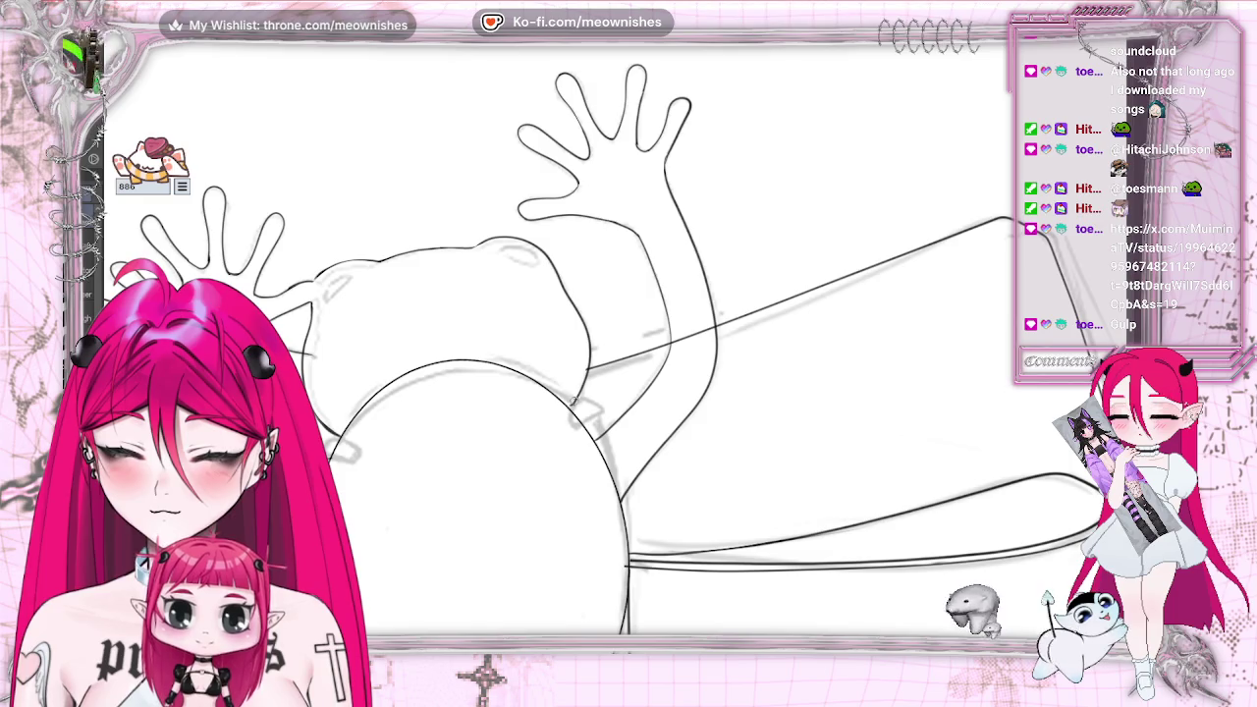
{"action": "key", "text": "ctrl+z"}
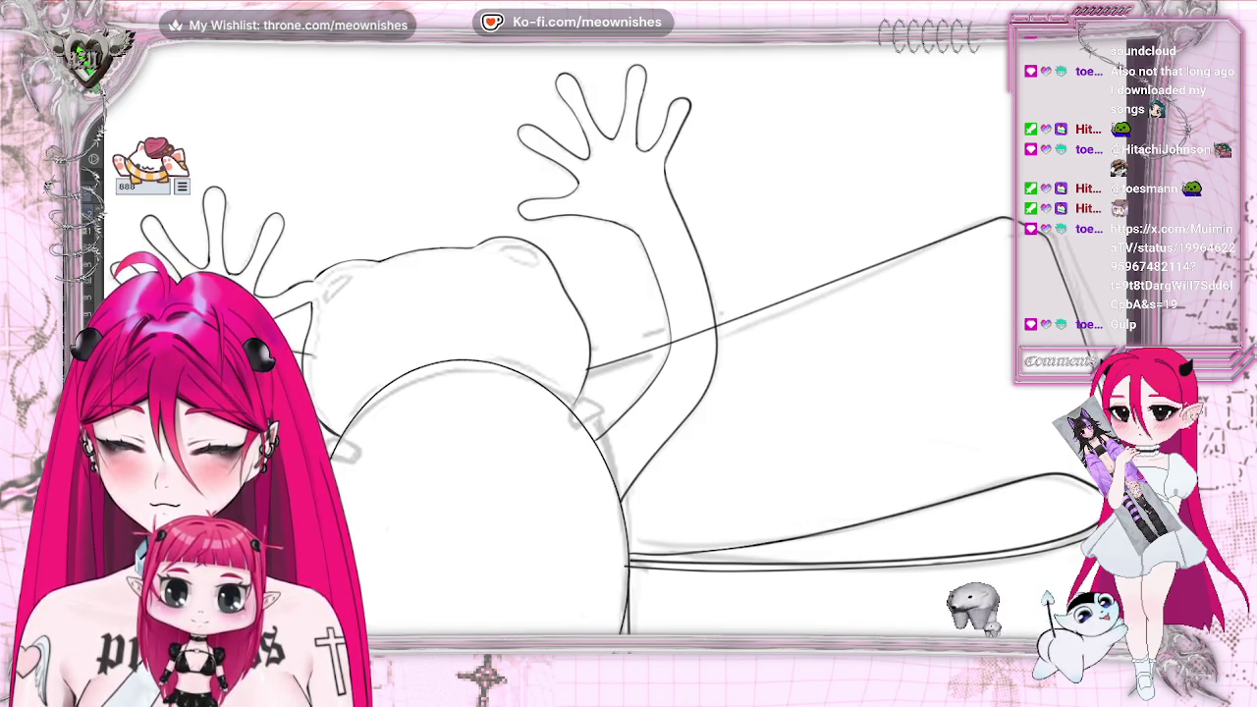
{"action": "left_click", "coordinate": [578, 401]}
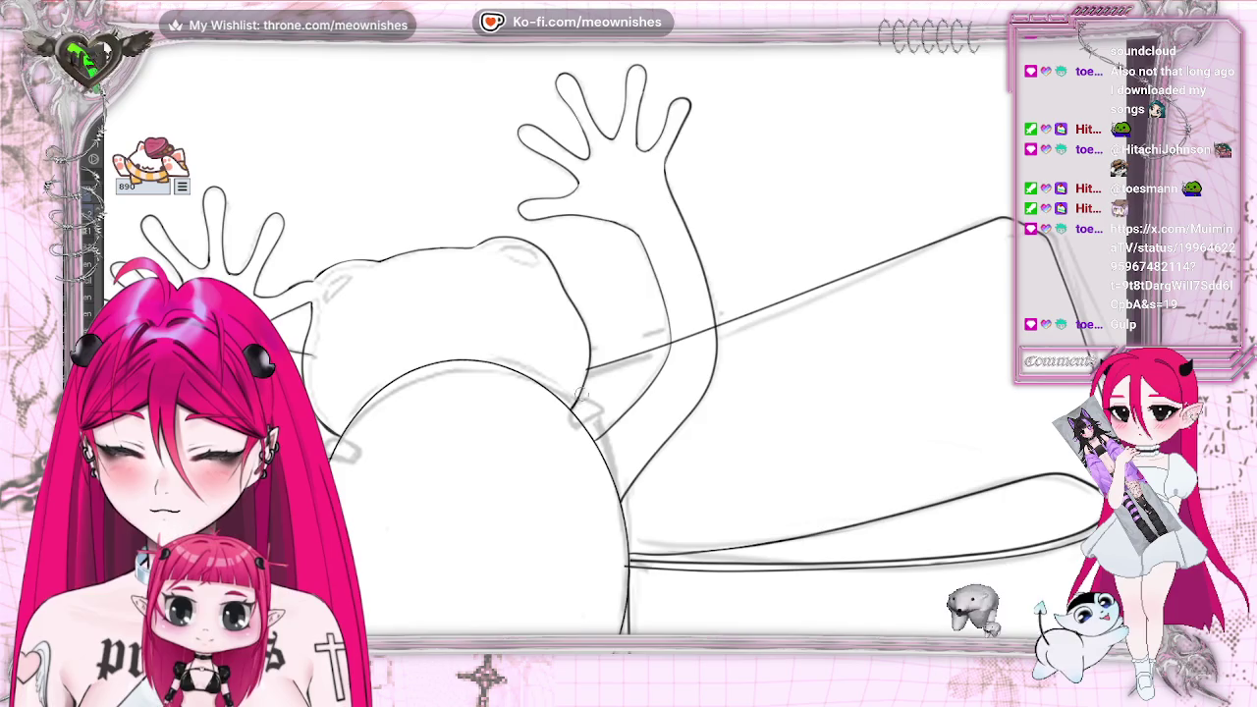
{"action": "scroll", "coordinate": [581, 397], "scroll_direction": "up", "scroll_amount": 1}
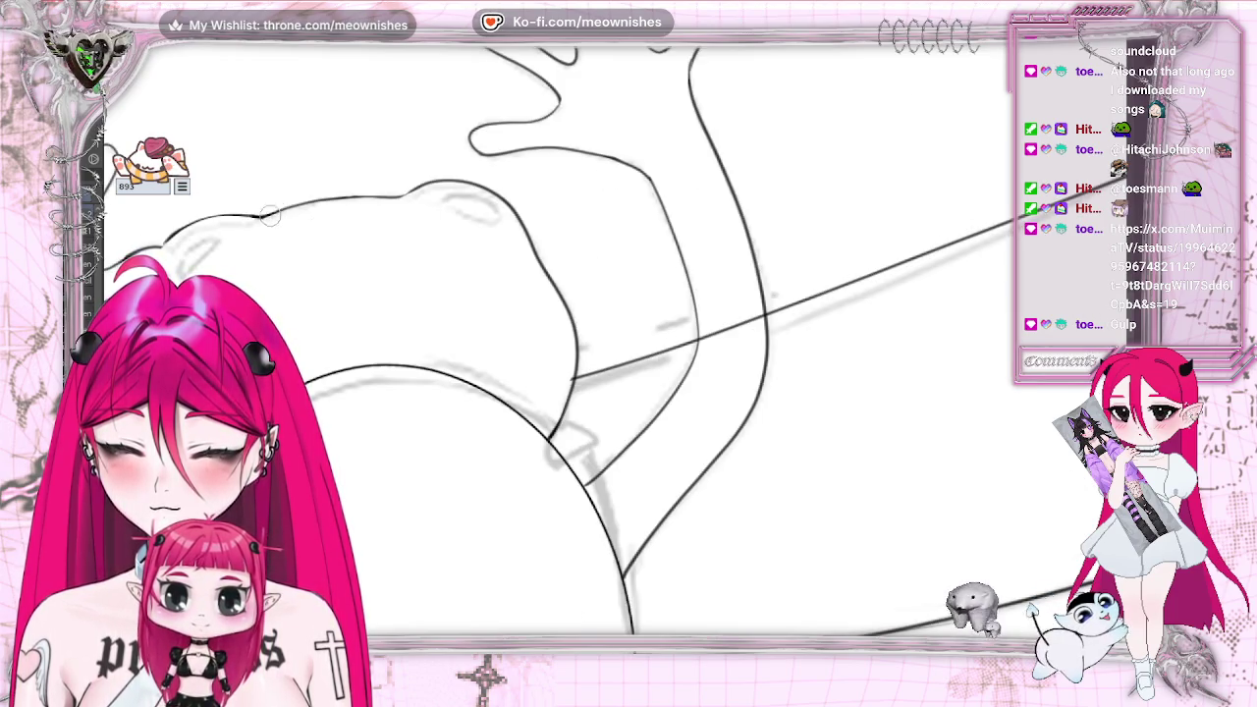
{"action": "left_click_drag", "start_coordinate": [254, 214], "coordinate": [404, 192]}
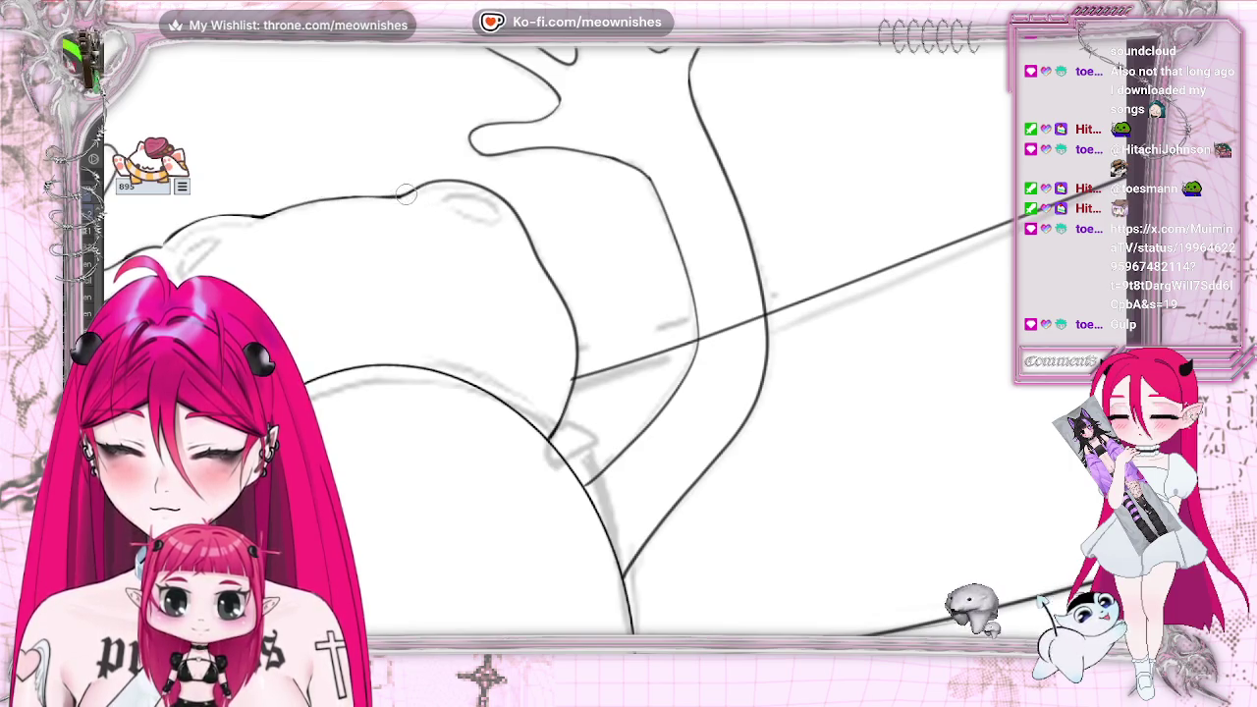
{"action": "mouse_move", "coordinate": [174, 246]}
{"action": "left_mouse_down"}
{"action": "mouse_move", "coordinate": [206, 222]}
{"action": "mouse_move", "coordinate": [116, 257]}
{"action": "left_mouse_up"}
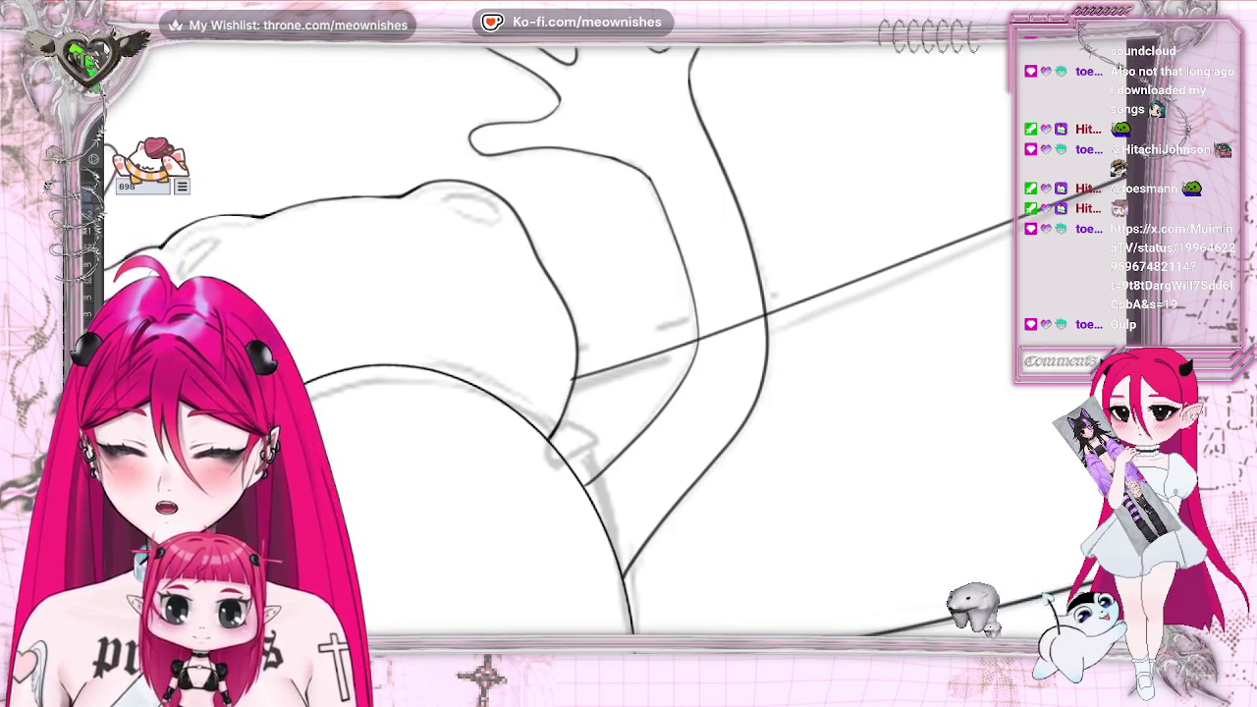
{"action": "key", "text": "ctrl+minus"}
{"action": "key", "text": "ctrl+minus"}
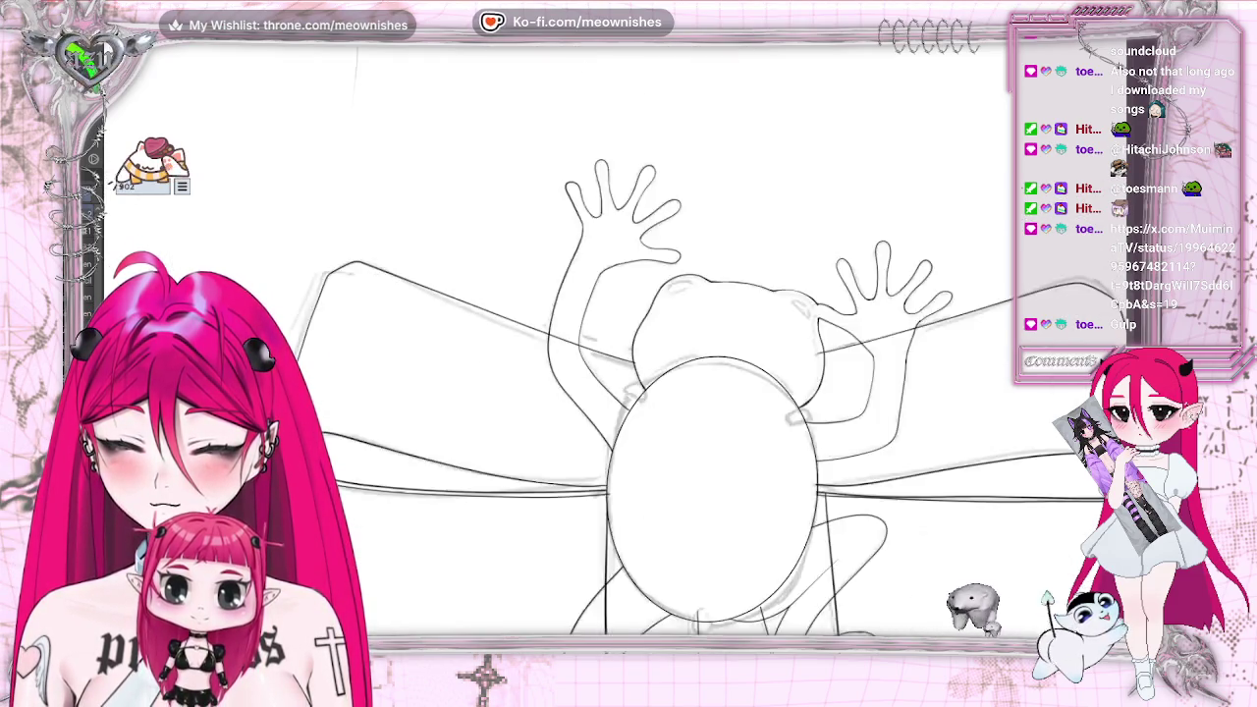
{"action": "key", "text": "ctrl+minus"}
{"action": "key", "text": "ctrl+minus"}
{"action": "key", "text": "ctrl+minus"}
{"action": "key", "text": "ctrl+minus"}
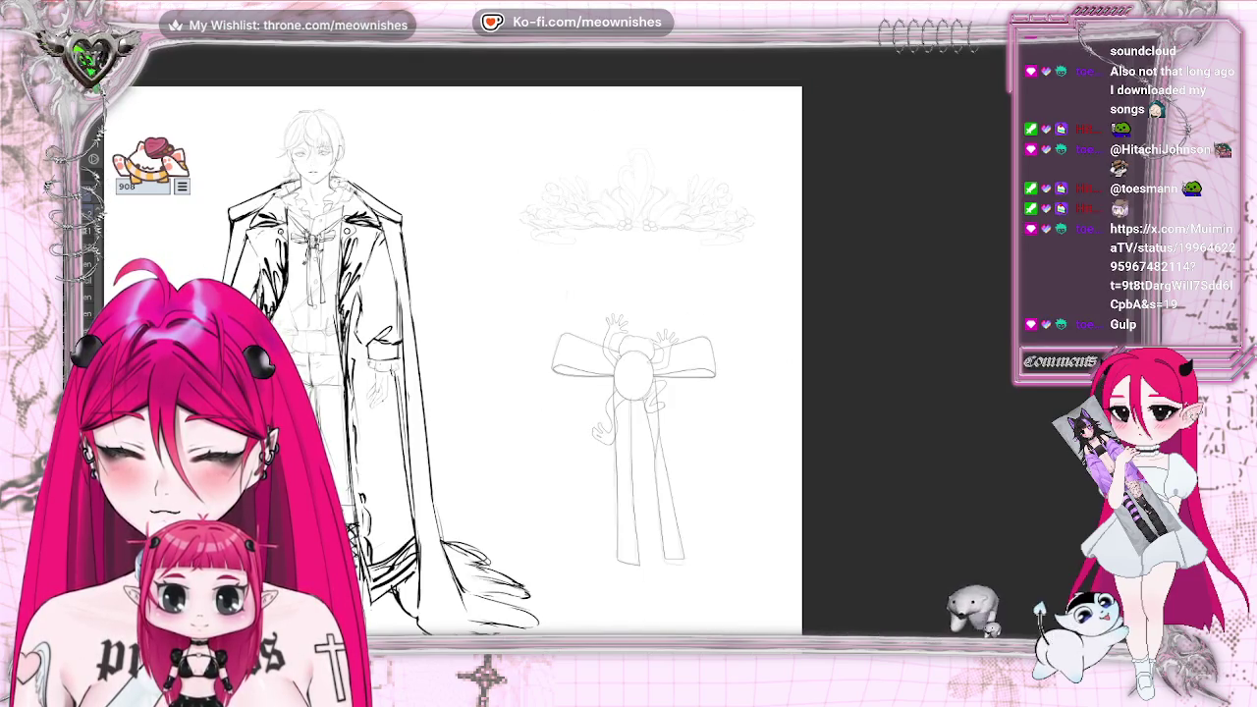
Extend the frog's head outline, ink a small oval eye in the left bump, and lasso-select it
{"action": "key", "text": "ctrl+plus"}
{"action": "key", "text": "ctrl+plus"}
{"action": "key", "text": "ctrl+plus"}
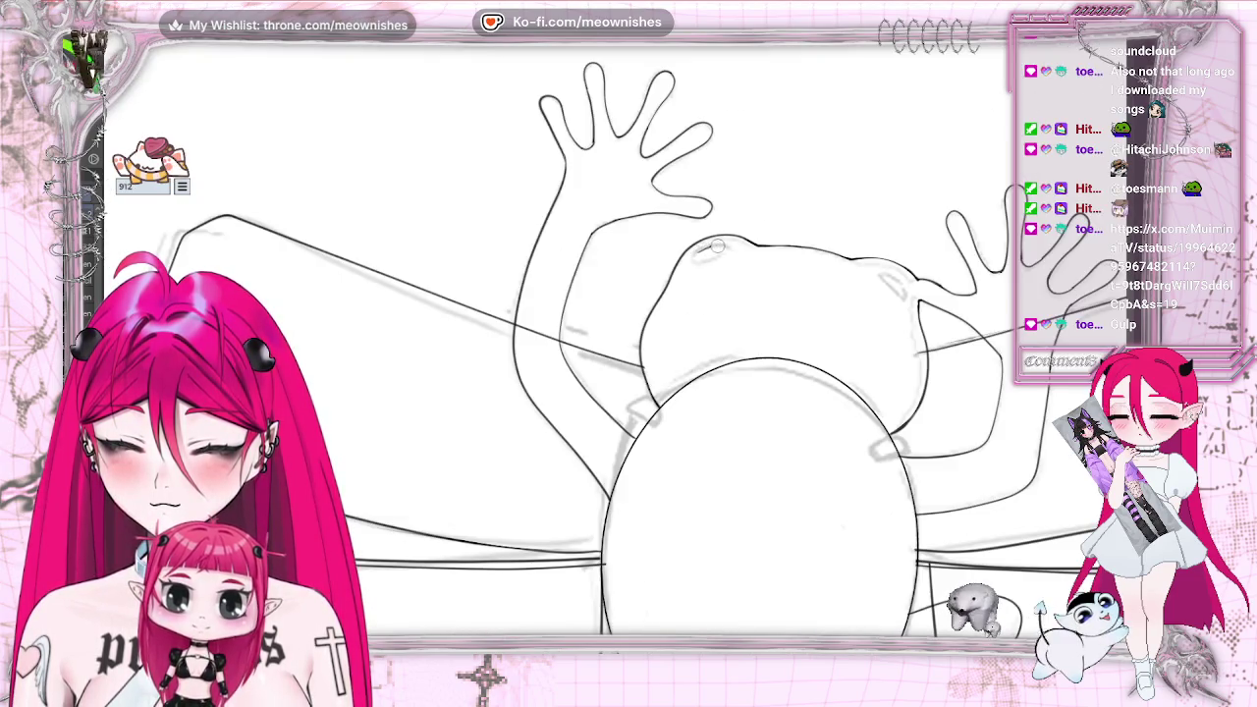
{"action": "left_click", "coordinate": [698, 253]}
{"action": "mouse_move", "coordinate": [698, 254]}
{"action": "left_mouse_down"}
{"action": "mouse_move", "coordinate": [713, 258]}
{"action": "mouse_move", "coordinate": [695, 255]}
{"action": "left_mouse_up"}
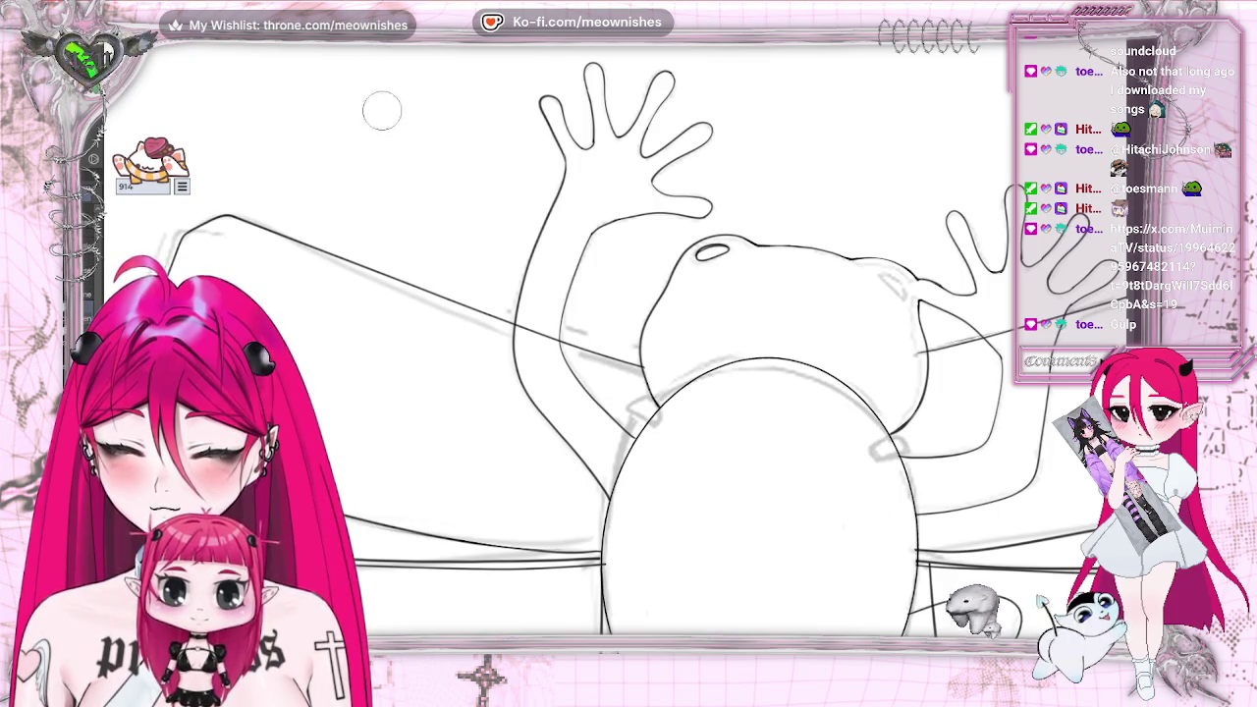
{"action": "left_click", "coordinate": [717, 253]}
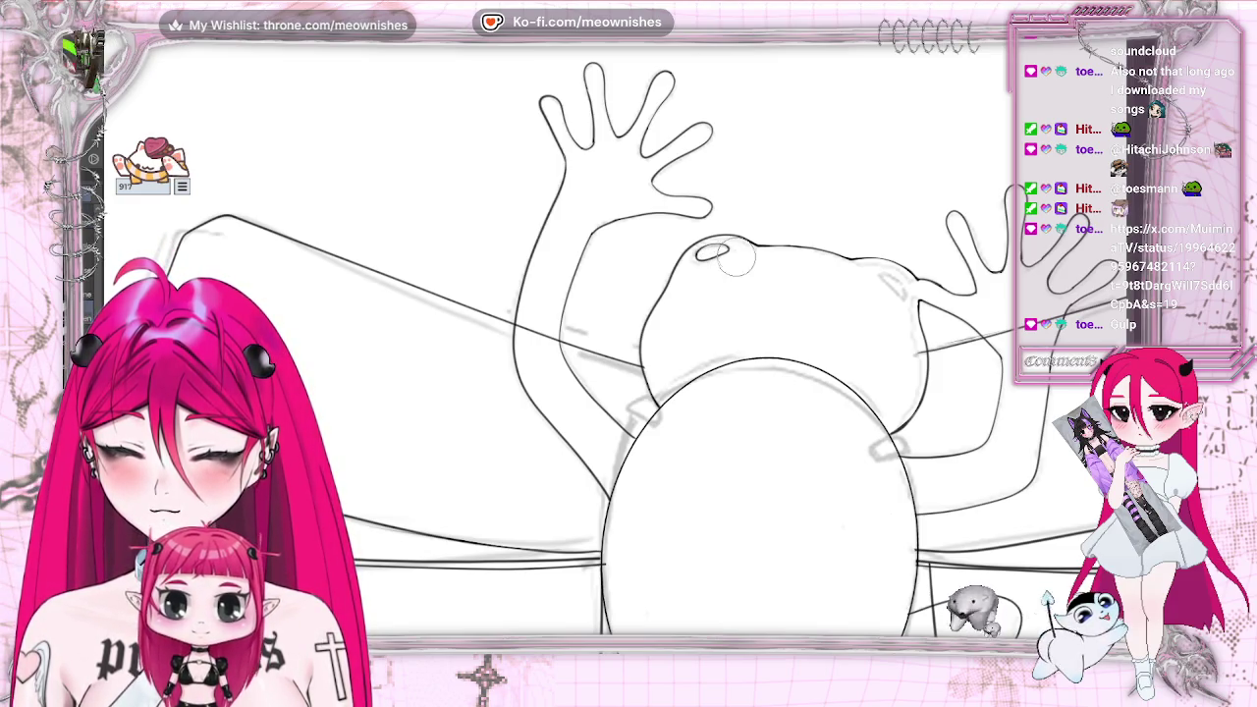
{"action": "left_click_drag", "start_coordinate": [727, 257], "coordinate": [725, 261]}
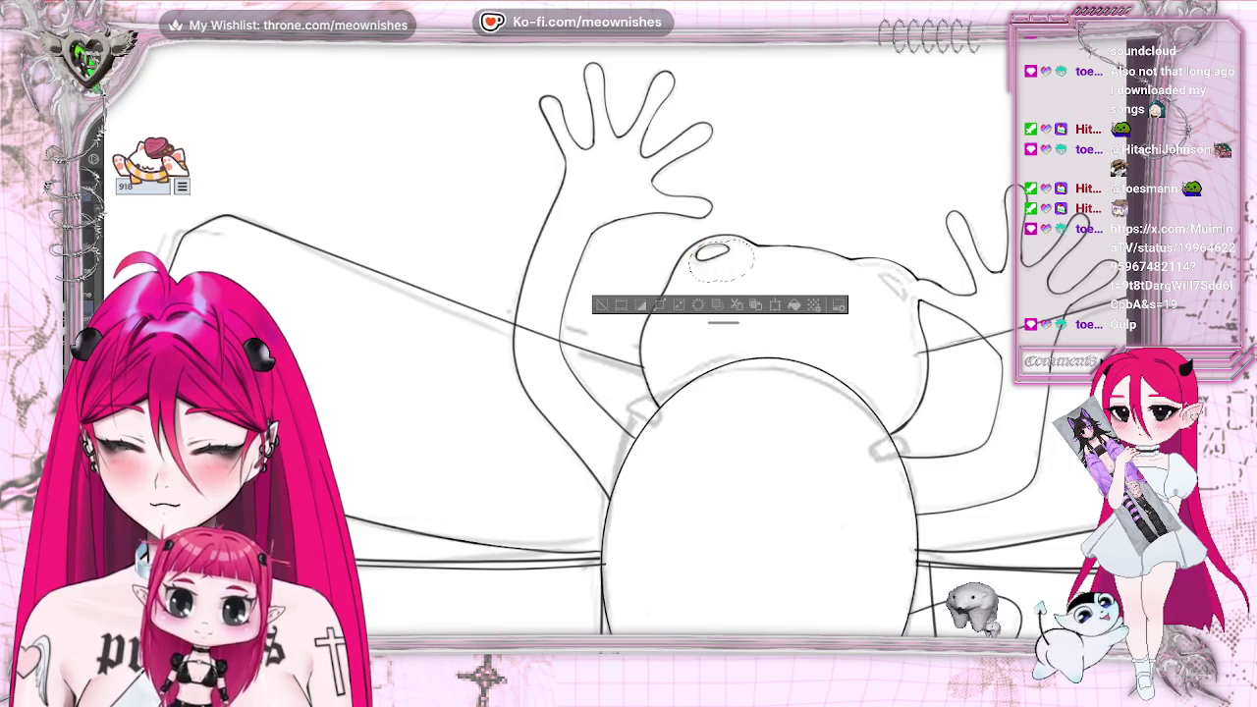
Flip the eye copy horizontally, place it in the head's right bump, and deselect
{"action": "key", "text": "alt+e"}
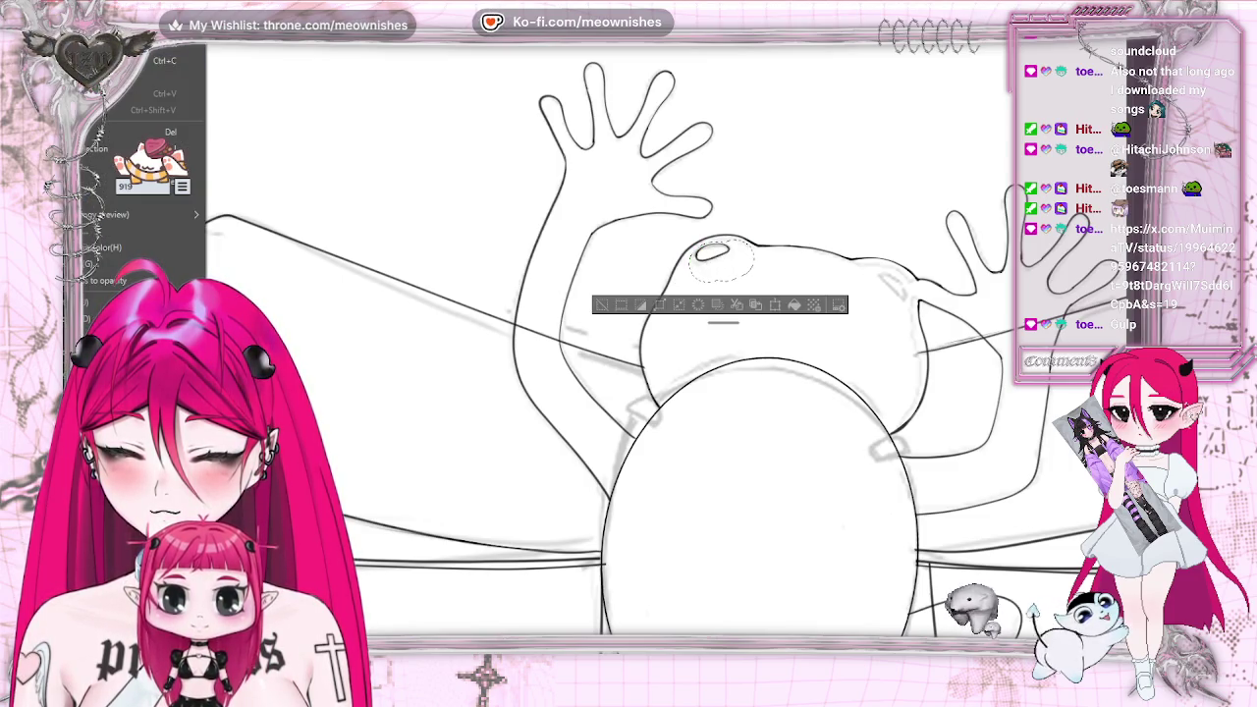
{"action": "key", "text": "Escape"}
{"action": "key", "text": "alt+e"}
{"action": "key", "text": "Escape"}
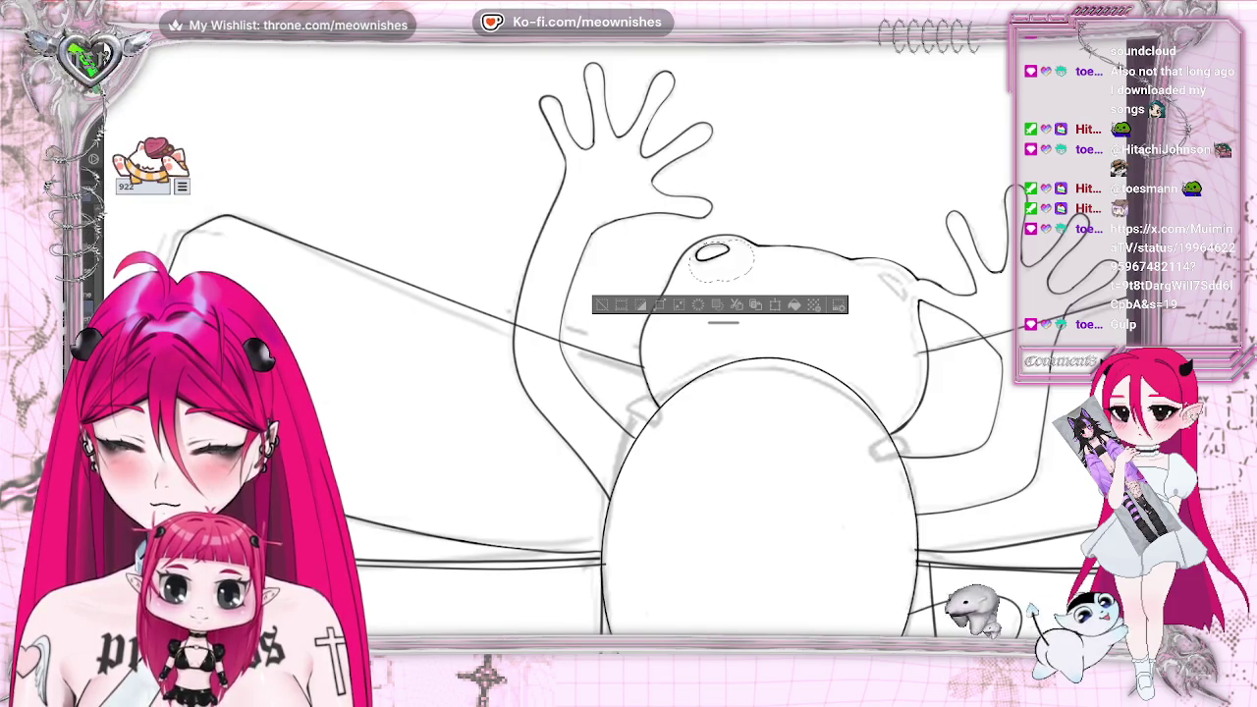
{"action": "key", "text": "ctrl+t"}
{"action": "key", "text": "ctrl+shift+h"}
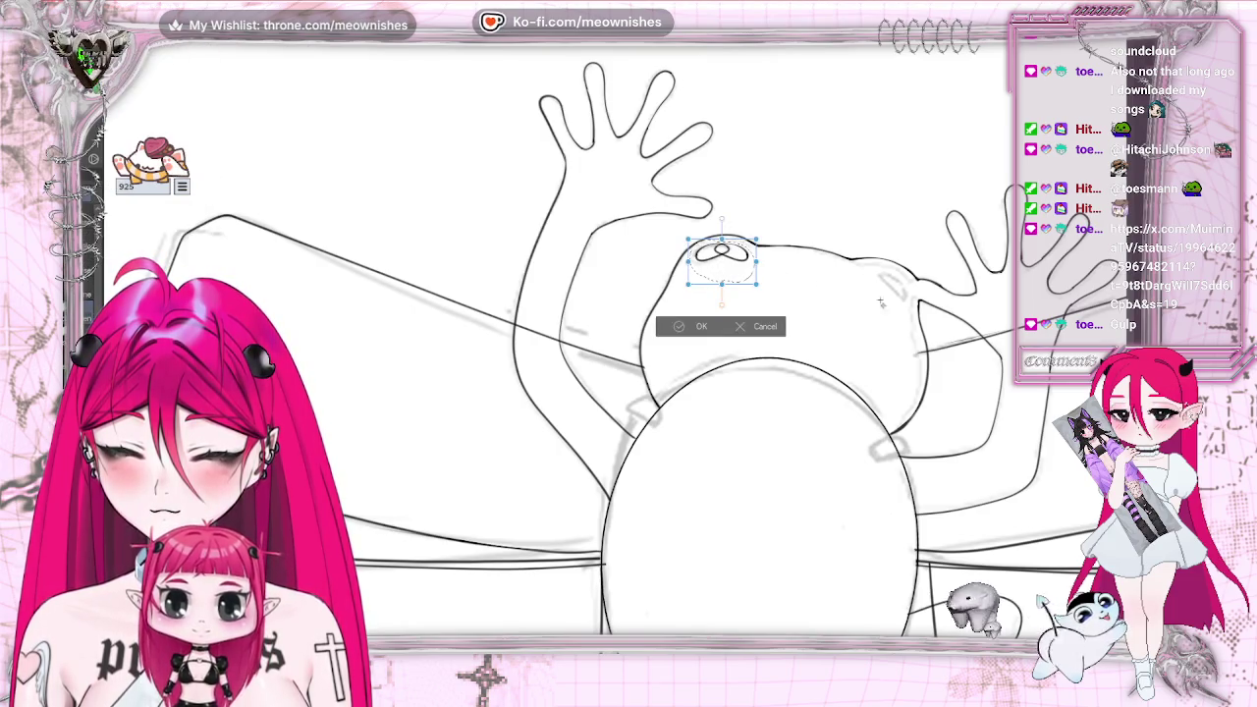
{"action": "mouse_move", "coordinate": [731, 257]}
{"action": "left_mouse_down"}
{"action": "mouse_move", "coordinate": [884, 282]}
{"action": "mouse_move", "coordinate": [960, 328]}
{"action": "mouse_move", "coordinate": [902, 304]}
{"action": "left_mouse_up"}
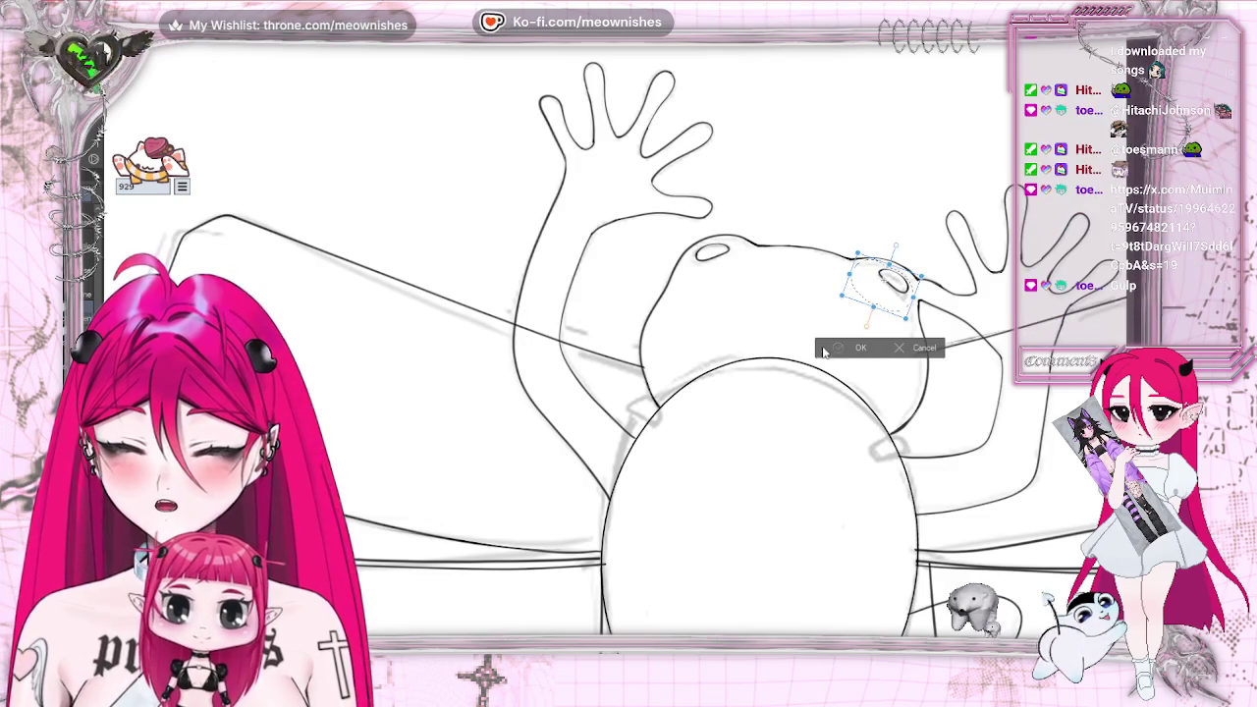
{"action": "key", "text": "Return"}
{"action": "key", "text": "ctrl+d"}
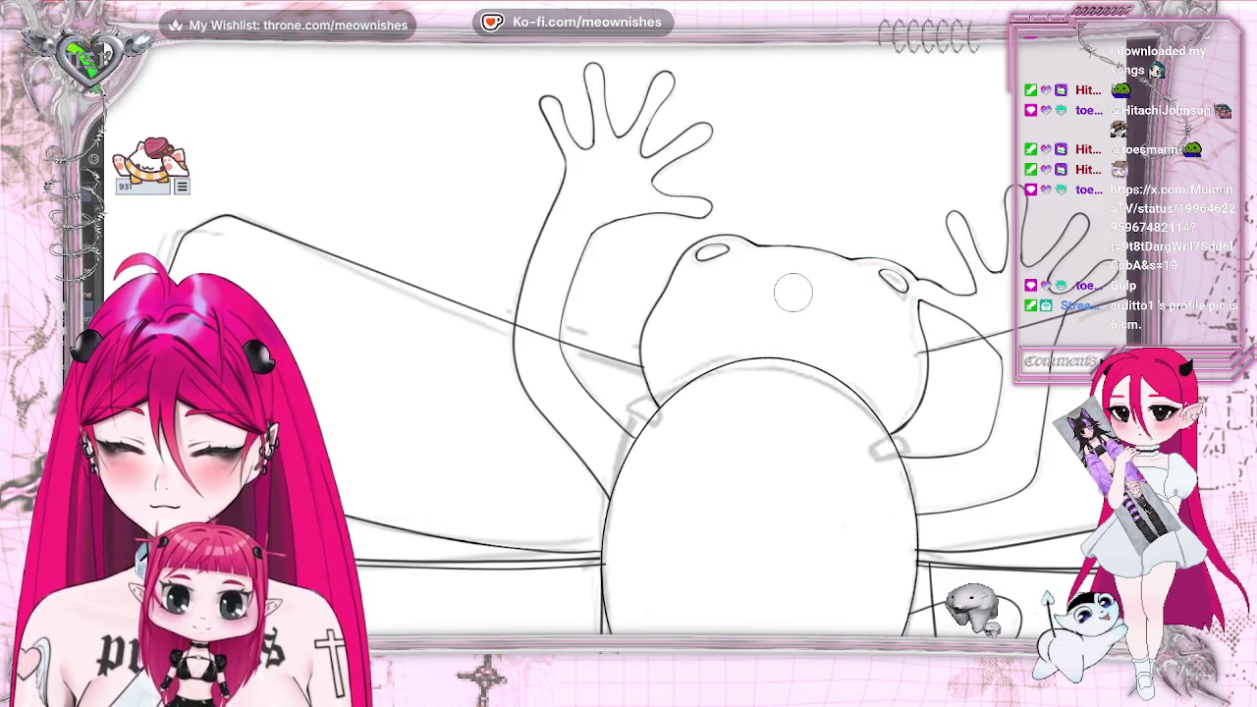
Ink a short extra stroke along the frog's head outline
{"action": "key", "text": "ctrl+z"}
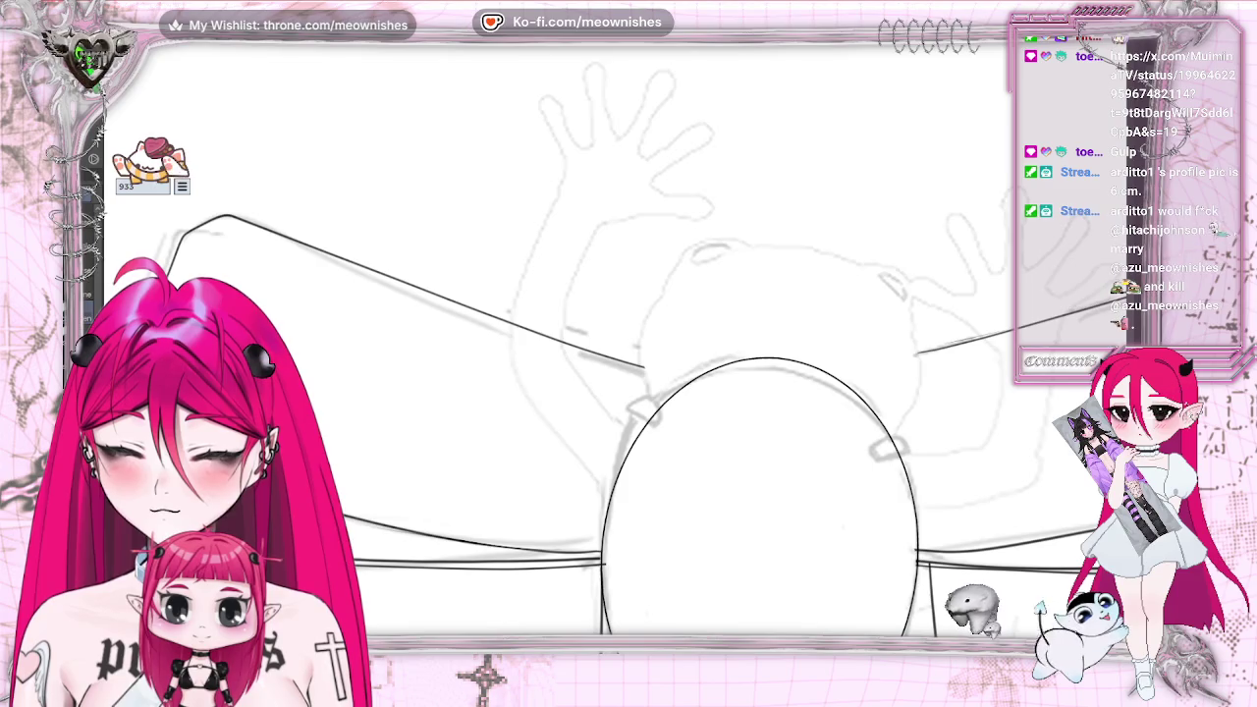
{"action": "key", "text": "ctrl+y"}
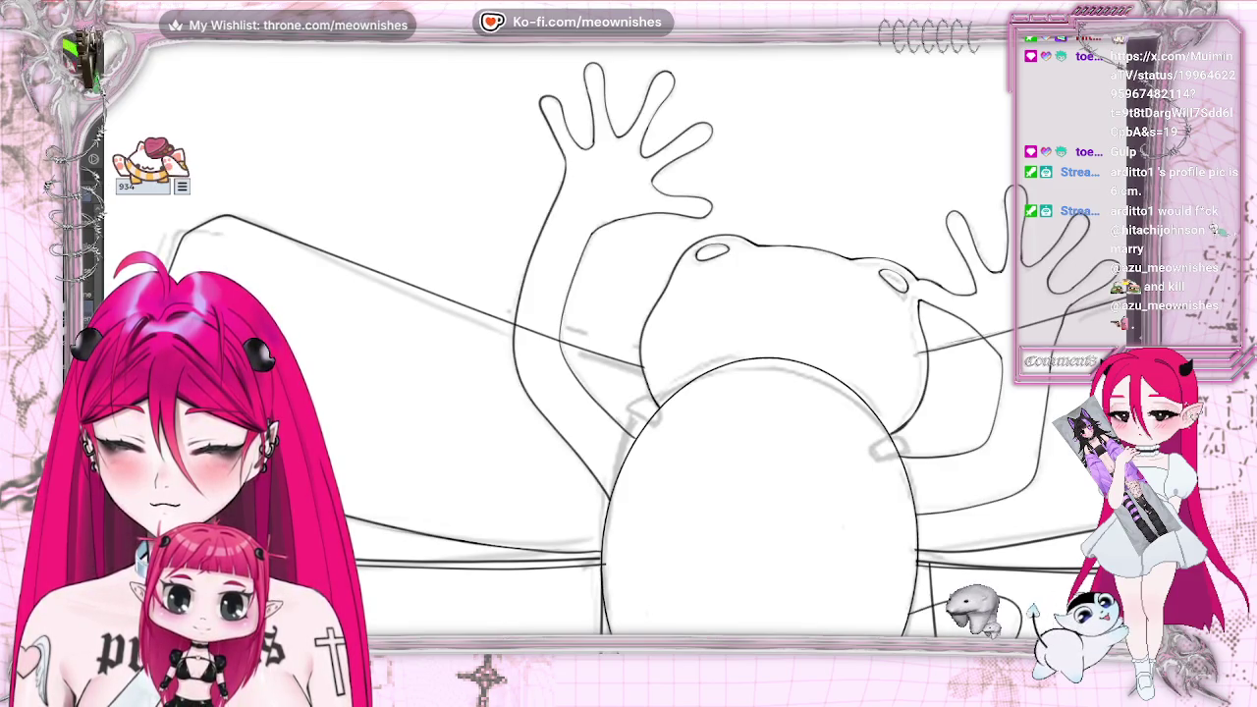
{"action": "key", "text": "e"}
{"action": "key", "text": "b"}
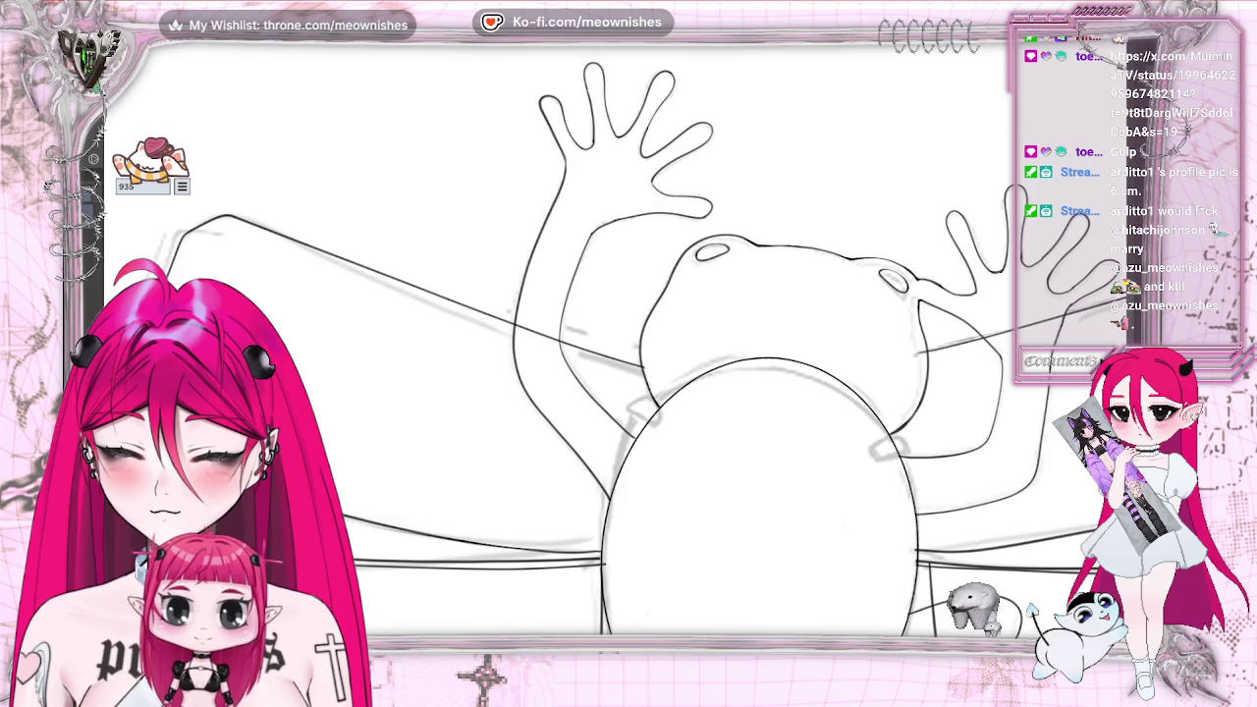
{"action": "left_click", "coordinate": [862, 274]}
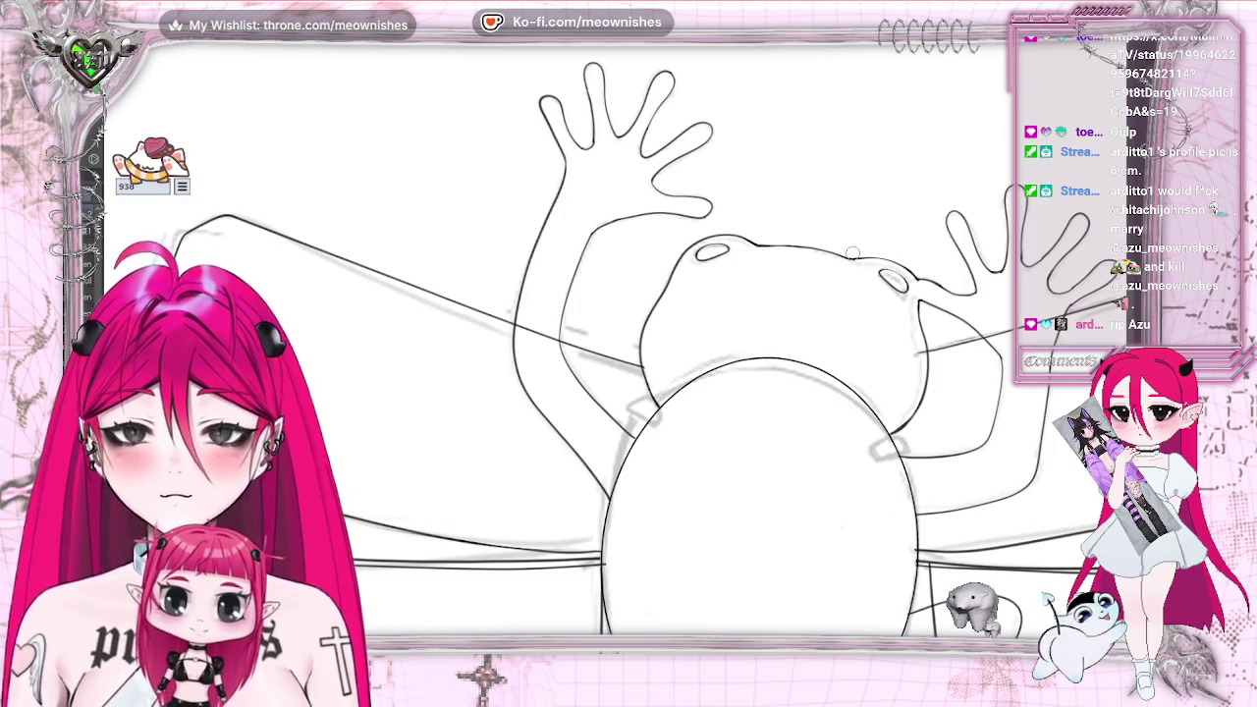
{"action": "left_click_drag", "start_coordinate": [850, 261], "coordinate": [876, 258]}
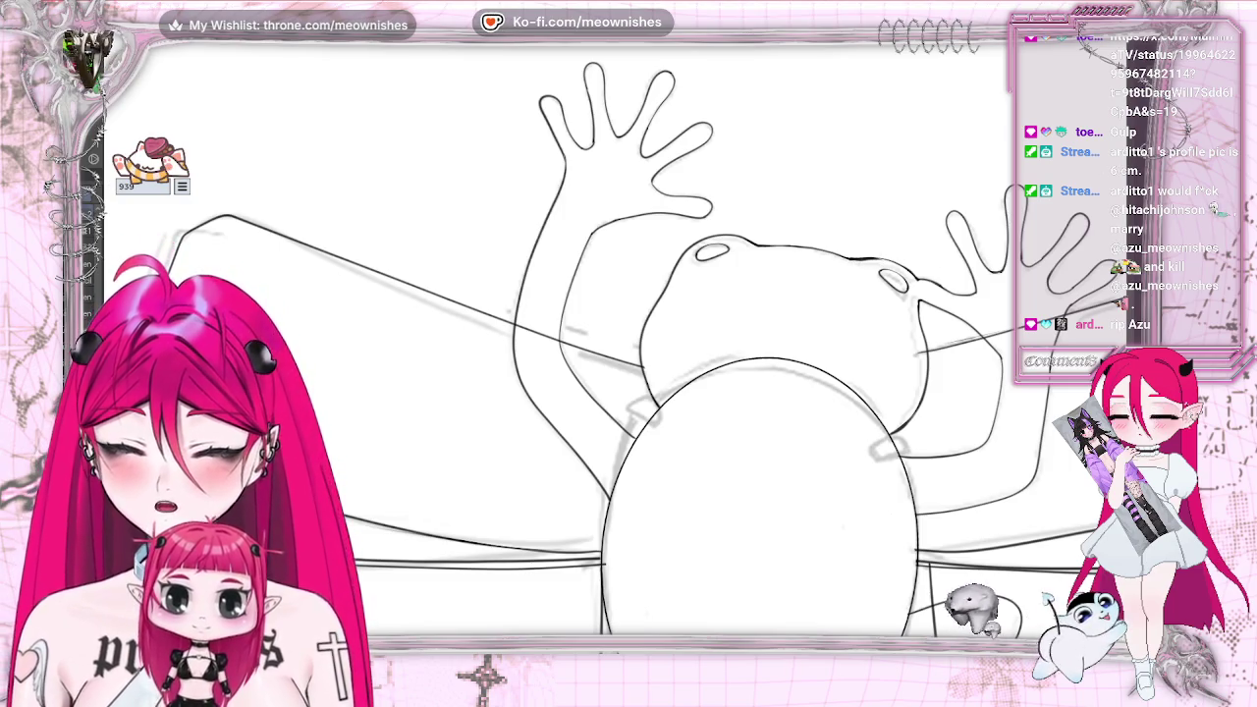
Darken the small ear oval while checking in a mirrored view, then view the whole canvas
{"action": "key", "text": "h"}
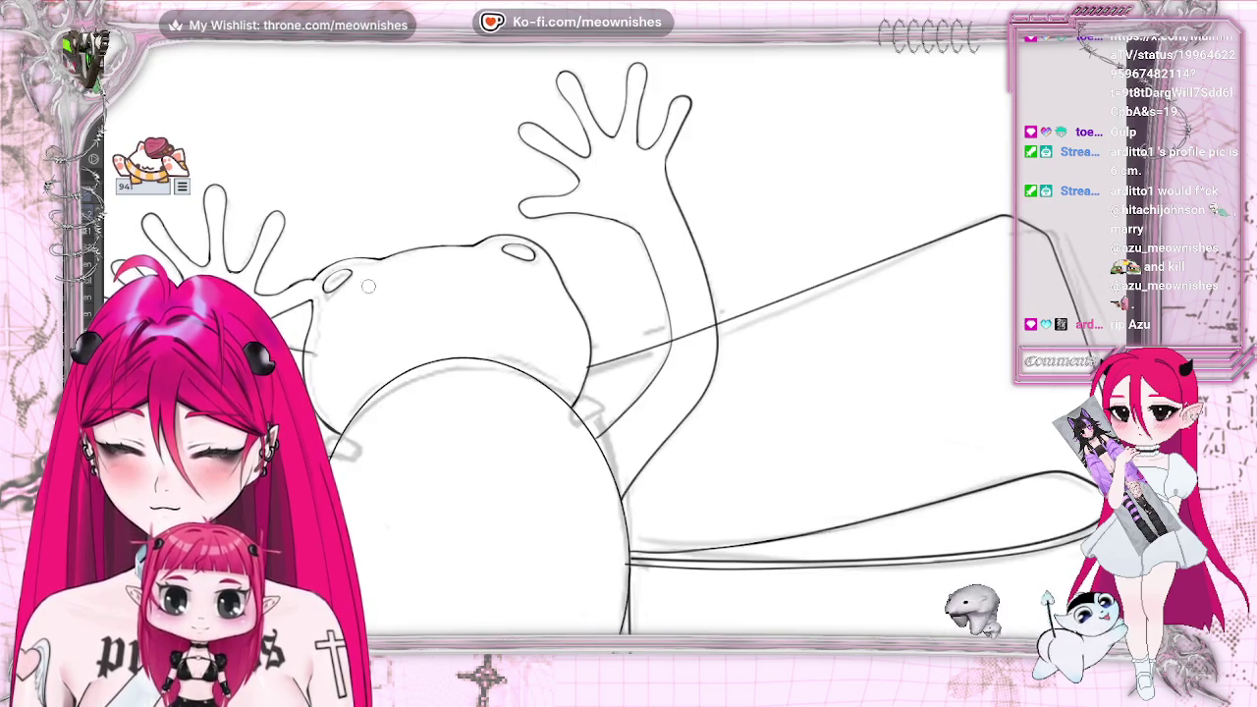
{"action": "left_click_drag", "start_coordinate": [324, 285], "coordinate": [339, 258]}
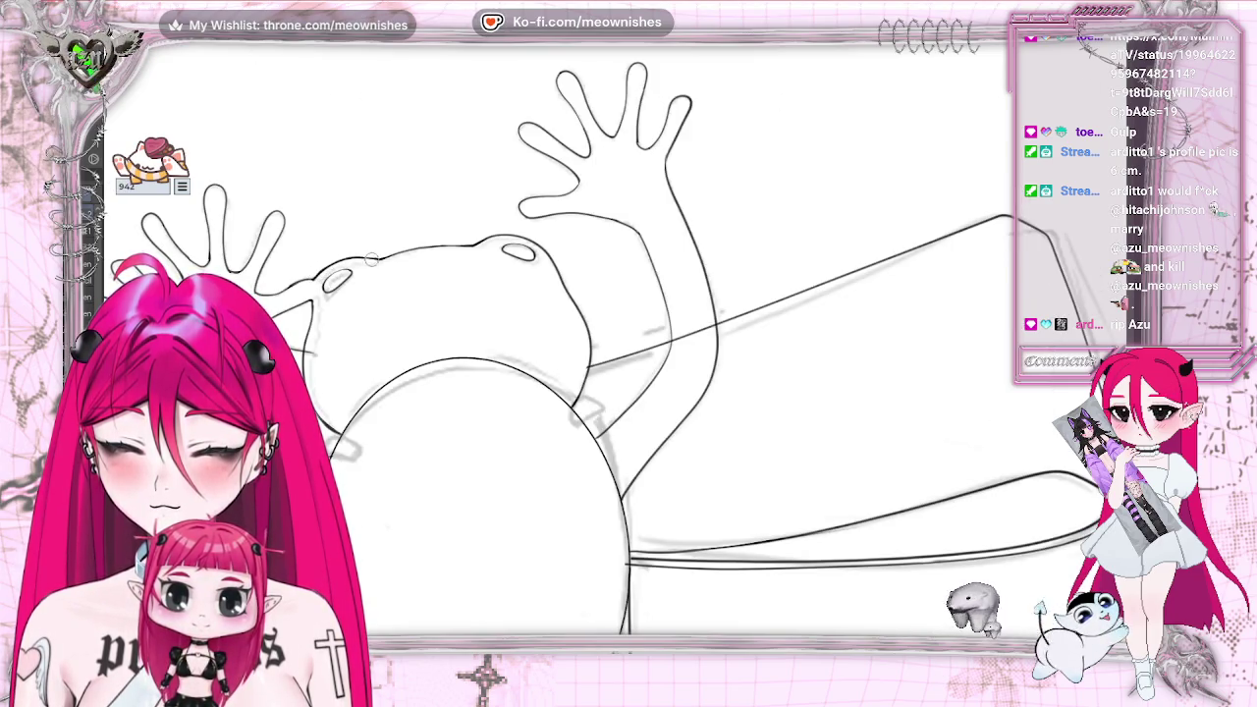
{"action": "key", "text": "h"}
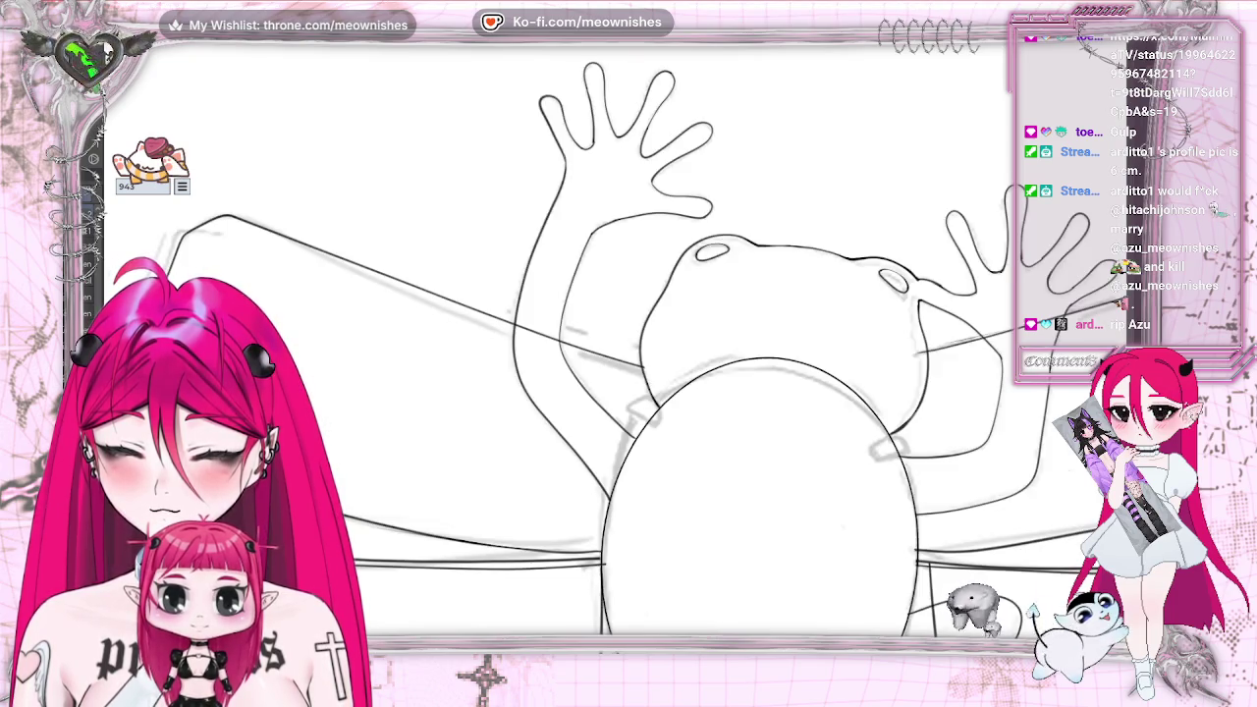
{"action": "key", "text": "ctrl+0"}
Draw a small closed arch under the oval body and a short mark at its upper-left edge
{"action": "key", "text": "h"}
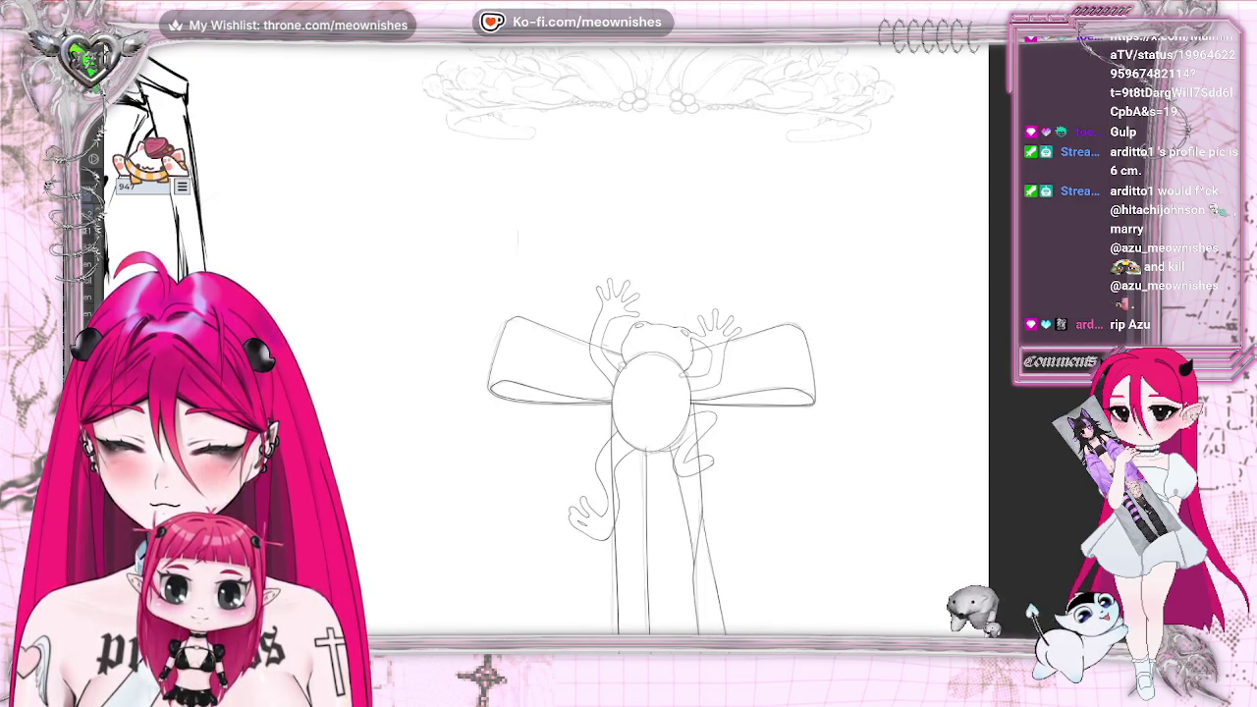
{"action": "key", "text": "h"}
{"action": "scroll", "coordinate": [629, 393], "scroll_direction": "down", "scroll_amount": 1}
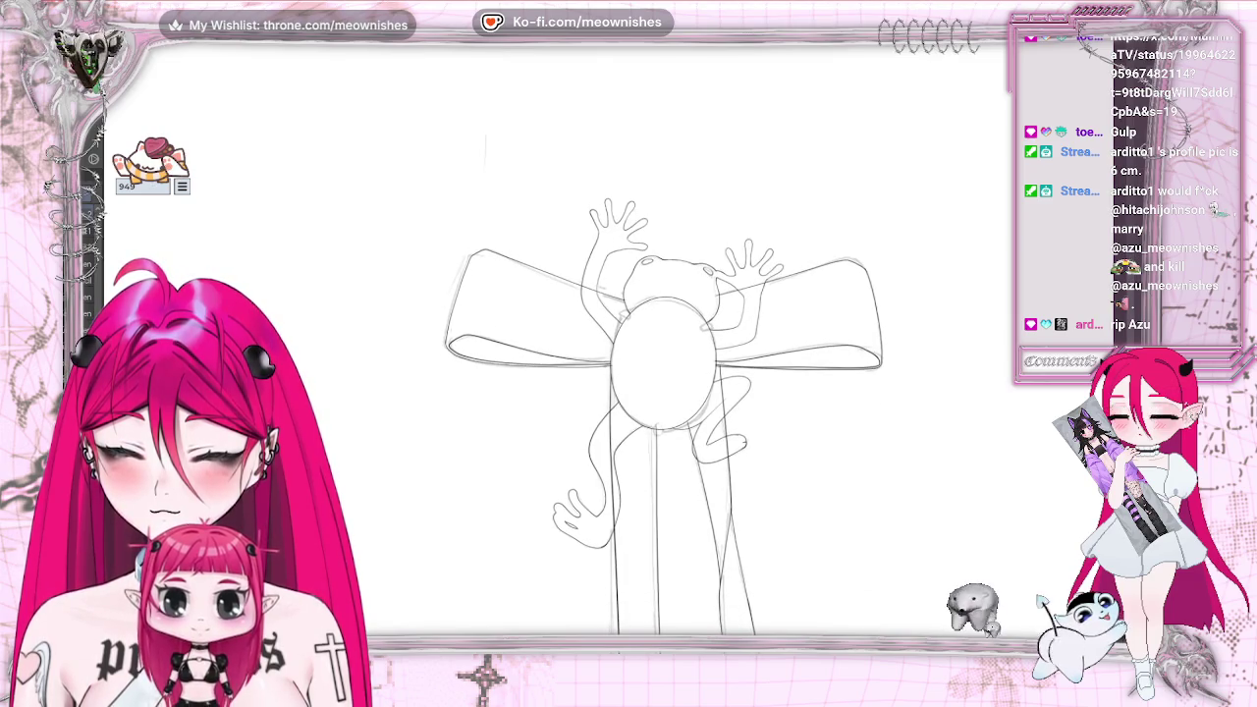
{"action": "scroll", "coordinate": [614, 360], "scroll_direction": "up", "scroll_amount": 5}
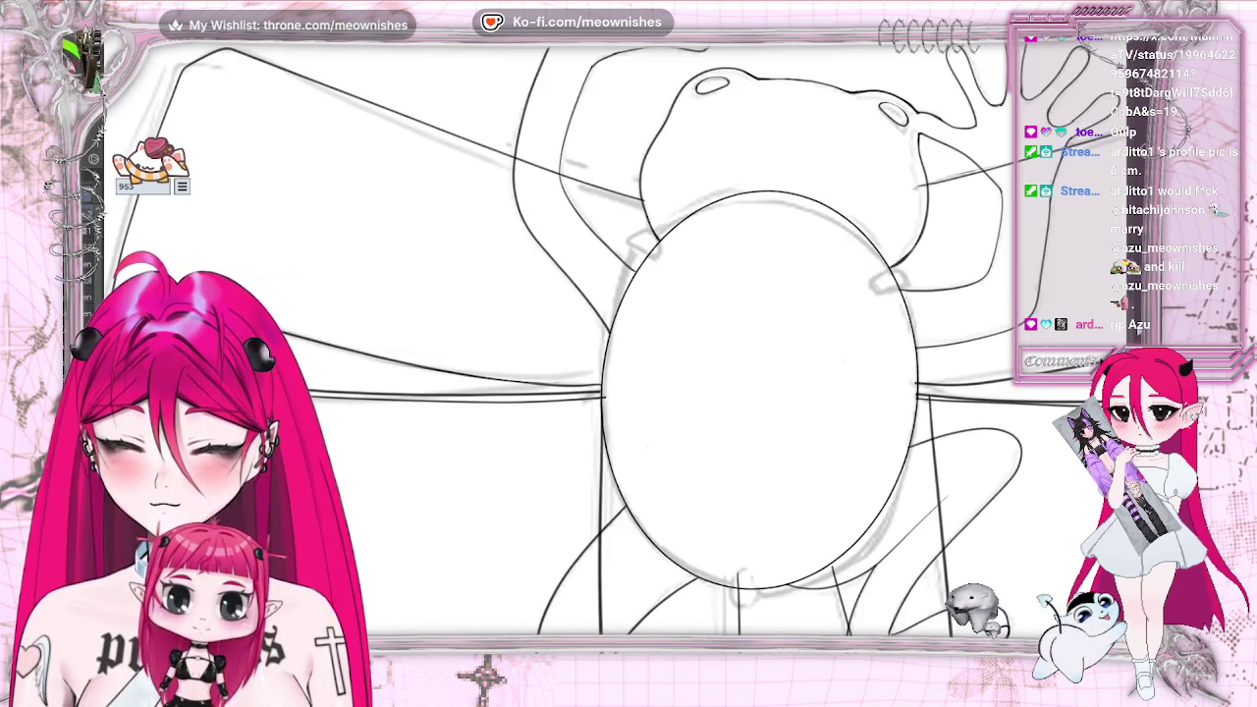
{"action": "scroll", "coordinate": [747, 414], "scroll_direction": "down", "scroll_amount": 2}
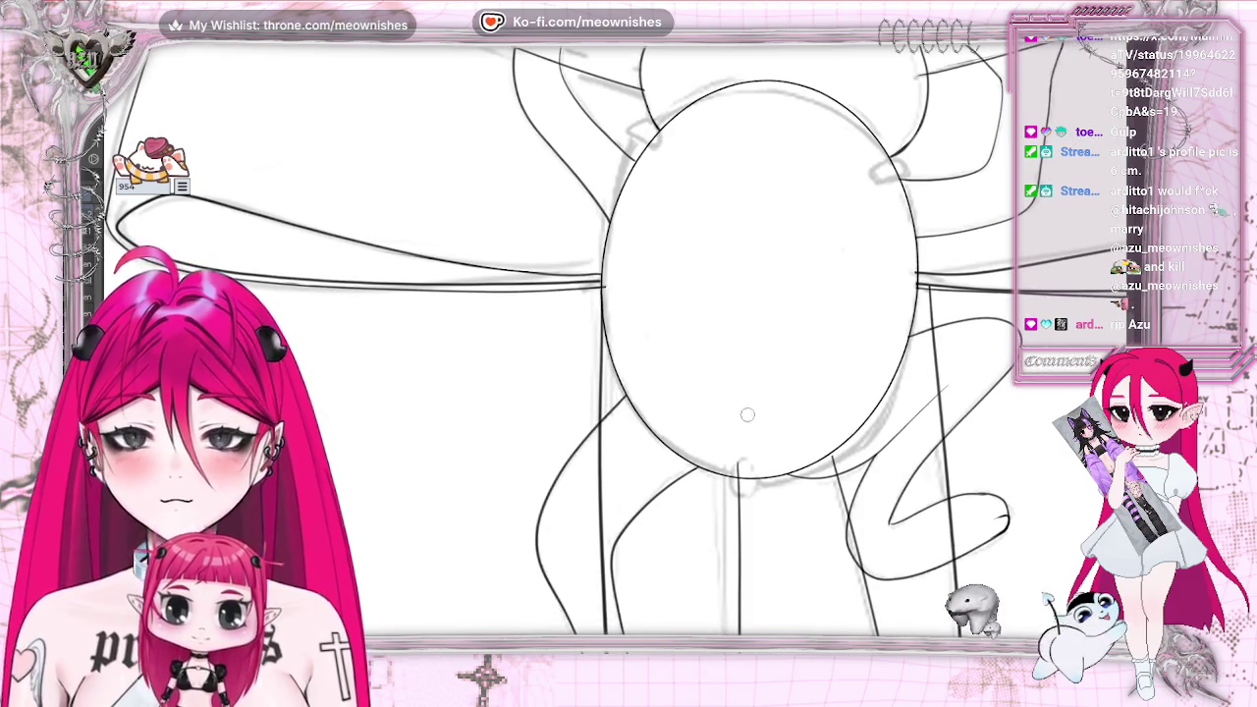
{"action": "left_click_drag", "start_coordinate": [732, 481], "coordinate": [754, 479]}
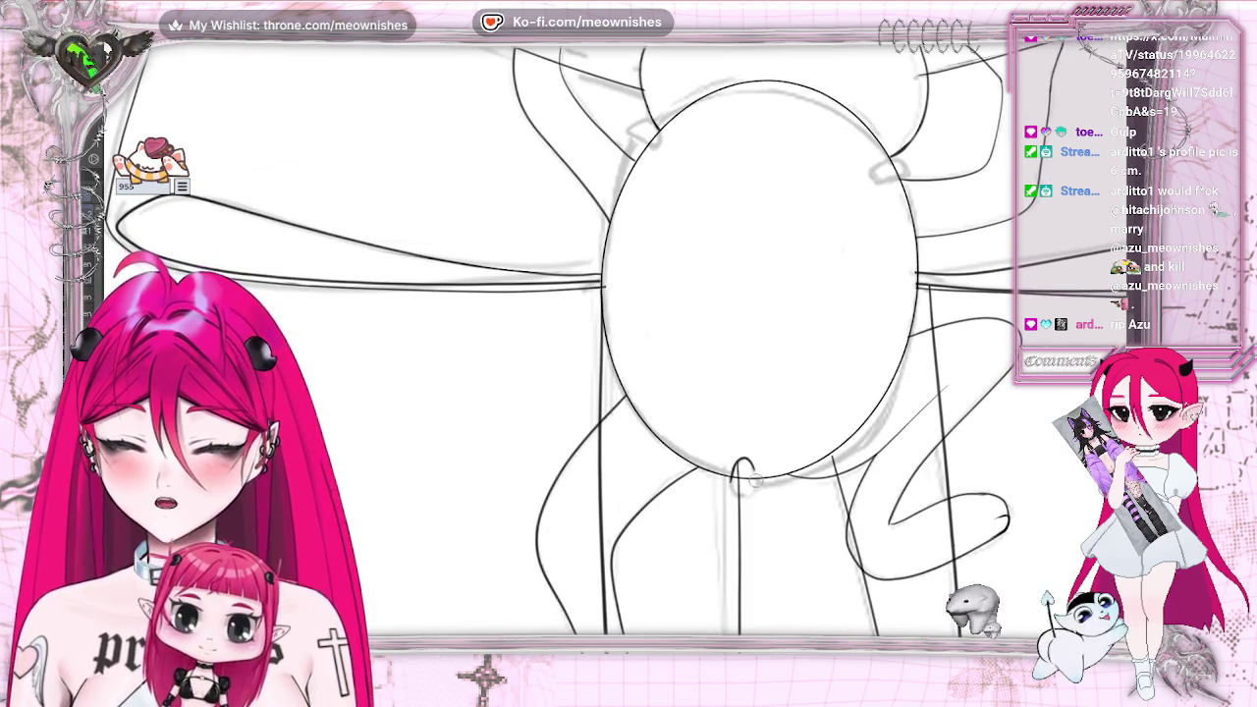
{"action": "left_click_drag", "start_coordinate": [731, 486], "coordinate": [754, 483]}
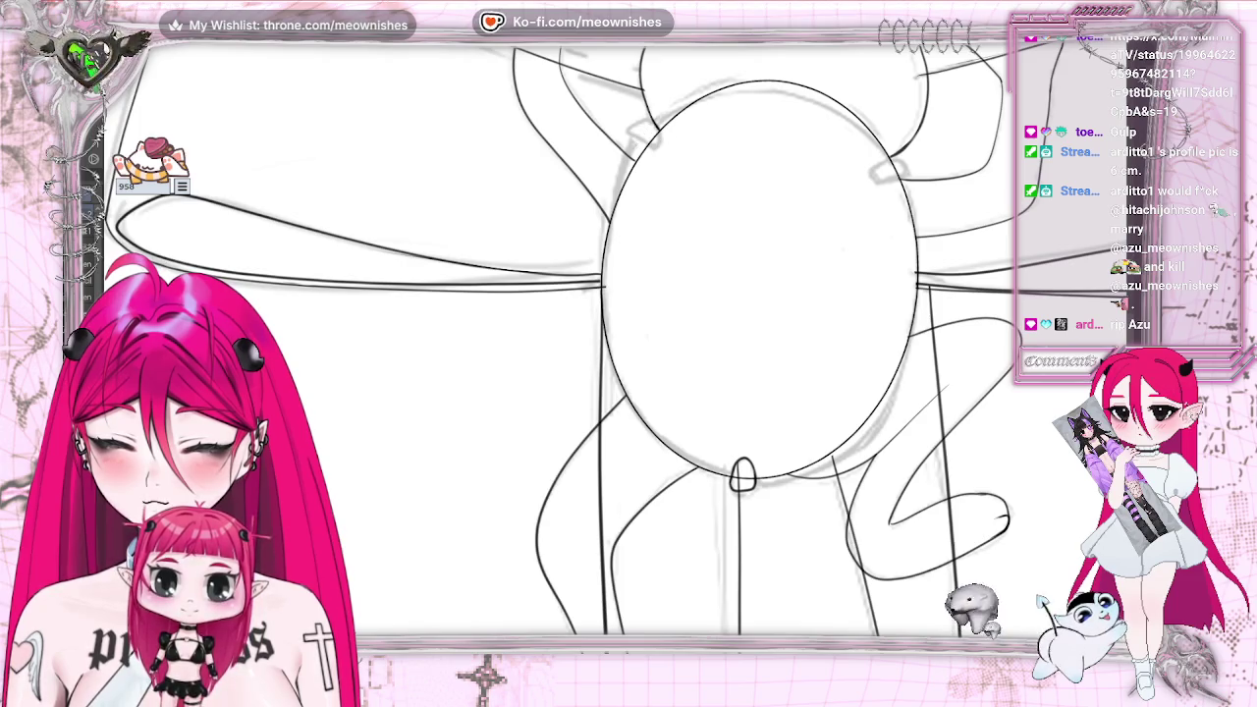
{"action": "left_click_drag", "start_coordinate": [645, 128], "coordinate": [678, 144]}
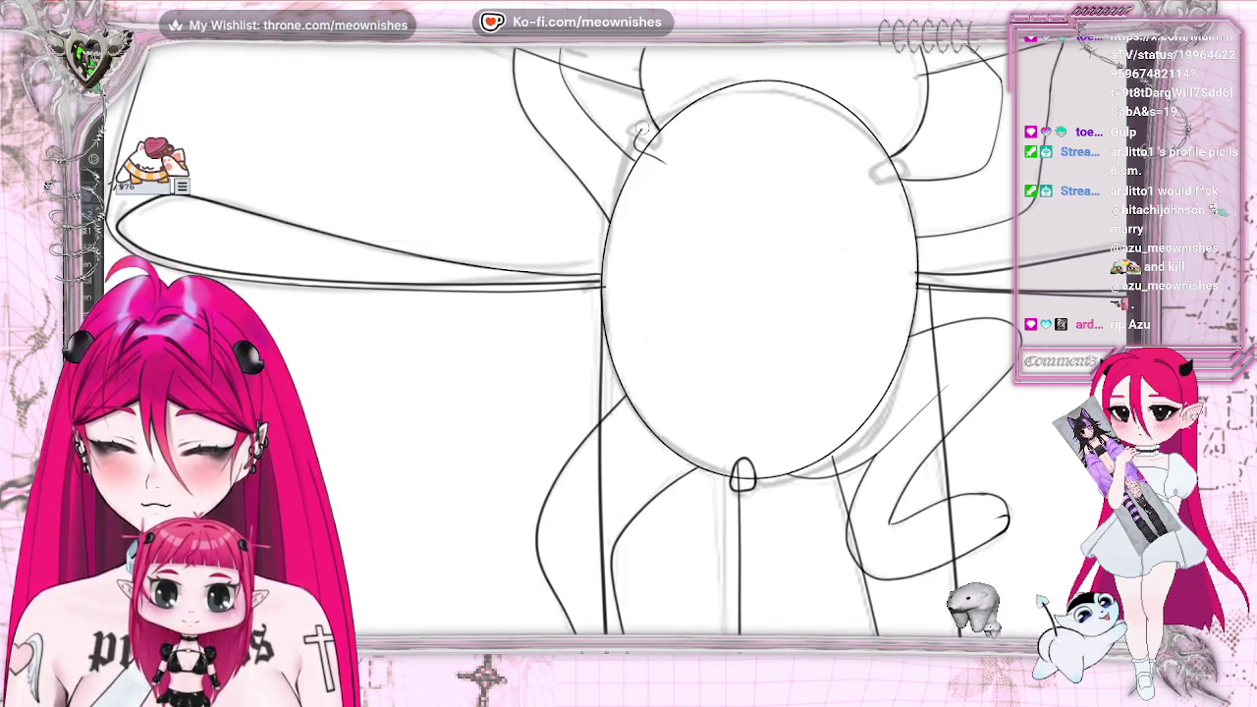
Redraw the upper-left mark as a small closed inked loop using a mirrored view
{"action": "left_click_drag", "start_coordinate": [639, 130], "coordinate": [674, 154]}
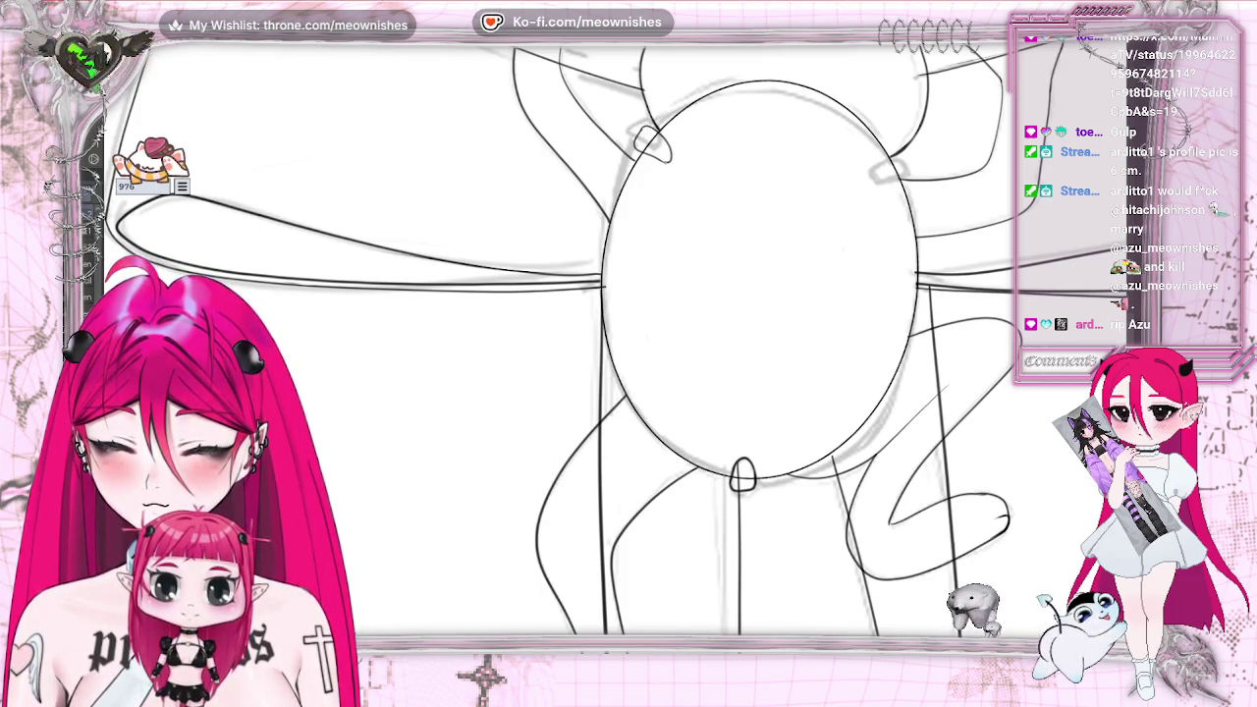
{"action": "key", "text": "h"}
{"action": "key", "text": "ctrl+z"}
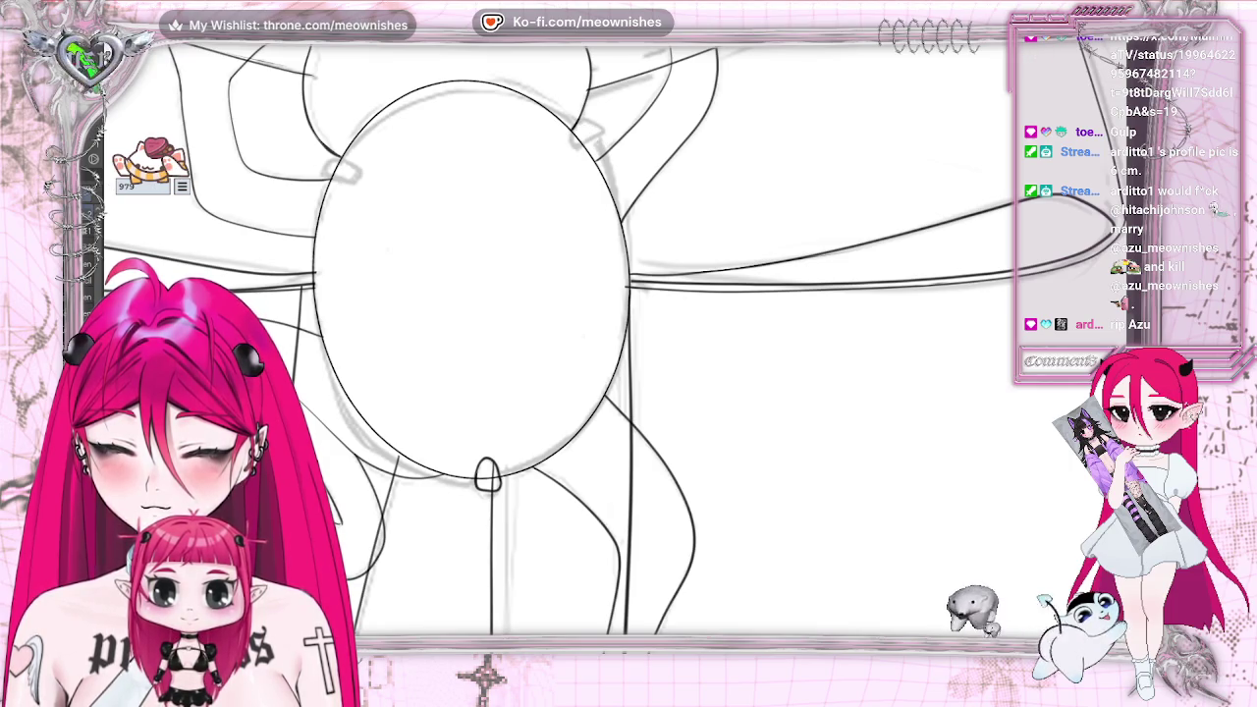
{"action": "left_click_drag", "start_coordinate": [578, 134], "coordinate": [573, 141]}
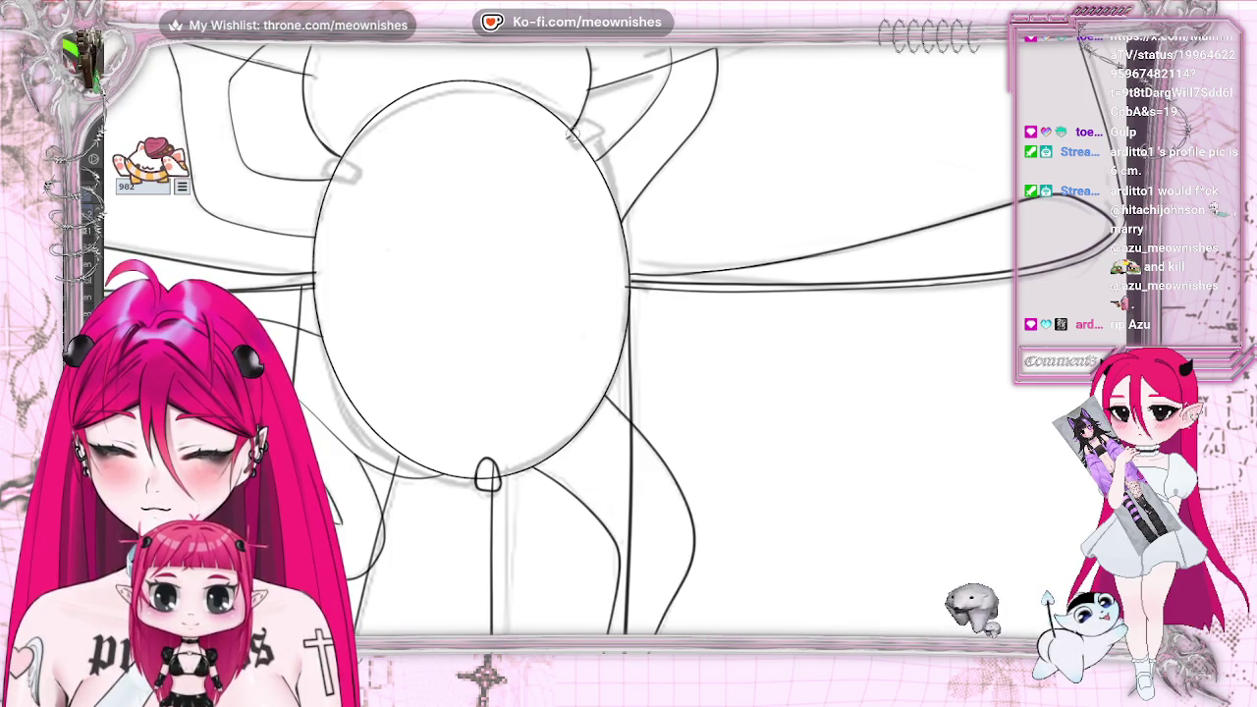
{"action": "left_click_drag", "start_coordinate": [573, 136], "coordinate": [597, 145]}
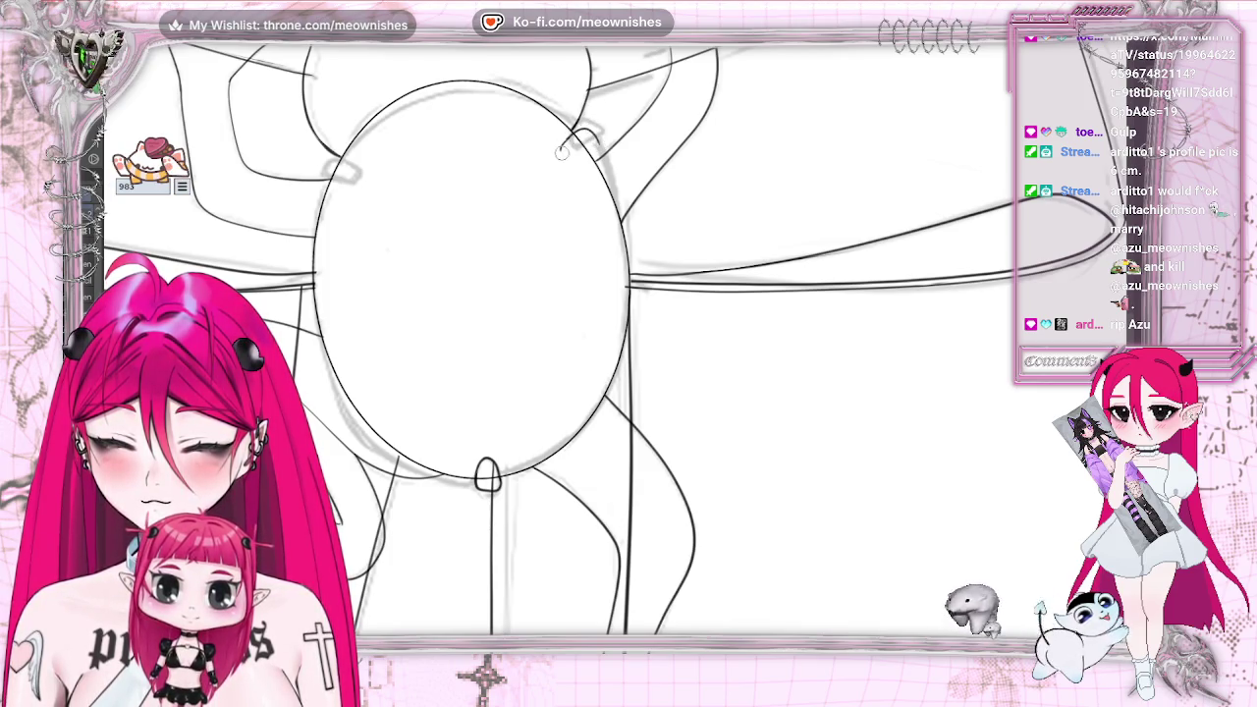
{"action": "left_click_drag", "start_coordinate": [582, 144], "coordinate": [595, 140]}
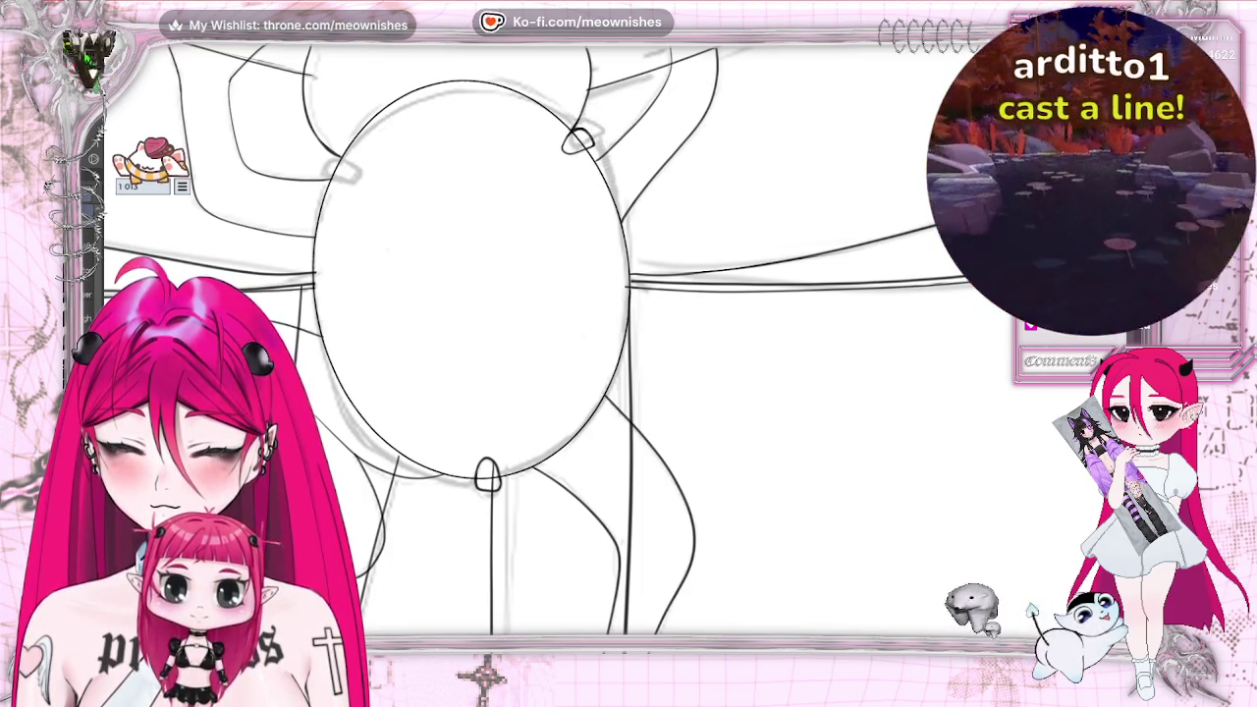
{"action": "key", "text": "h"}
Lasso-select the small loop at the oval's upper-left edge
{"action": "scroll", "coordinate": [628, 344], "scroll_direction": "down", "scroll_amount": 5}
{"action": "scroll", "coordinate": [628, 343], "scroll_direction": "up", "scroll_amount": 5}
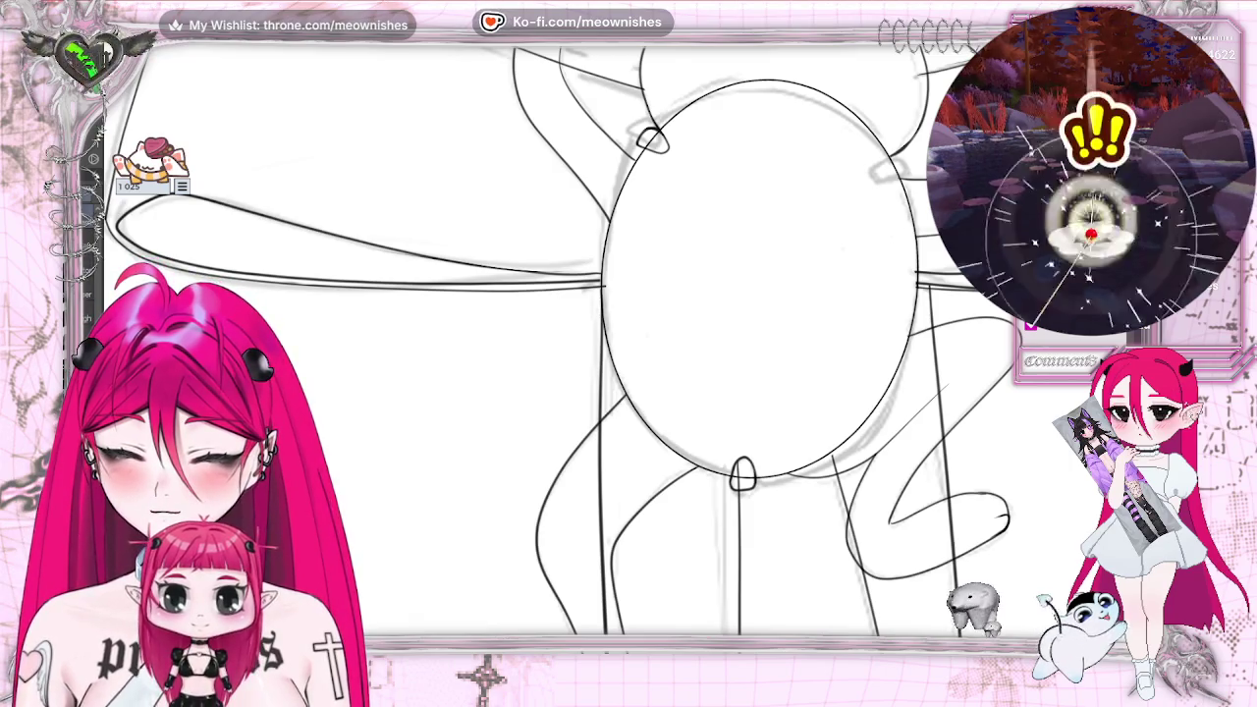
{"action": "mouse_move", "coordinate": [638, 86]}
{"action": "left_mouse_down"}
{"action": "mouse_move", "coordinate": [667, 106]}
{"action": "mouse_move", "coordinate": [651, 132]}
{"action": "mouse_move", "coordinate": [629, 88]}
{"action": "mouse_move", "coordinate": [603, 122]}
{"action": "left_mouse_up"}
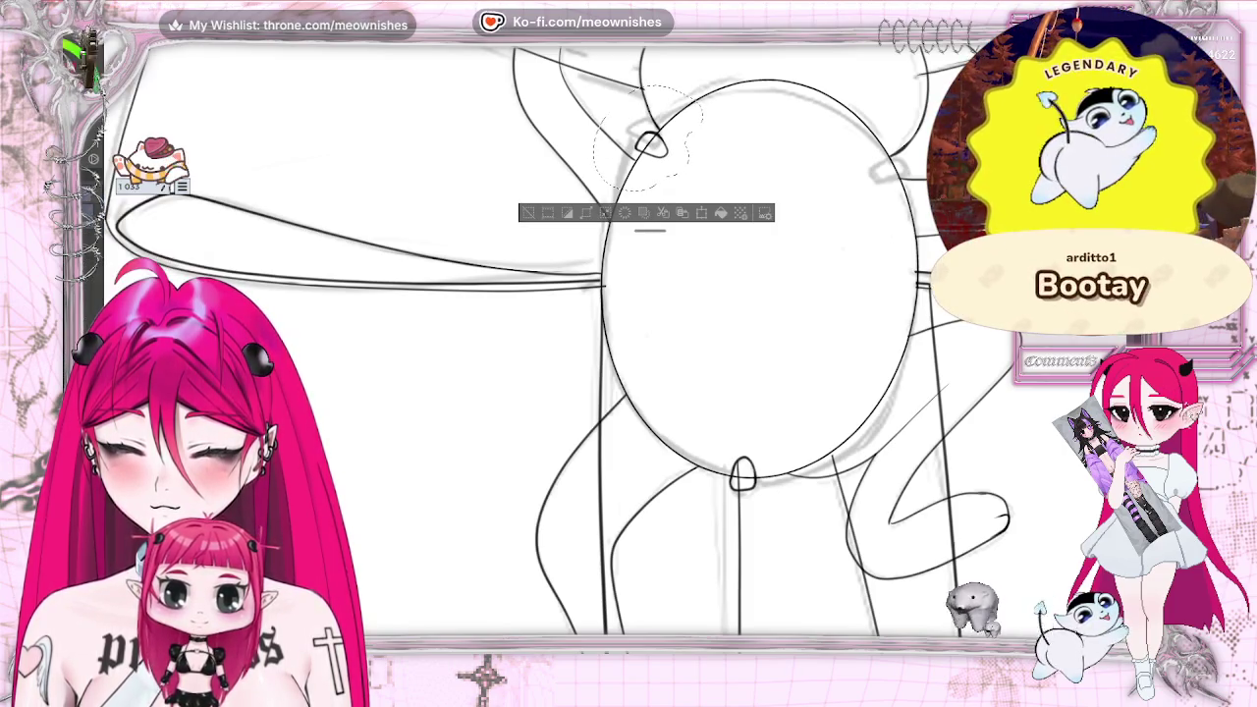
Move and tilt the loop copy onto the oval's upper-right edge, then confirm the transform
{"action": "key", "text": "ctrl+t"}
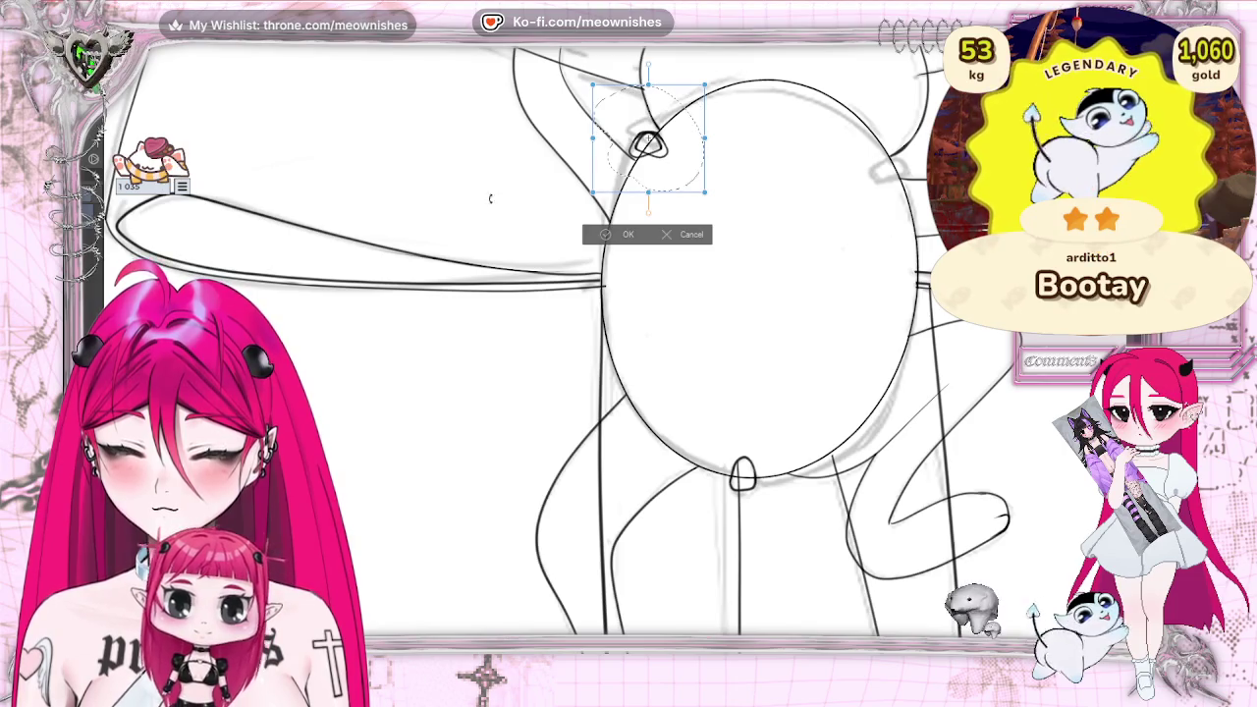
{"action": "left_click_drag", "start_coordinate": [648, 148], "coordinate": [889, 167]}
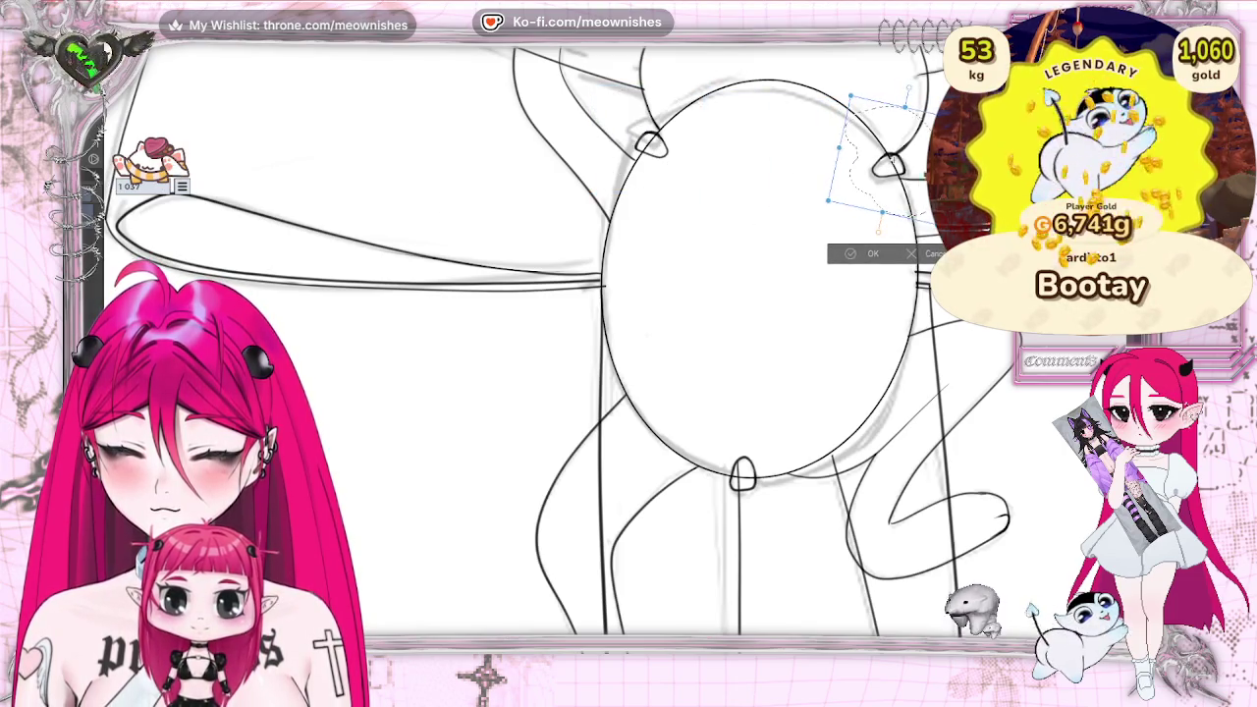
{"action": "left_click_drag", "start_coordinate": [903, 221], "coordinate": [911, 211]}
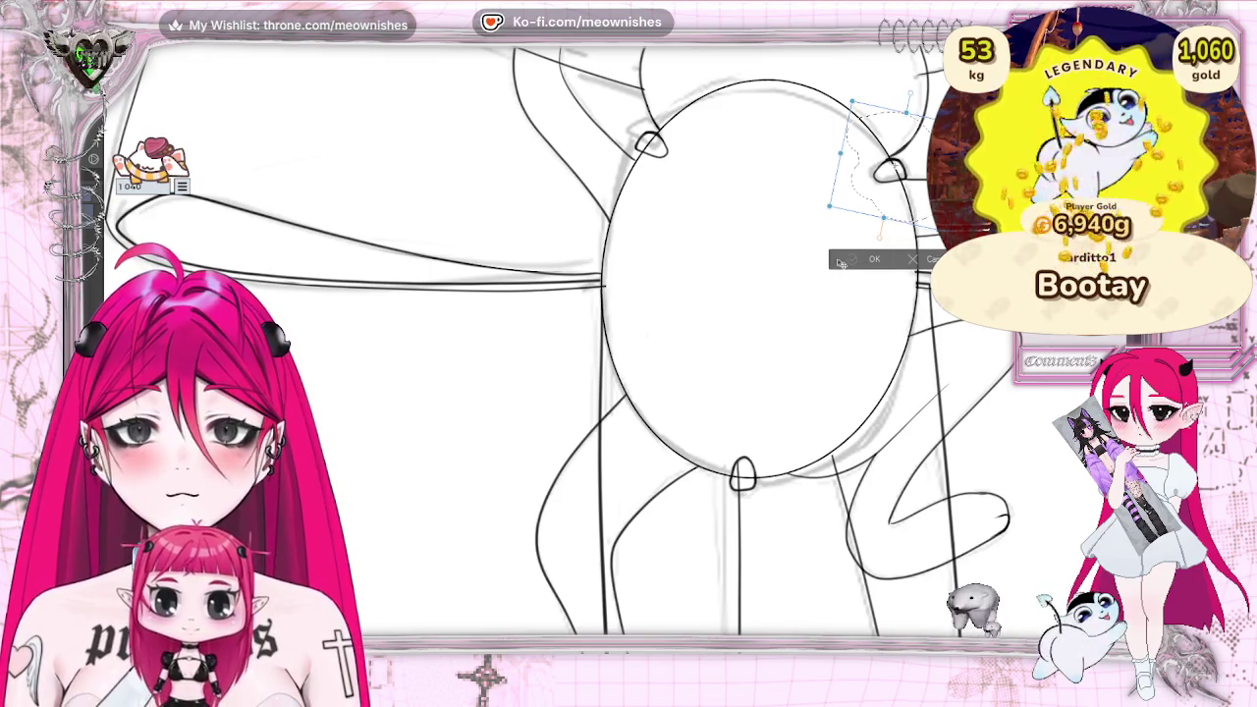
{"action": "left_click", "coordinate": [840, 263]}
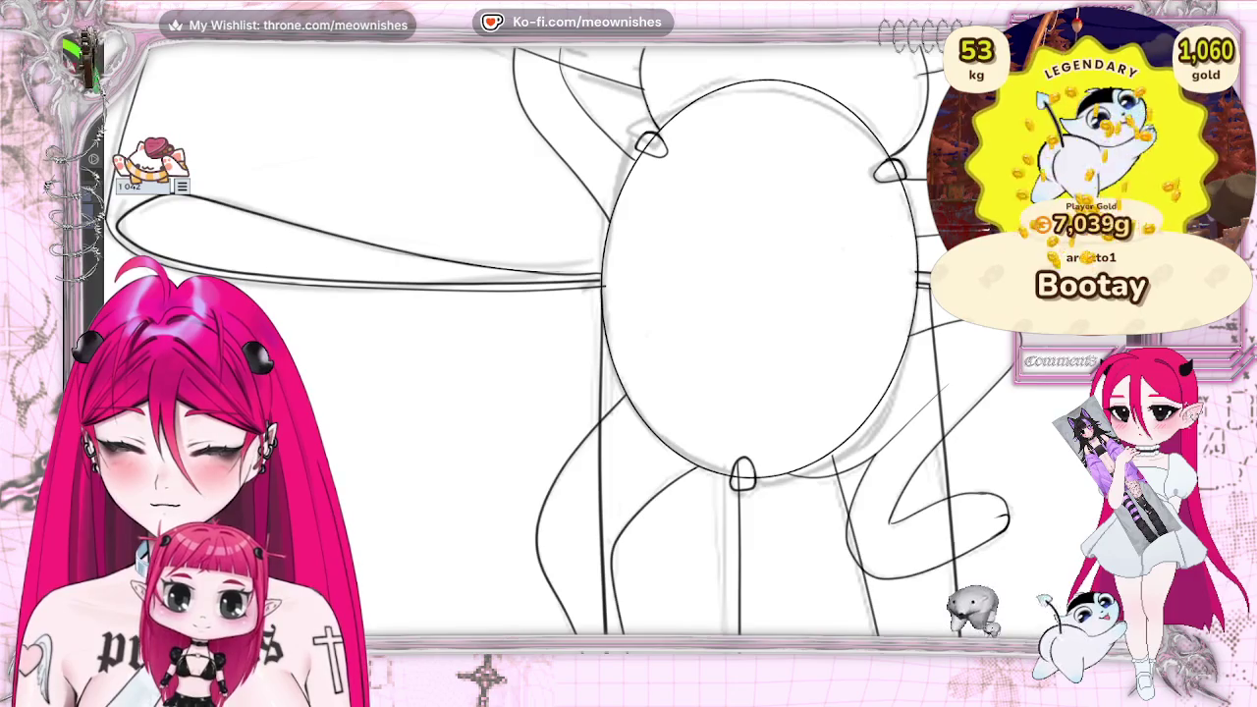
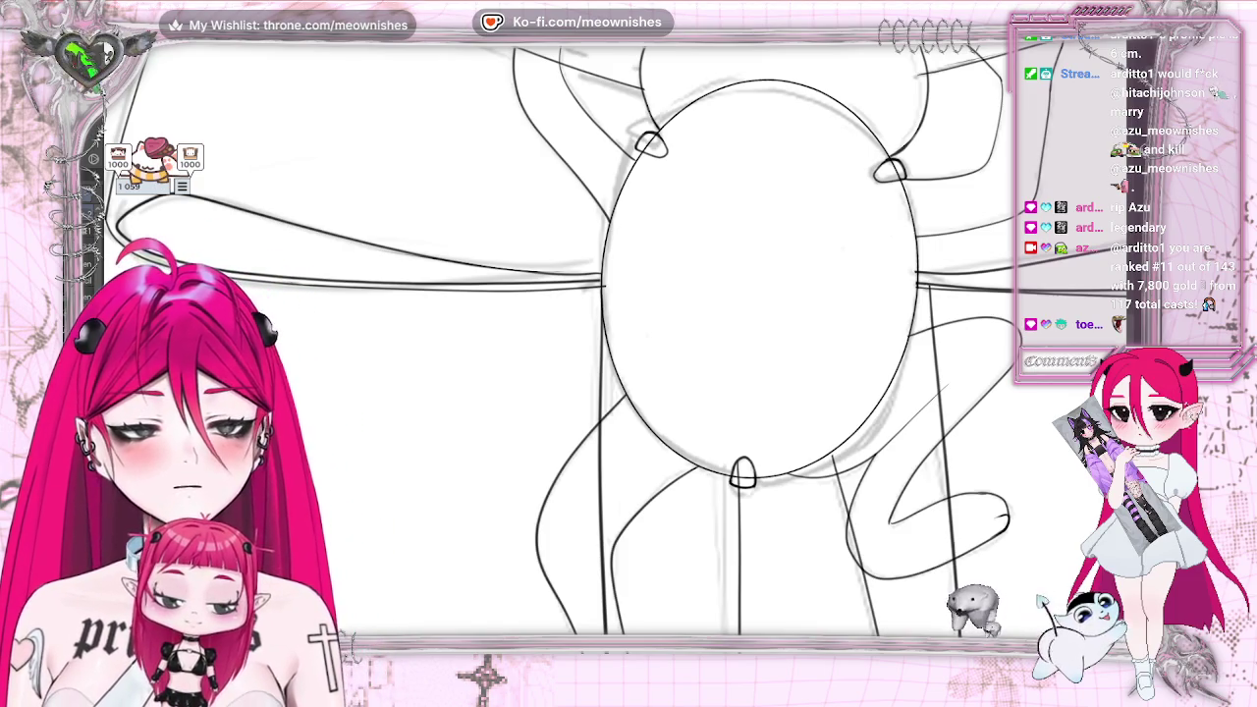
Zoom out with Ctrl+0, then scroll back in until the whole frog and bow fill the window
{"action": "key", "text": "ctrl+0"}
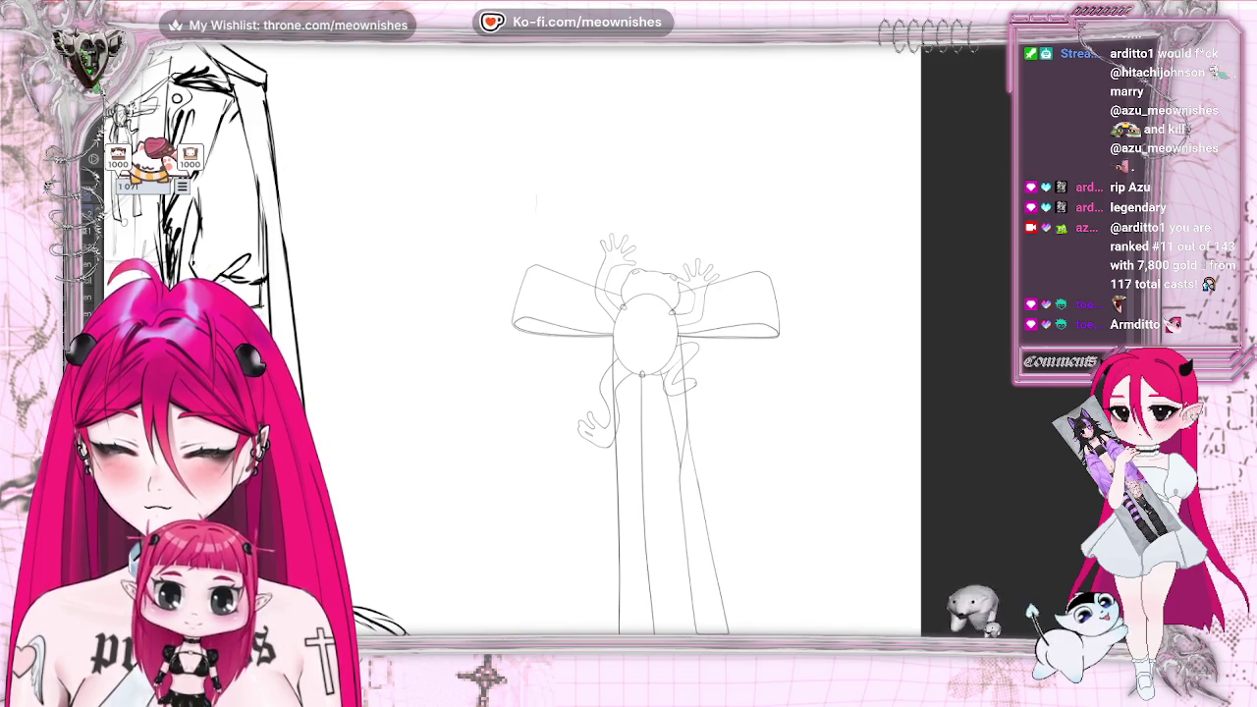
{"action": "scroll", "coordinate": [667, 344], "scroll_direction": "up", "scroll_amount": 3}
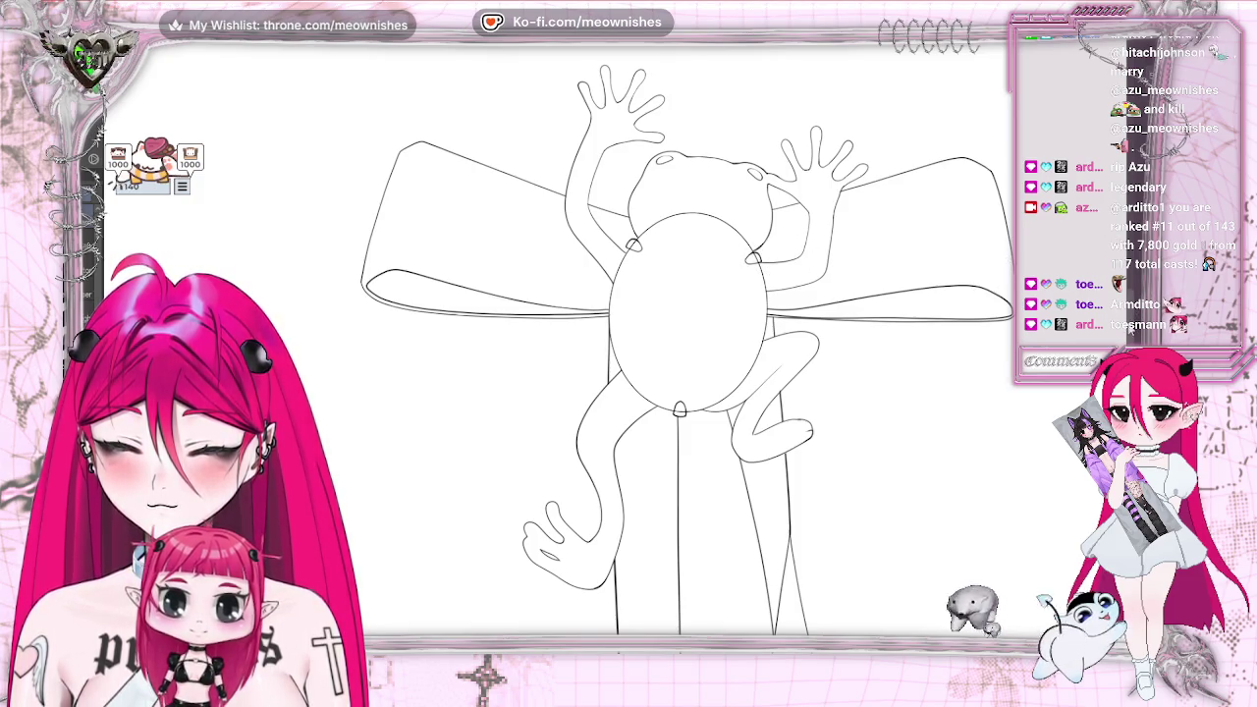
{"action": "scroll", "coordinate": [895, 242], "scroll_direction": "down", "scroll_amount": 5}
{"action": "scroll", "coordinate": [896, 242], "scroll_direction": "up", "scroll_amount": 2}
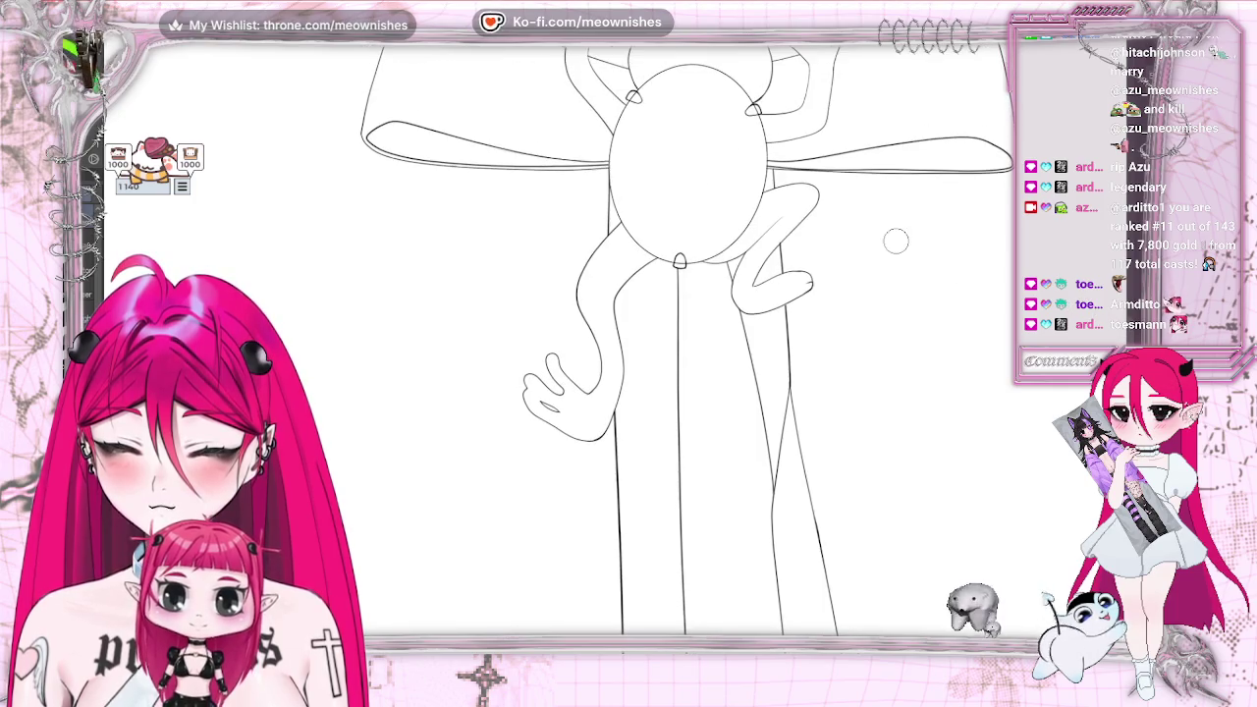
{"action": "key", "text": "ctrl+z"}
{"action": "key", "text": "ctrl+y"}
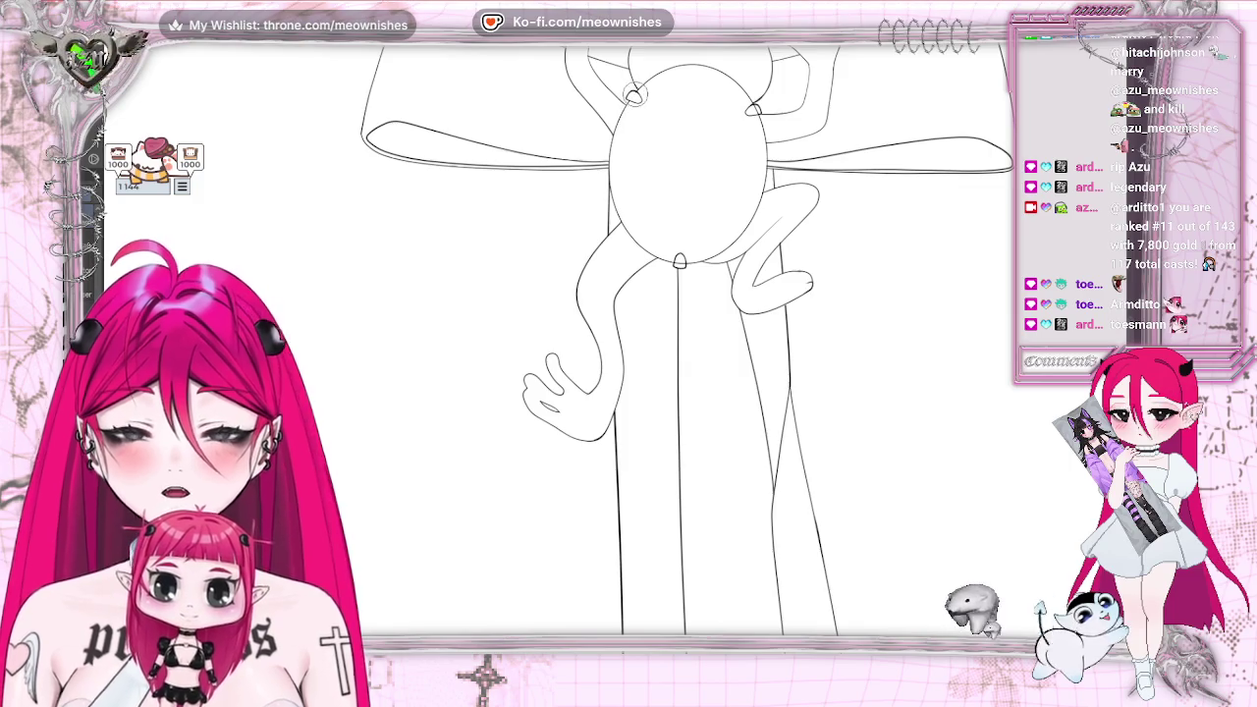
{"action": "left_click_drag", "start_coordinate": [750, 109], "coordinate": [754, 110]}
{"action": "key", "text": "ctrl+z"}
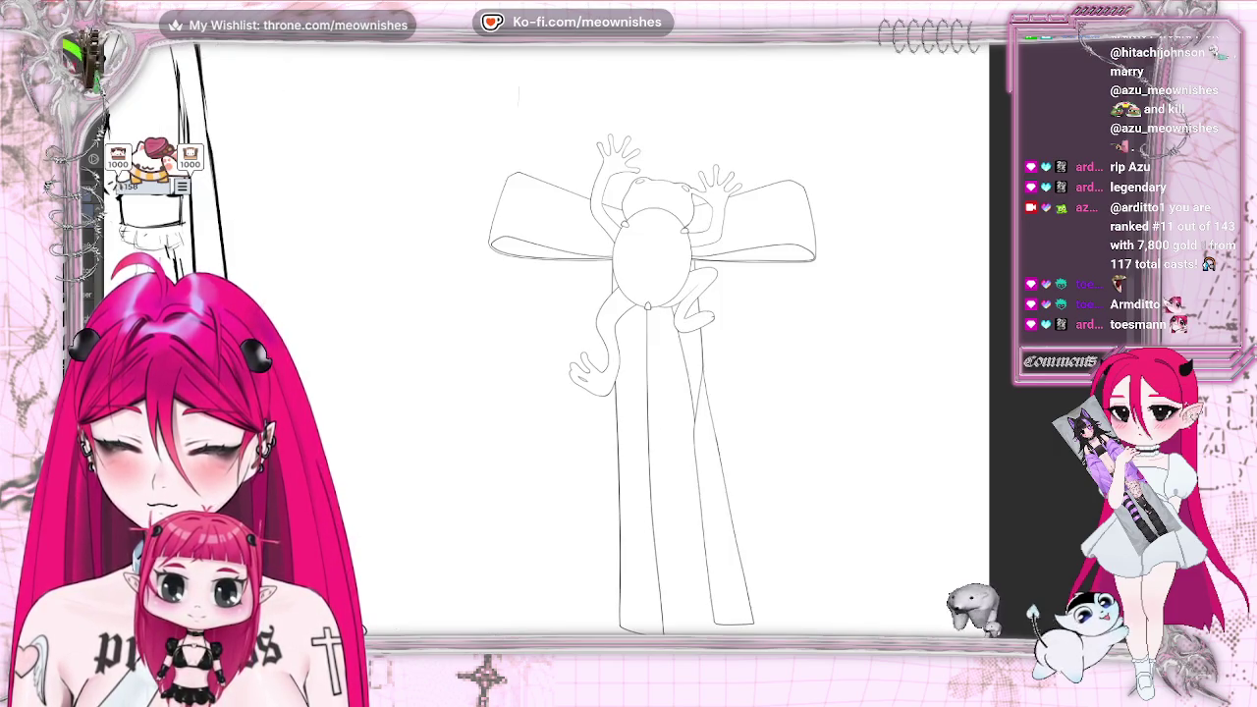
{"action": "scroll", "coordinate": [612, 324], "scroll_direction": "up", "scroll_amount": 3}
{"action": "scroll", "coordinate": [612, 324], "scroll_direction": "up", "scroll_amount": 2}
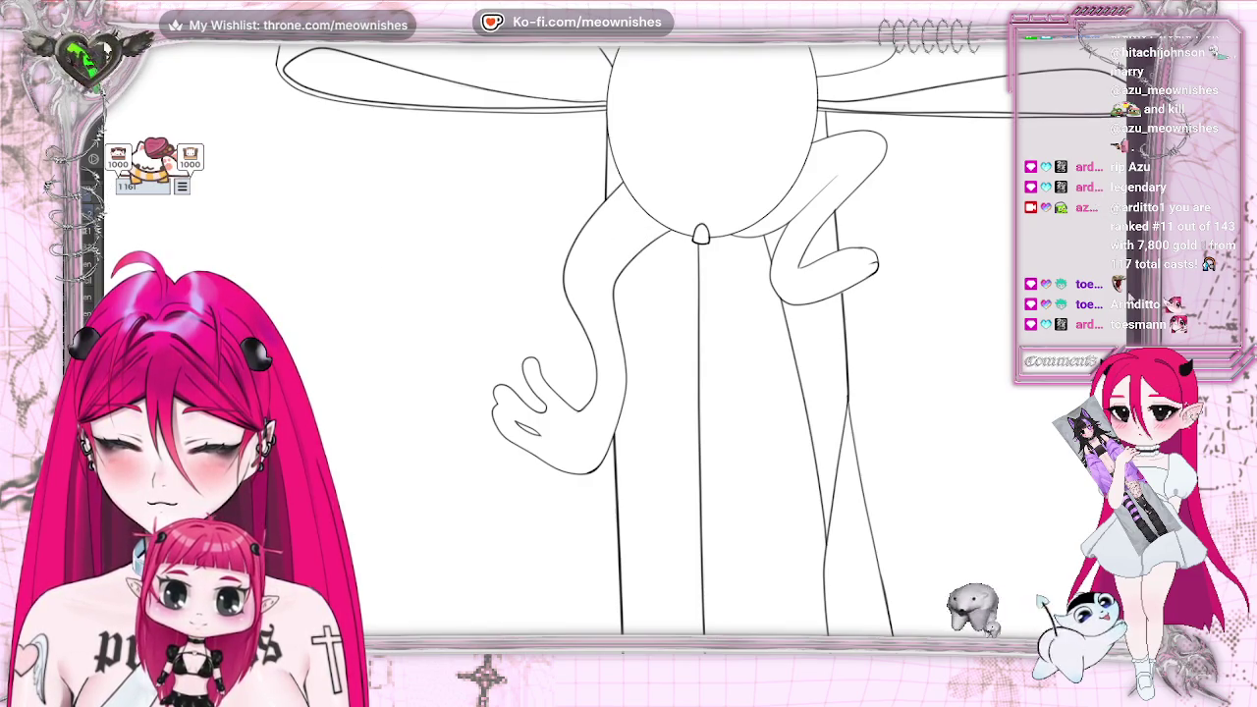
{"action": "scroll", "coordinate": [638, 344], "scroll_direction": "up", "scroll_amount": 3}
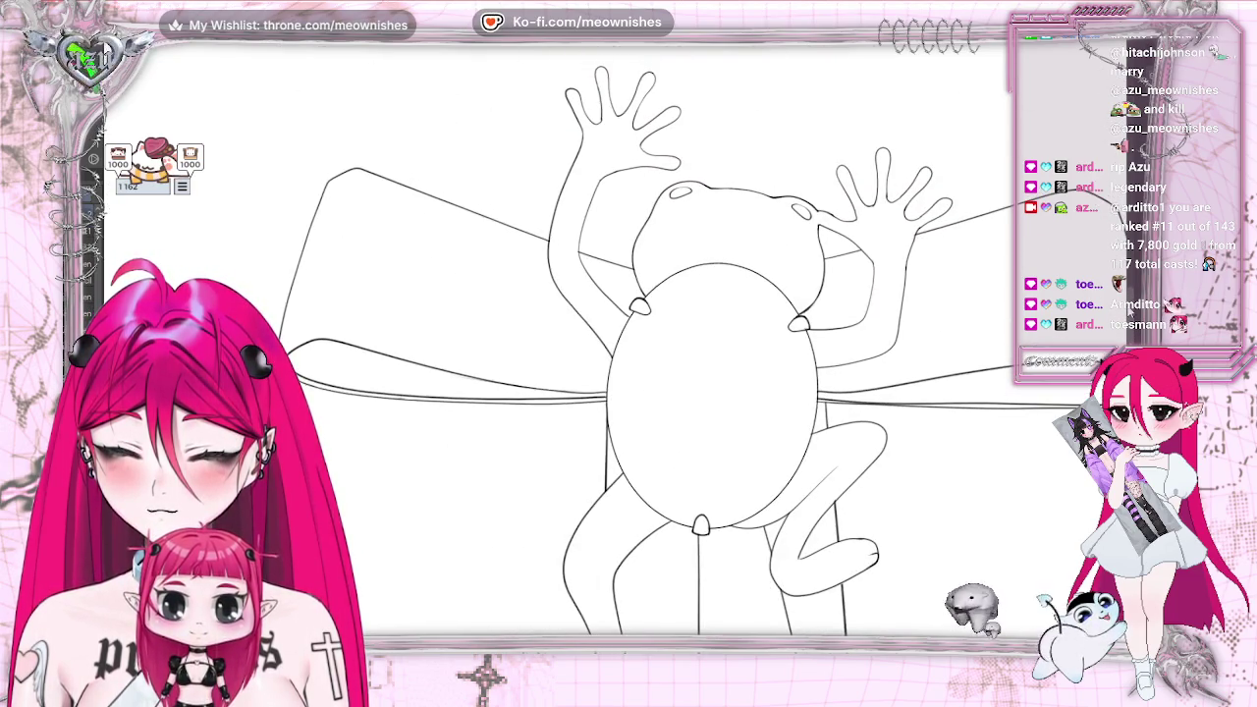
{"action": "scroll", "coordinate": [638, 344], "scroll_direction": "up", "scroll_amount": 1}
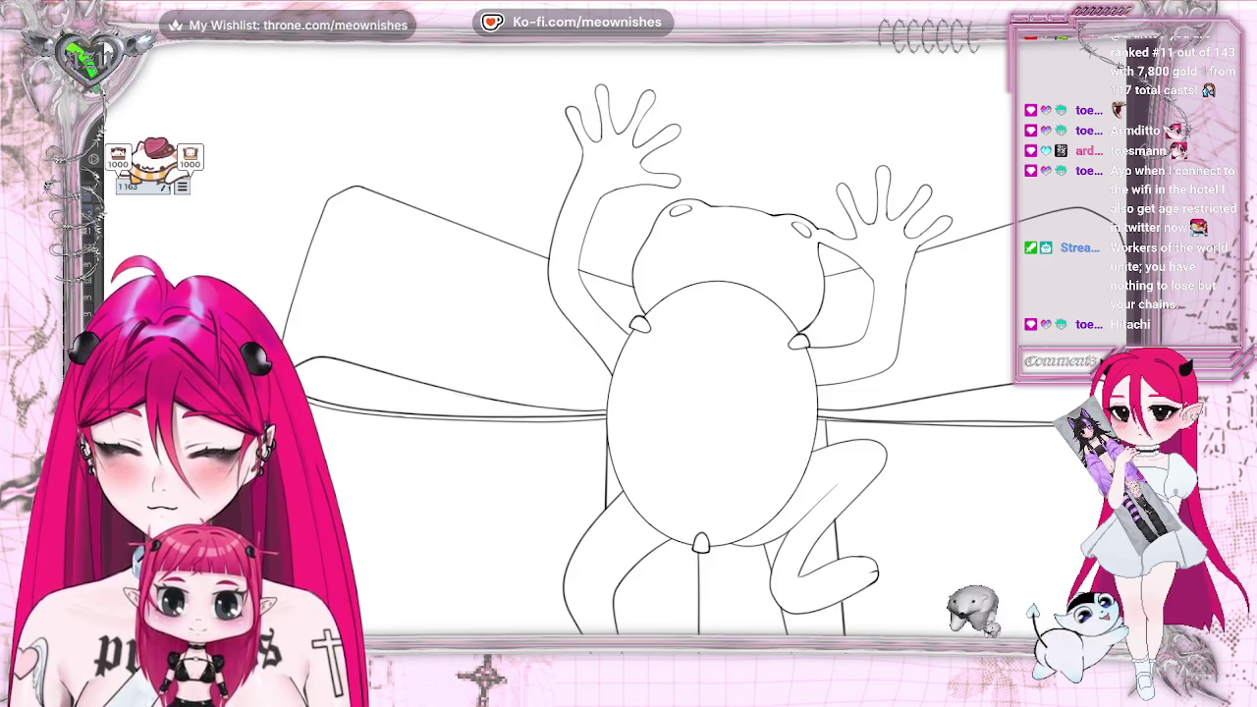
{"action": "key", "text": "ctrl+plus"}
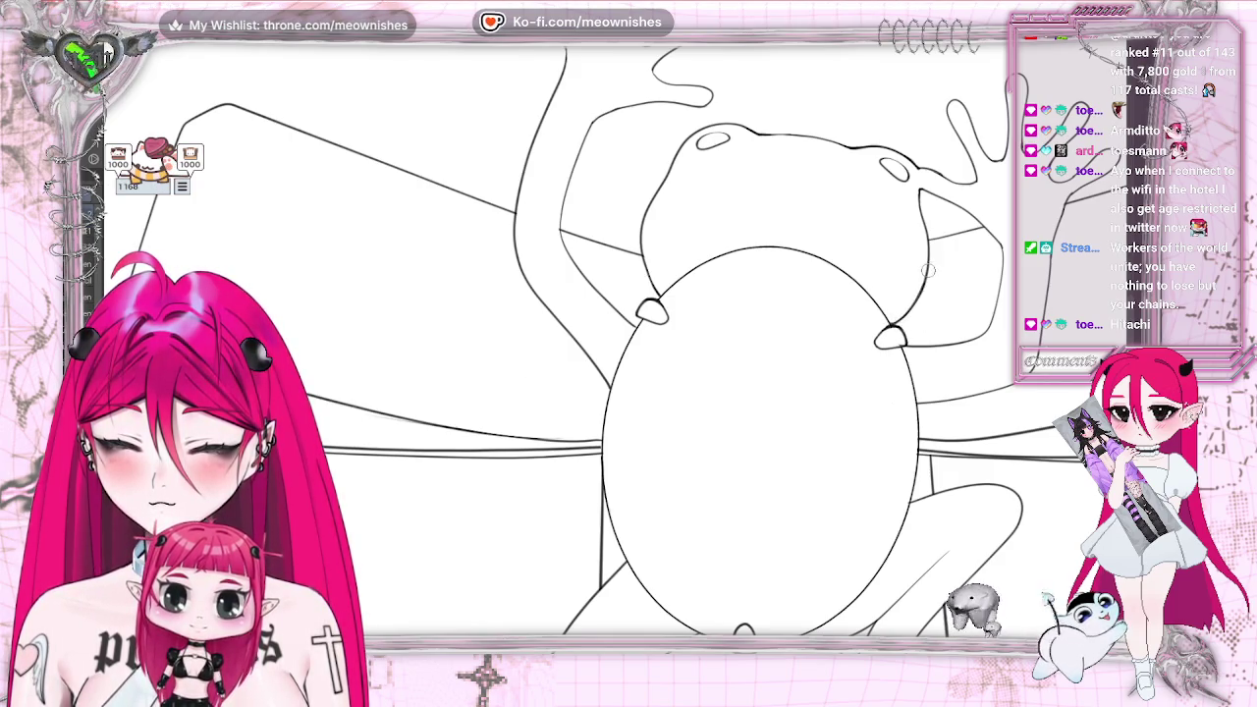
{"action": "key", "text": "m"}
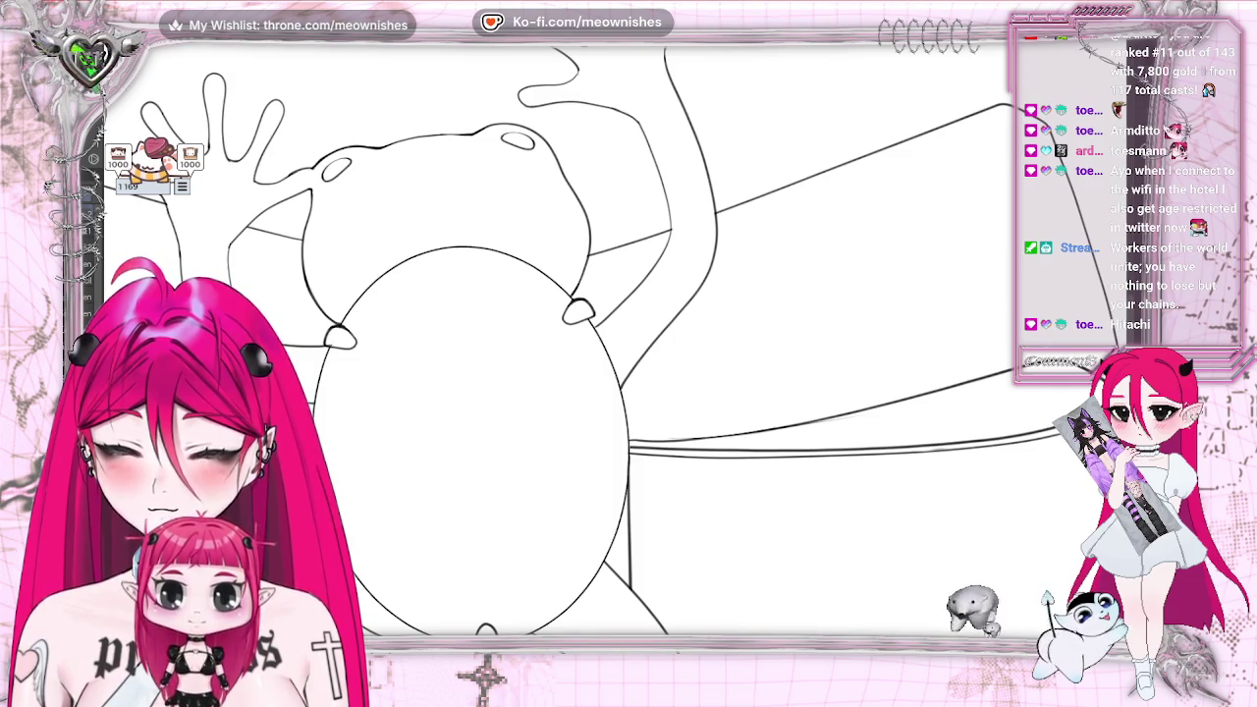
{"action": "key", "text": "m"}
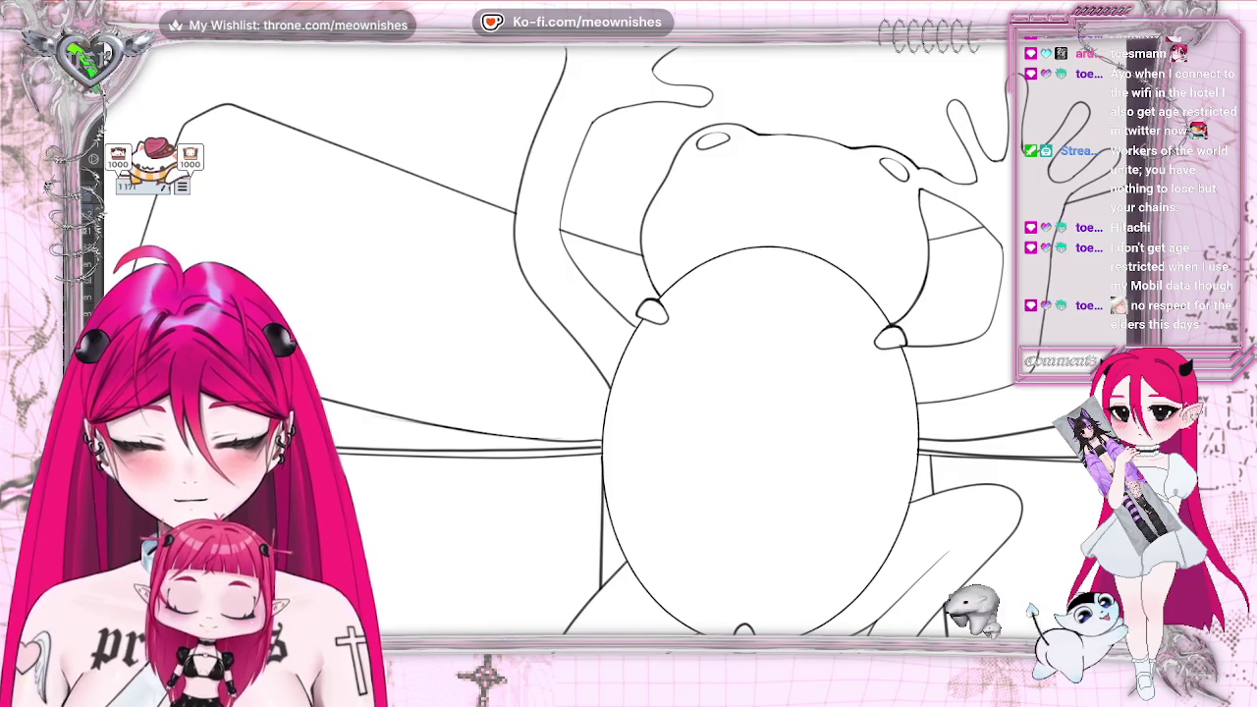
{"action": "key", "text": "ctrl+0"}
{"action": "scroll", "coordinate": [616, 347], "scroll_direction": "up", "scroll_amount": 3}
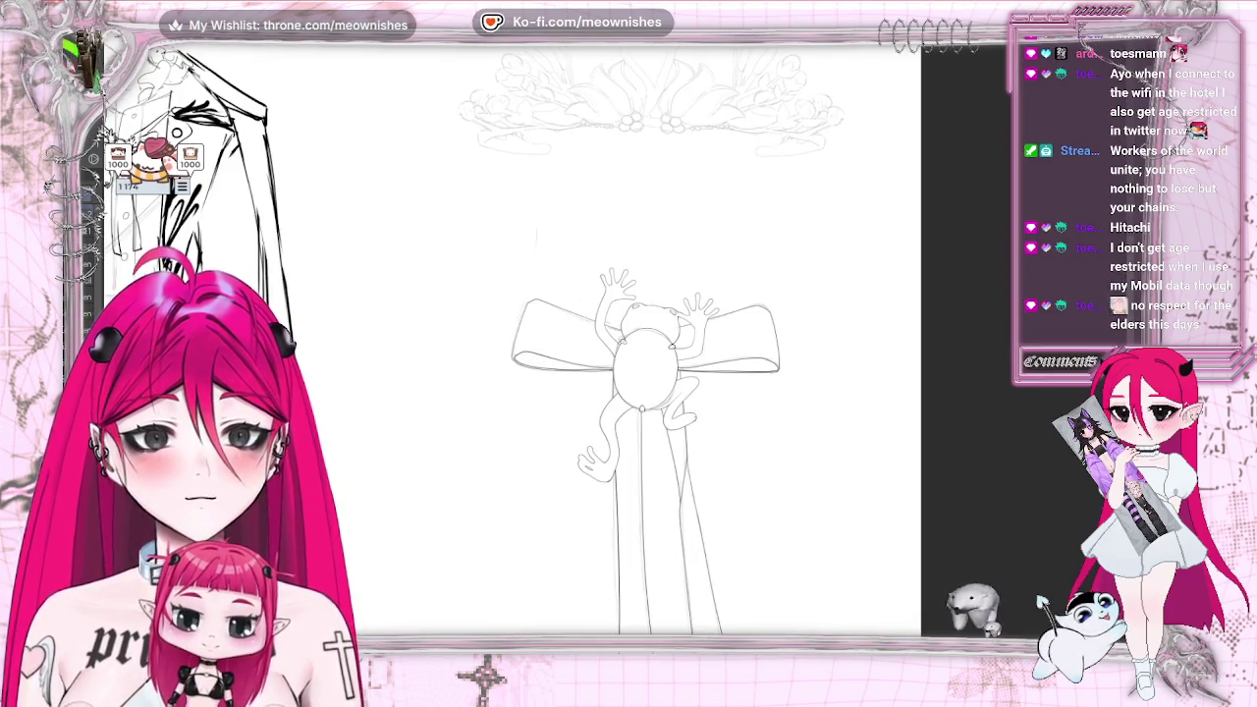
Zoom in on the crown sketch, then closer on the swans and lilies
{"action": "scroll", "coordinate": [643, 354], "scroll_direction": "up", "scroll_amount": 4}
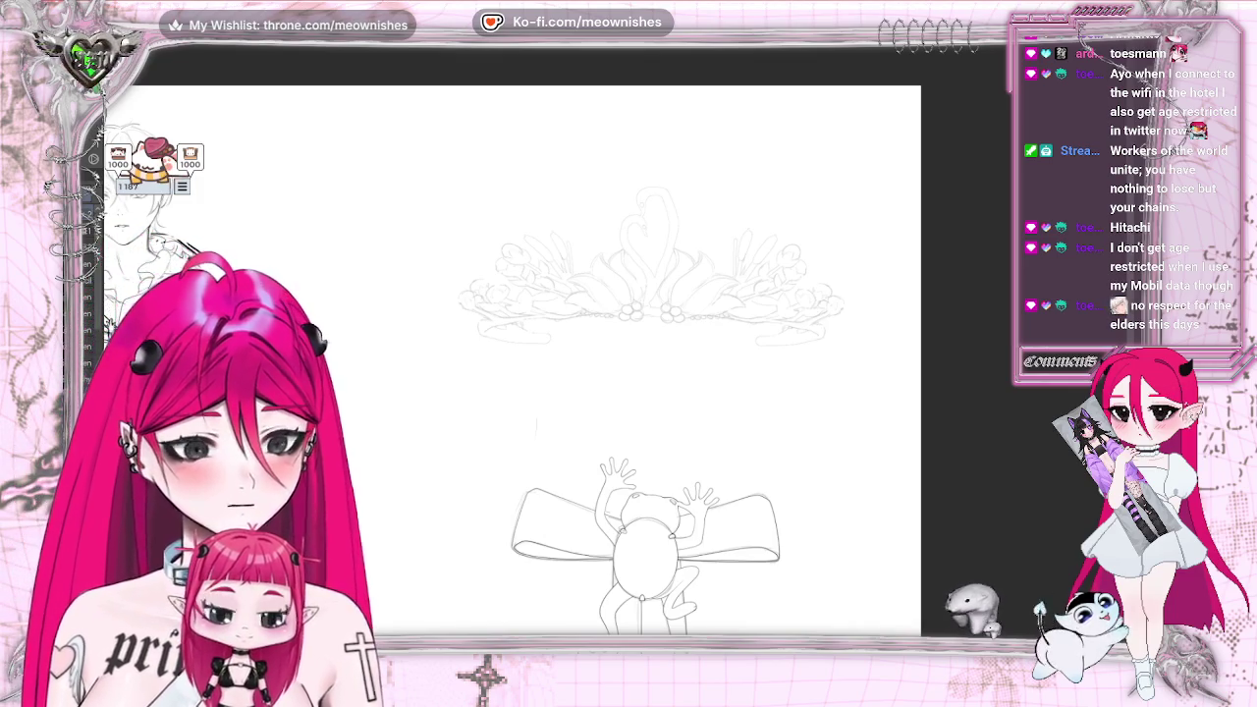
{"action": "key", "text": "ctrl+plus"}
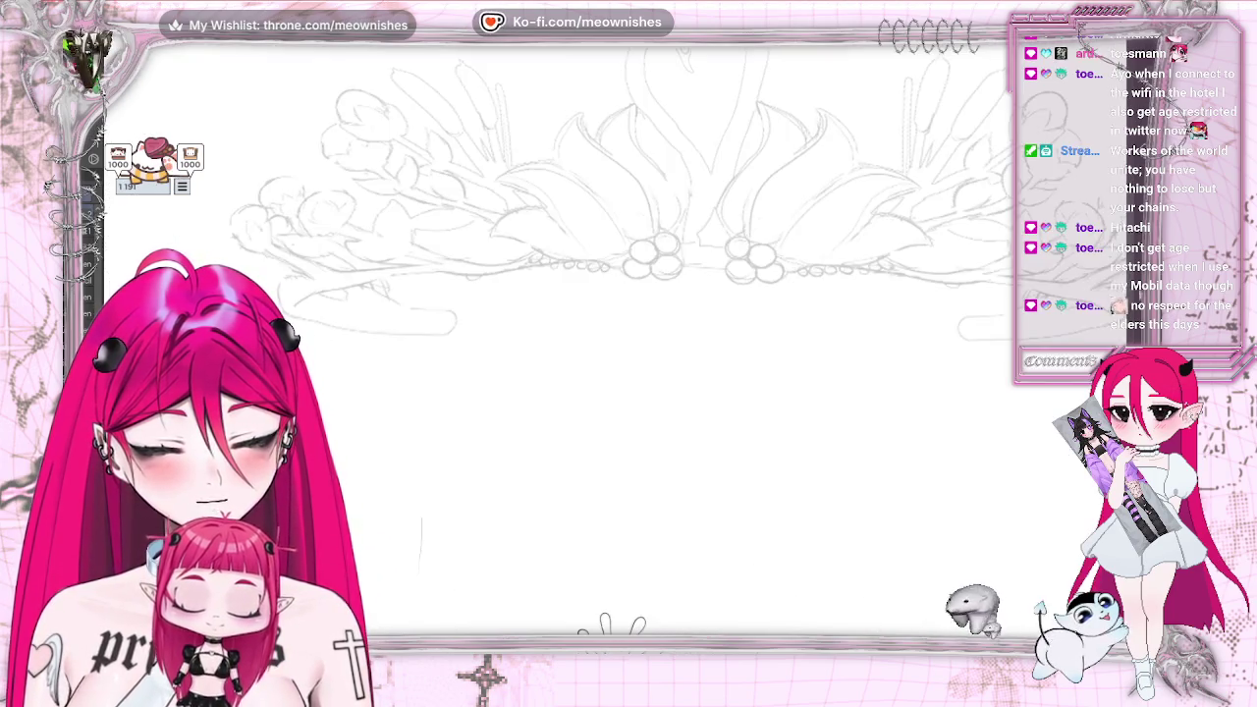
{"action": "scroll", "coordinate": [648, 295], "scroll_direction": "up", "scroll_amount": 2}
{"action": "scroll", "coordinate": [648, 294], "scroll_direction": "up", "scroll_amount": 2}
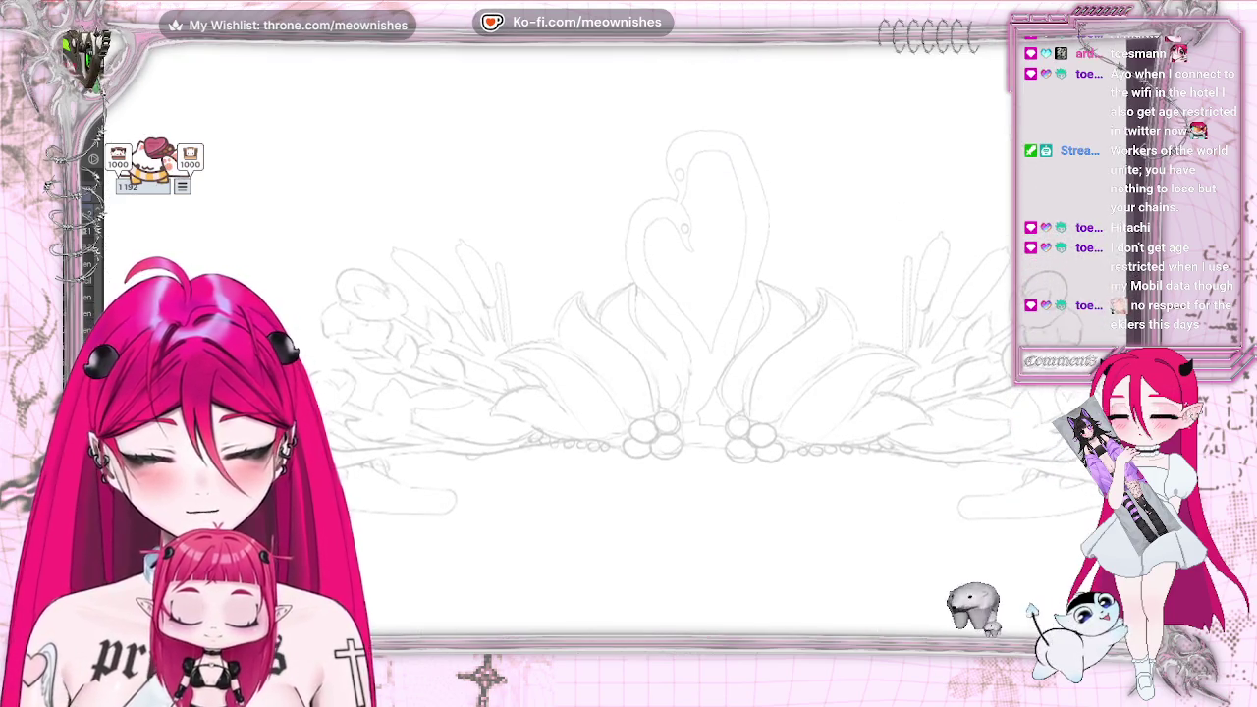
{"action": "key", "text": "ctrl+plus"}
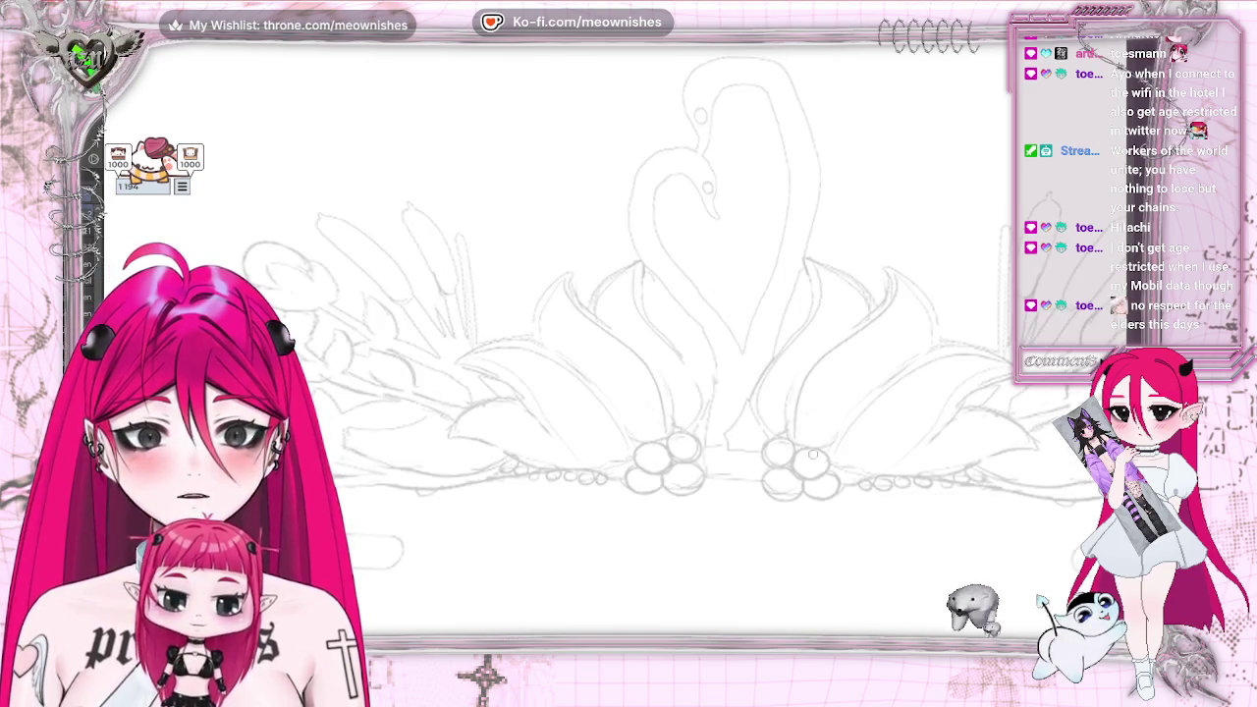
Center the view on the swans and ink the first curve atop a swan's head
{"action": "scroll", "coordinate": [813, 453], "scroll_direction": "right", "scroll_amount": 4}
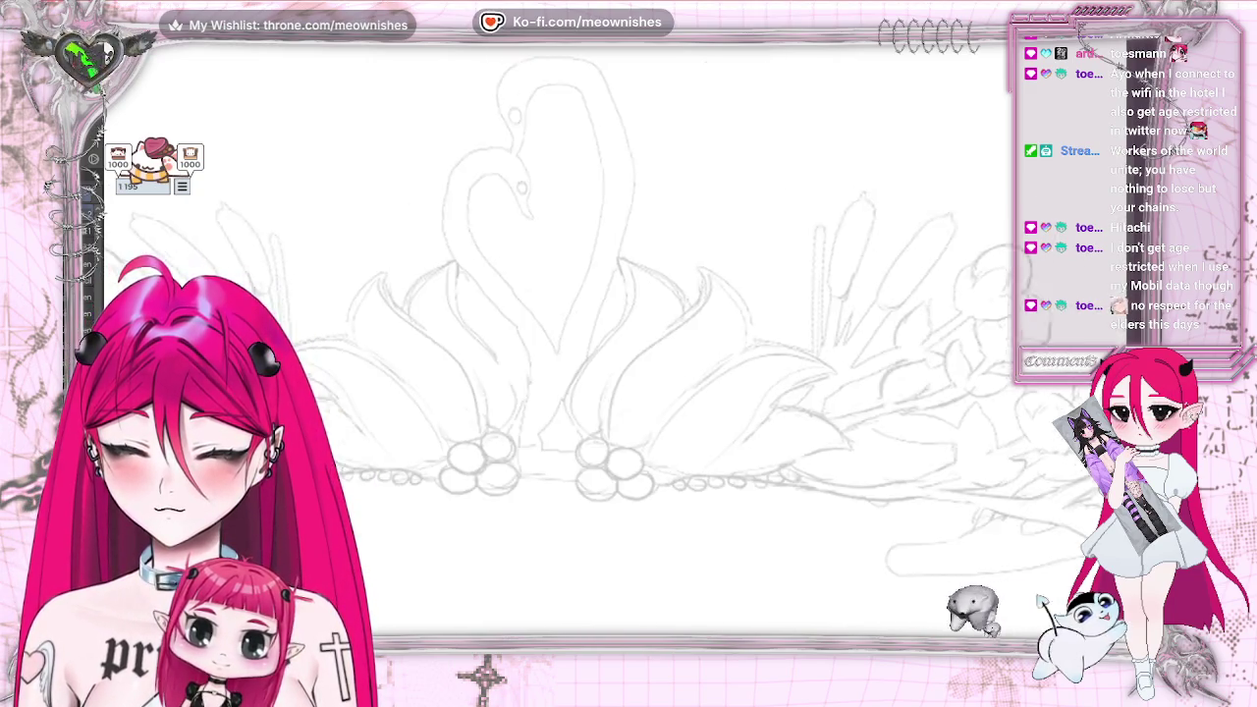
{"action": "scroll", "coordinate": [648, 392], "scroll_direction": "left", "scroll_amount": 1}
{"action": "scroll", "coordinate": [648, 393], "scroll_direction": "up", "scroll_amount": 2}
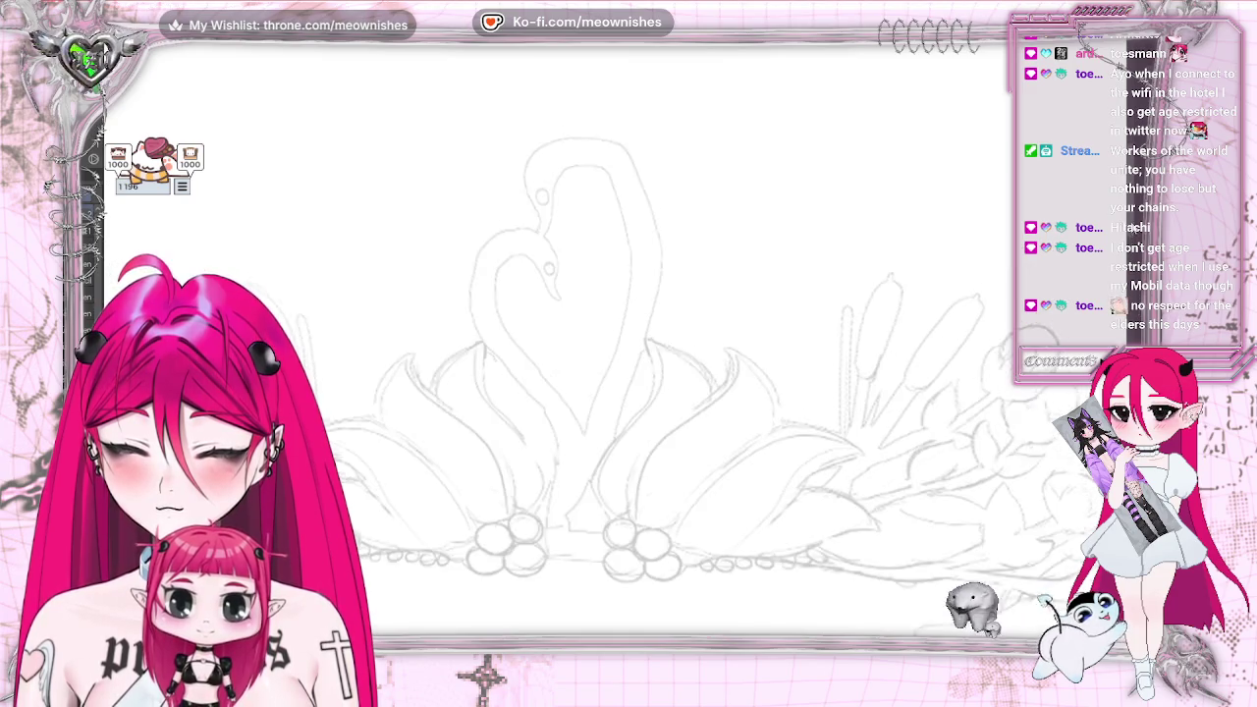
{"action": "scroll", "coordinate": [648, 393], "scroll_direction": "up", "scroll_amount": 1}
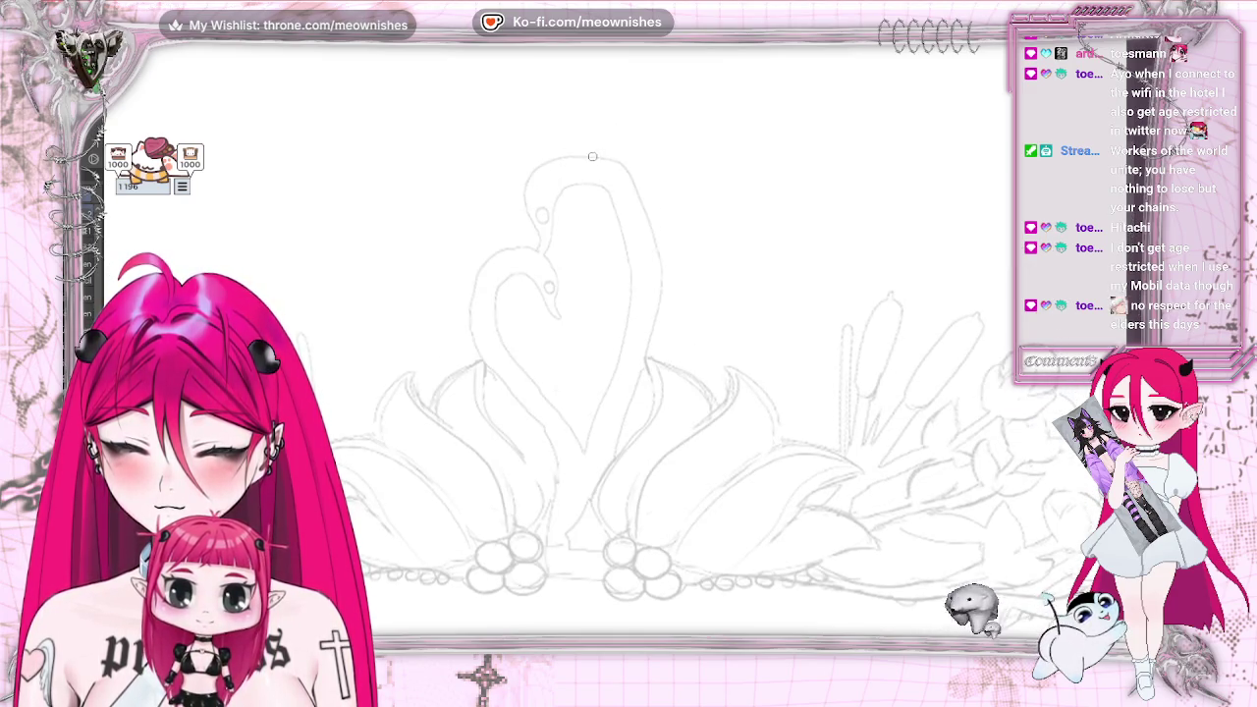
{"action": "left_click_drag", "start_coordinate": [557, 158], "coordinate": [583, 155]}
Ink the top of the swan's head, undoing and retrying the neck strokes
{"action": "left_click_drag", "start_coordinate": [657, 218], "coordinate": [612, 459]}
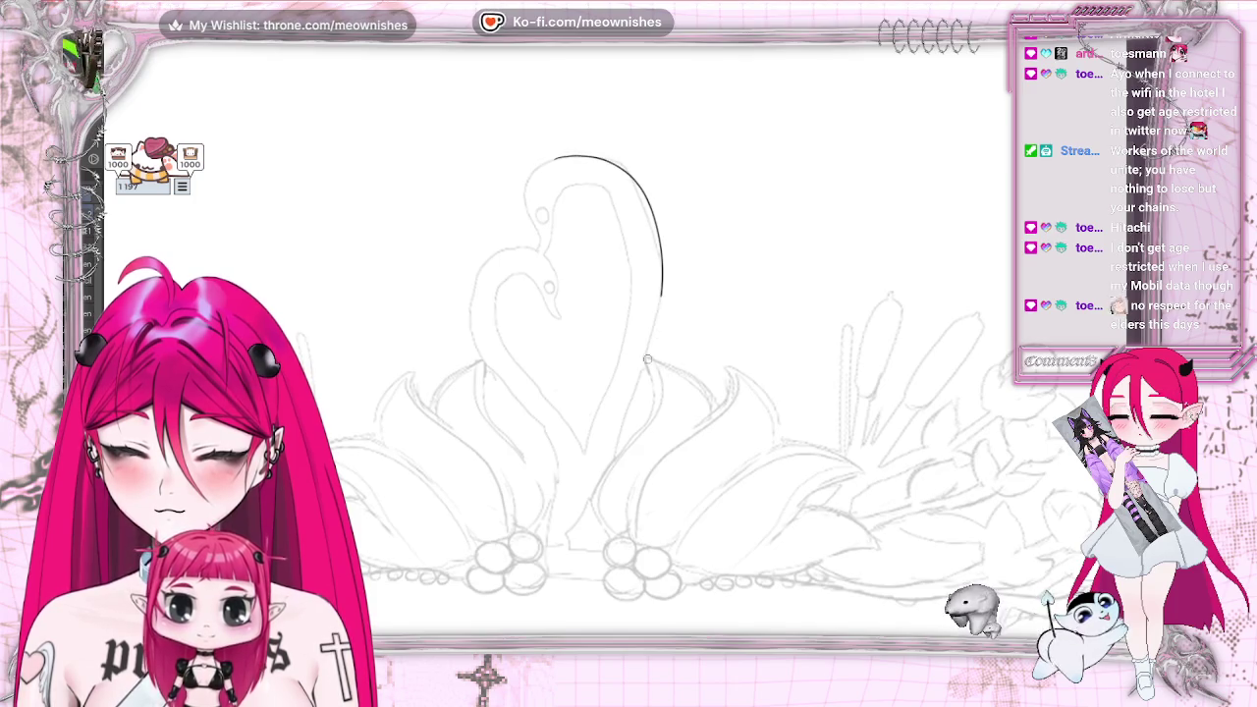
{"action": "key", "text": "ctrl+z"}
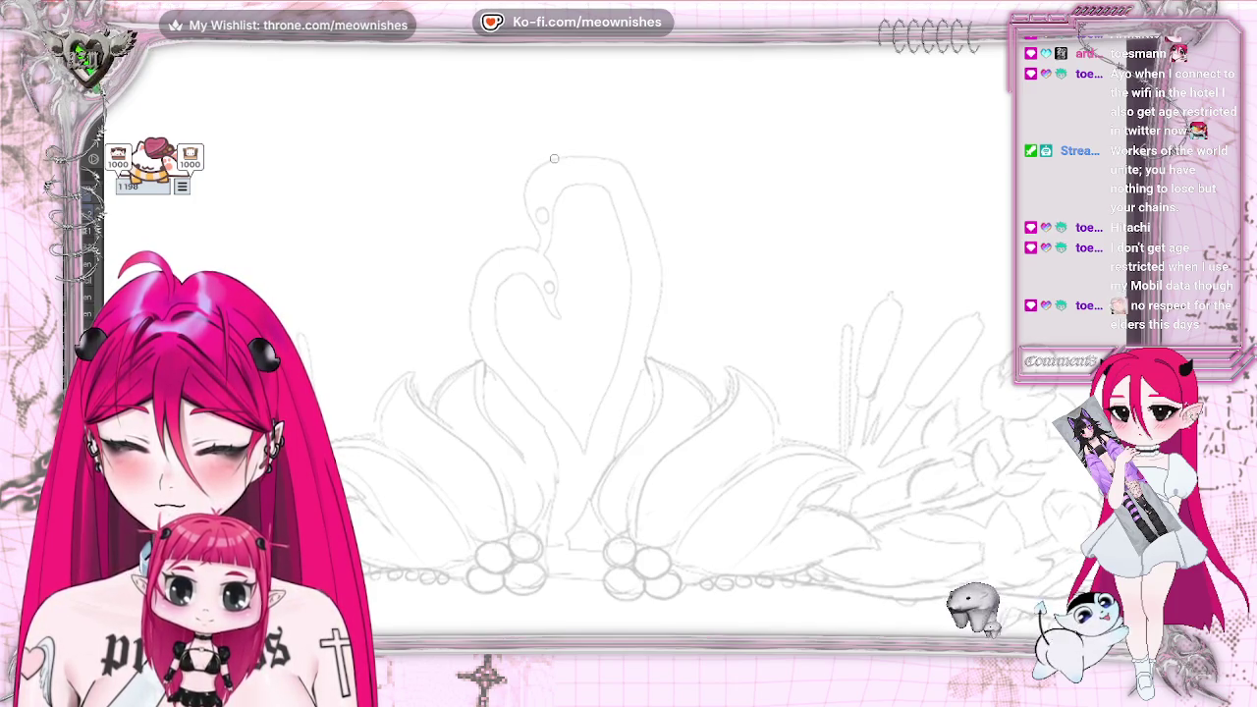
{"action": "left_click_drag", "start_coordinate": [538, 167], "coordinate": [609, 162]}
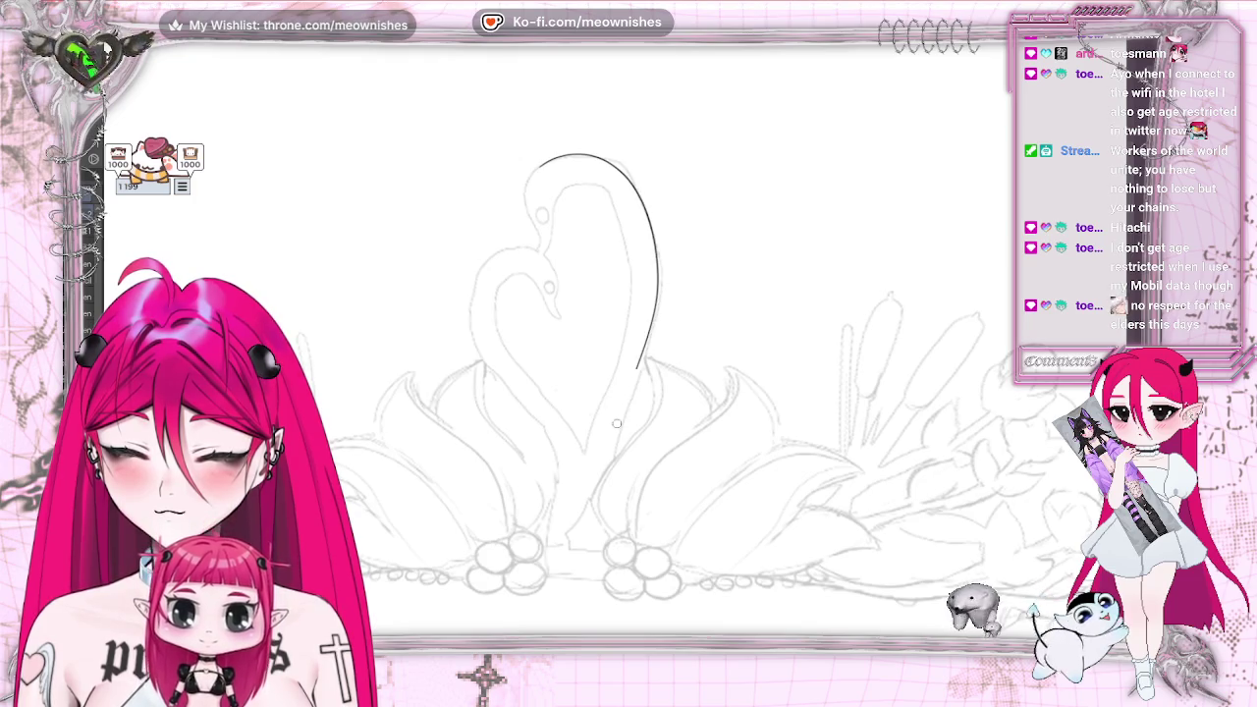
{"action": "left_click_drag", "start_coordinate": [617, 423], "coordinate": [609, 468]}
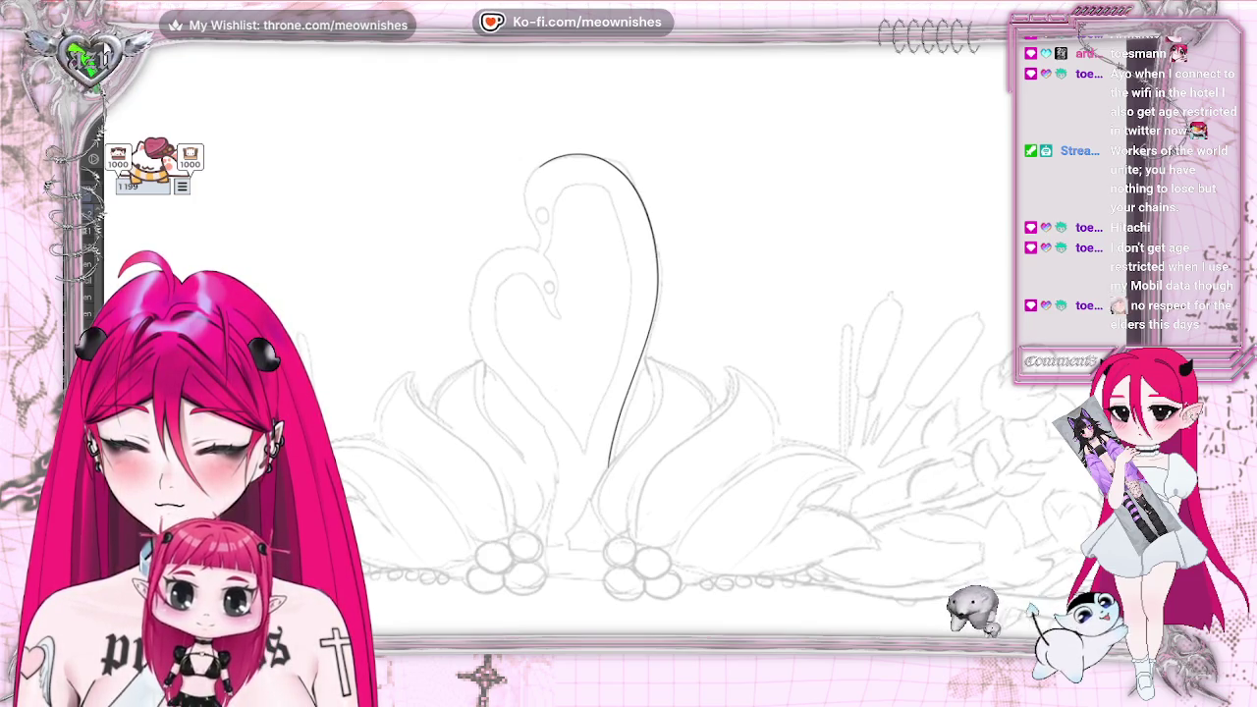
{"action": "key", "text": "ctrl+z"}
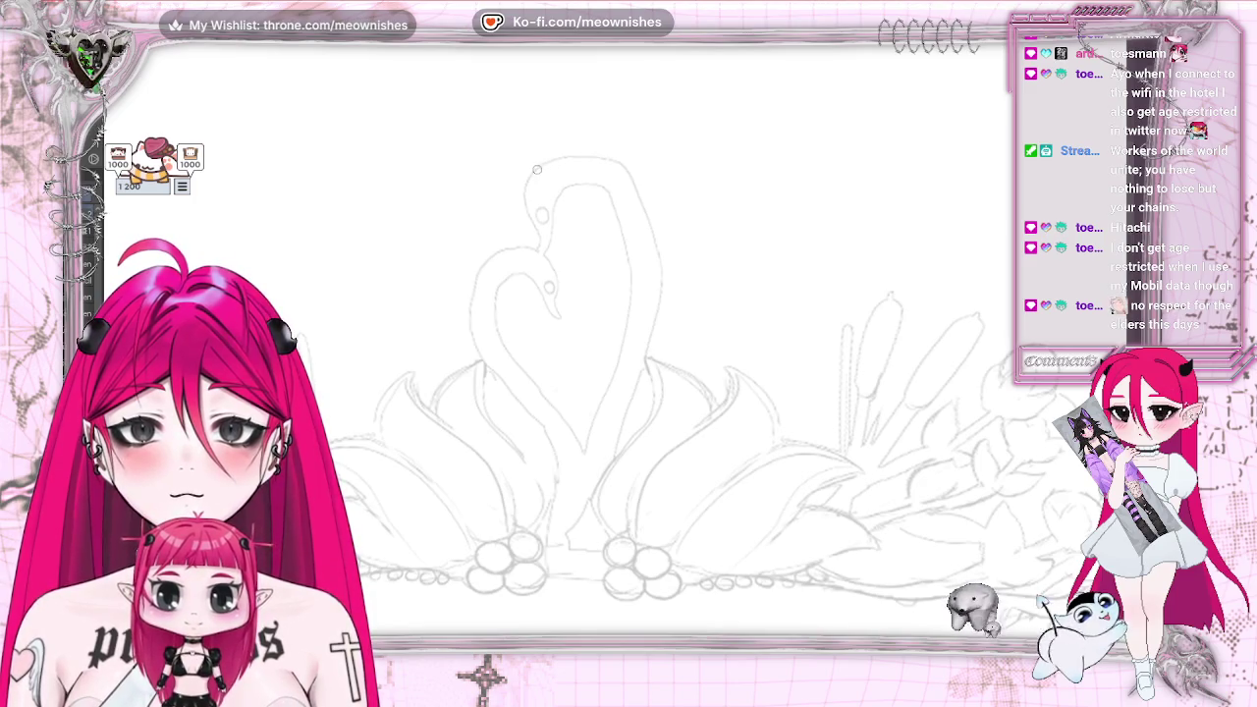
{"action": "left_click_drag", "start_coordinate": [619, 162], "coordinate": [672, 265]}
{"action": "left_click_drag", "start_coordinate": [624, 419], "coordinate": [605, 472]}
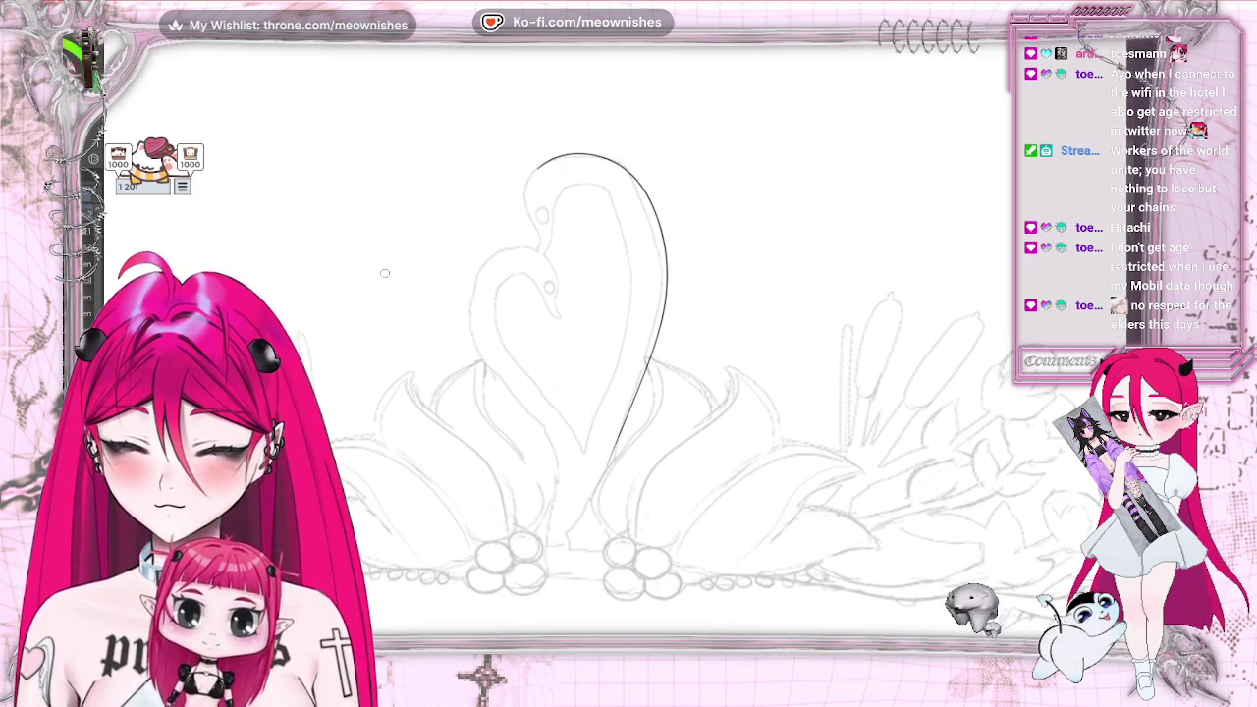
{"action": "key", "text": "ctrl+z"}
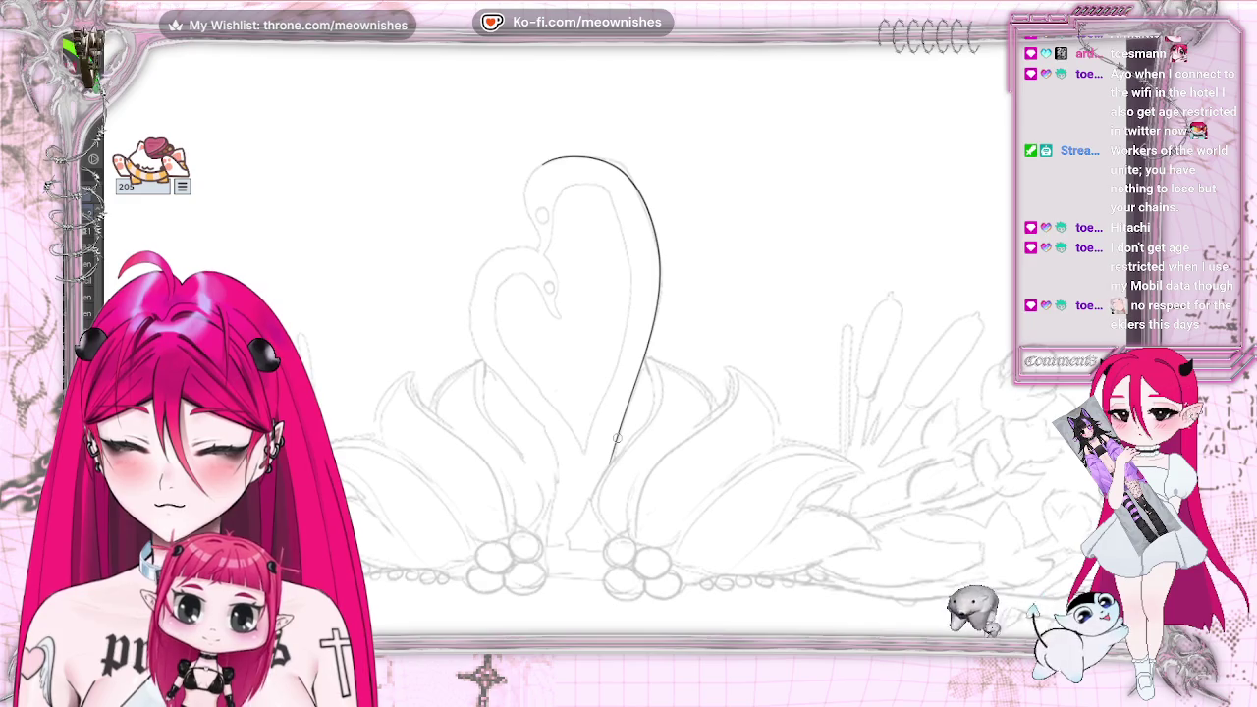
Paste a copy of the neck curve, transform it into place, and erase the stray tip
{"action": "key", "text": "alt+e"}
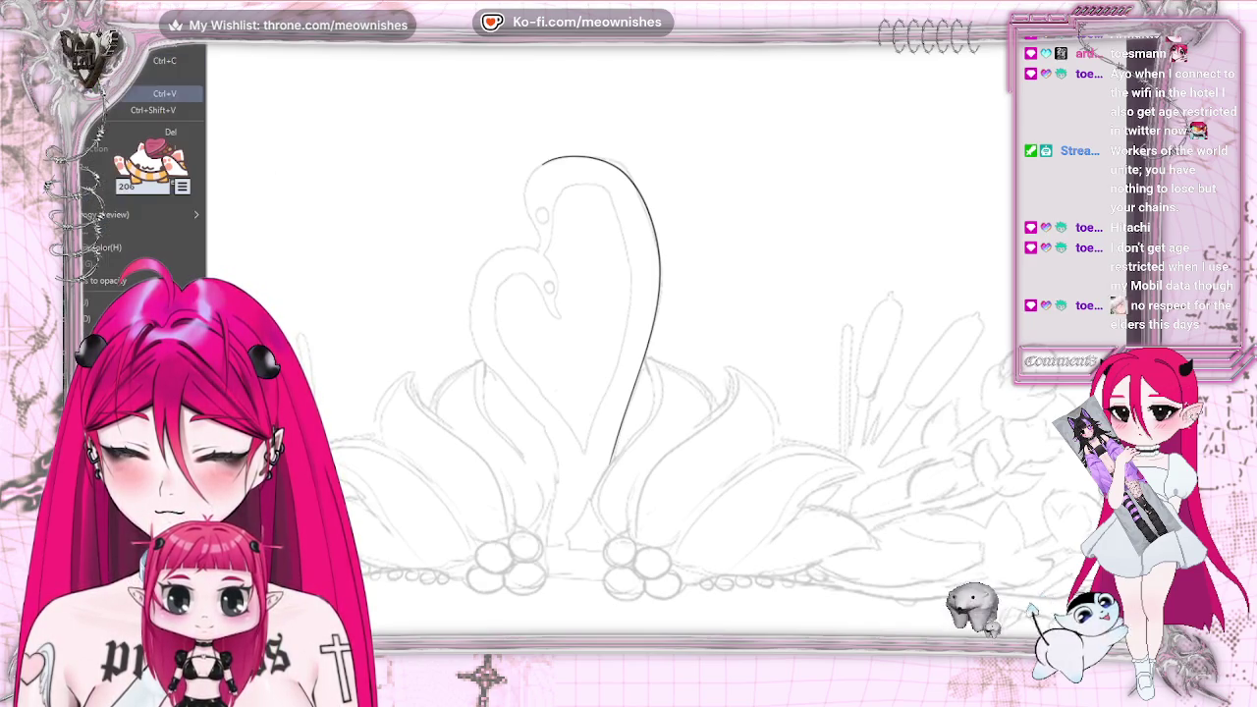
{"action": "key", "text": "Escape"}
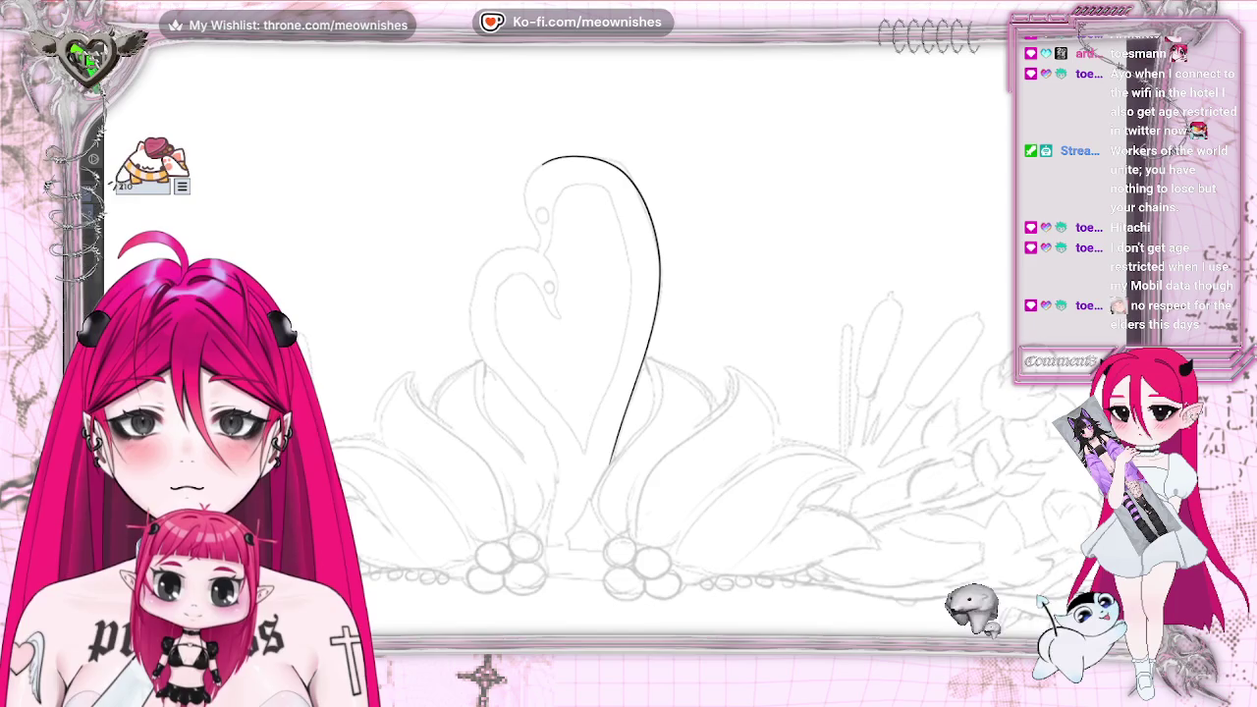
{"action": "left_click_drag", "start_coordinate": [510, 177], "coordinate": [579, 481]}
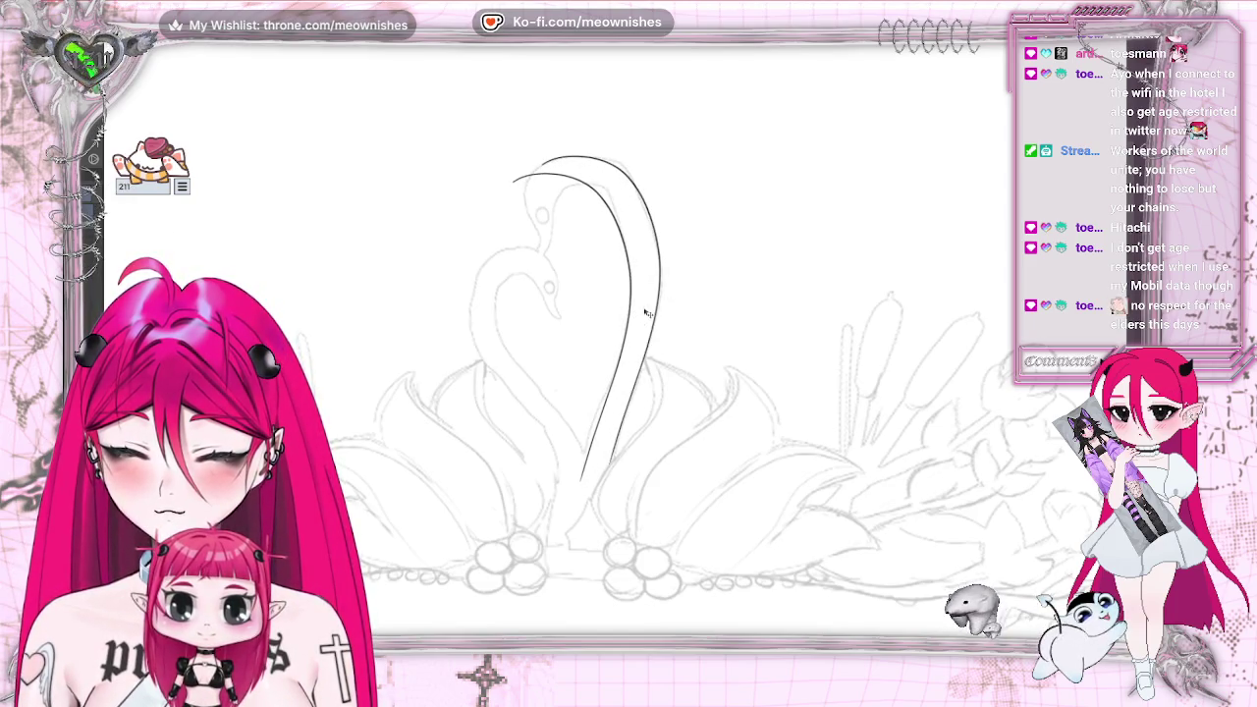
{"action": "key", "text": "ctrl+t"}
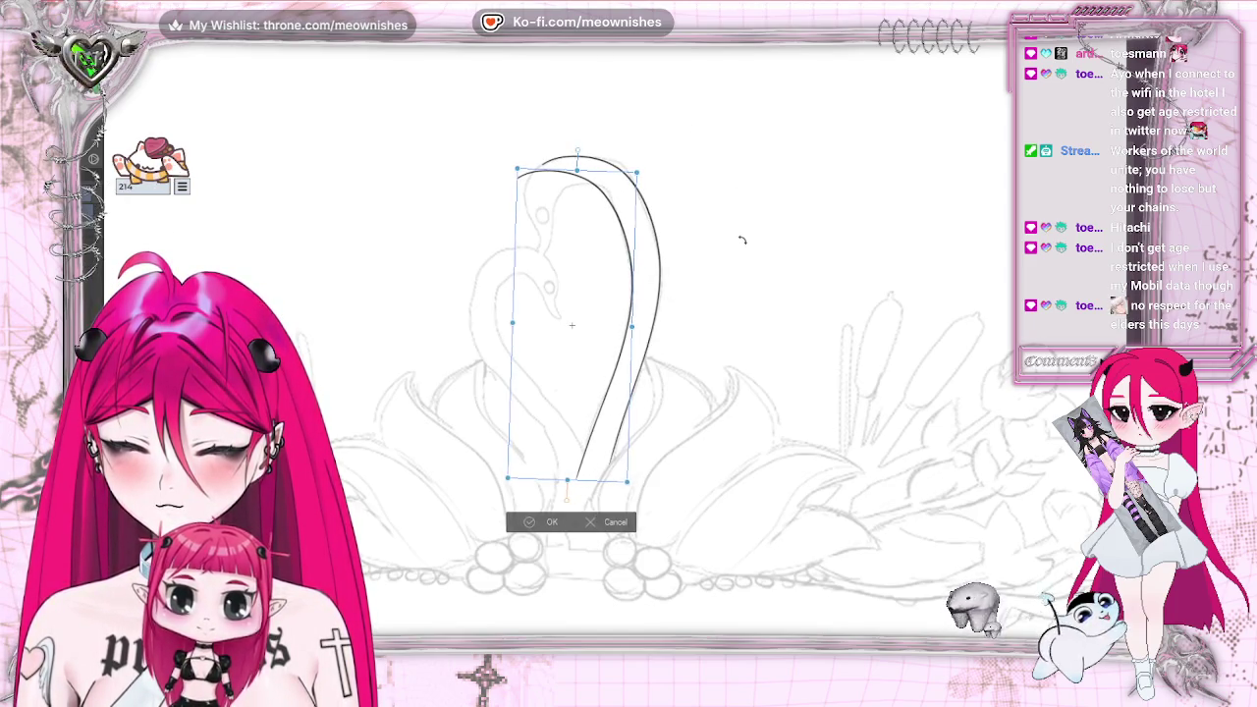
{"action": "left_click_drag", "start_coordinate": [631, 251], "coordinate": [653, 237]}
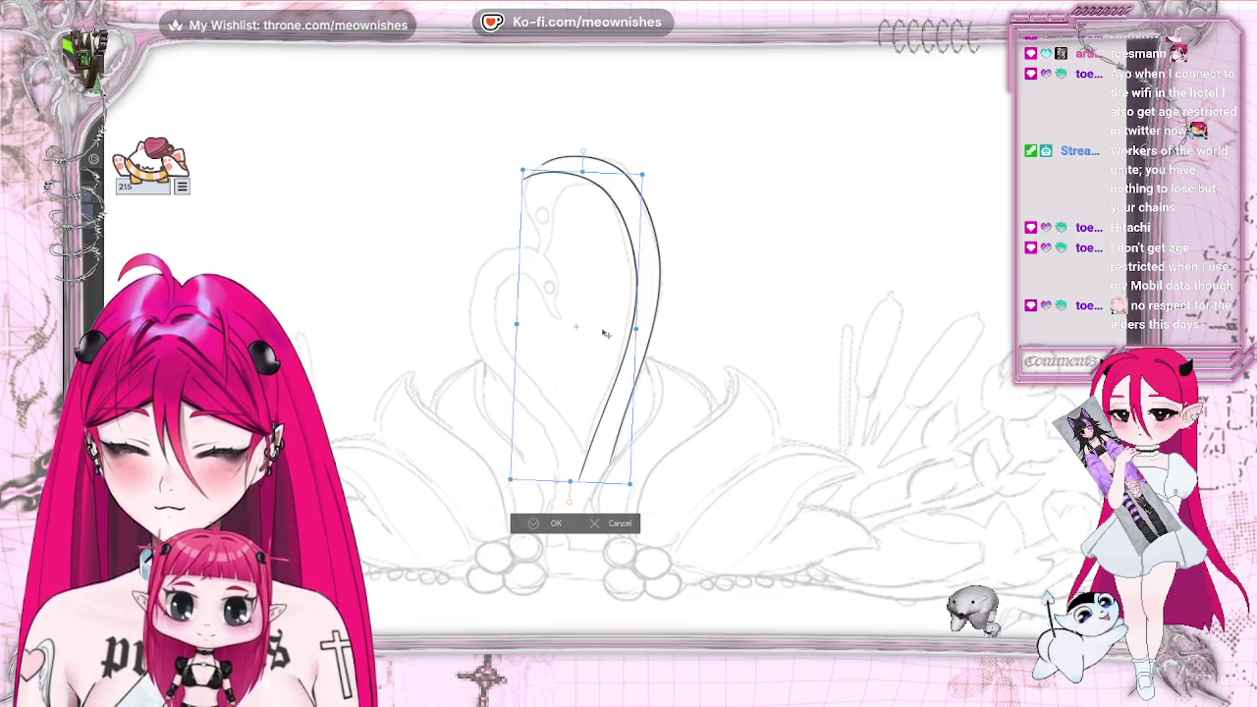
{"action": "left_click", "coordinate": [535, 527]}
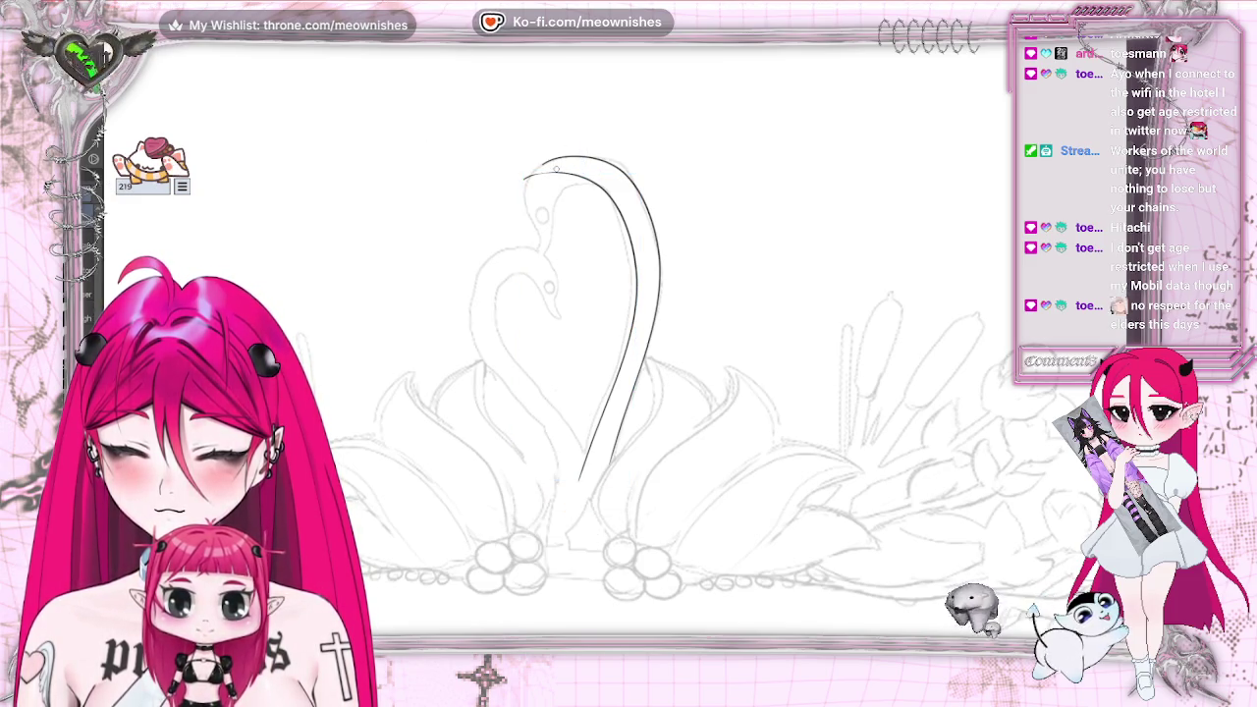
{"action": "left_click_drag", "start_coordinate": [524, 183], "coordinate": [560, 168]}
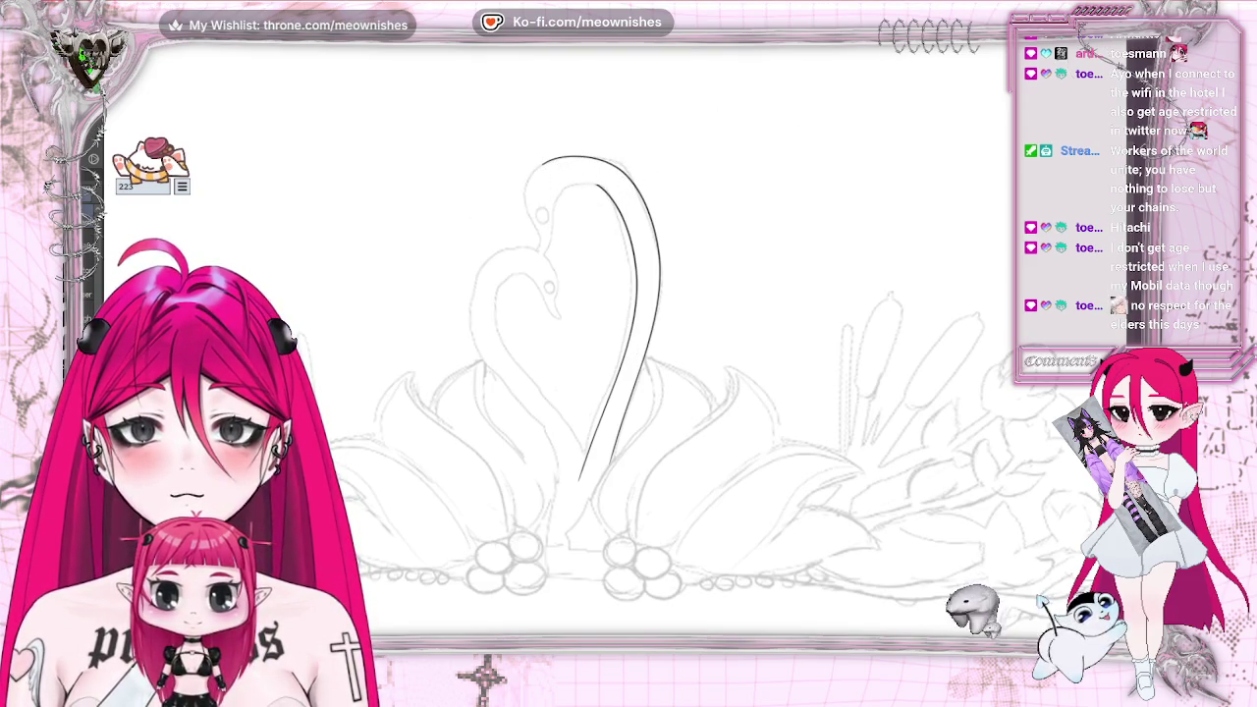
Ink the first swan's outer neck line up over its head and further down
{"action": "scroll", "coordinate": [589, 324], "scroll_direction": "down", "scroll_amount": 3}
{"action": "scroll", "coordinate": [589, 323], "scroll_direction": "up", "scroll_amount": 3}
{"action": "scroll", "coordinate": [589, 294], "scroll_direction": "up", "scroll_amount": 2}
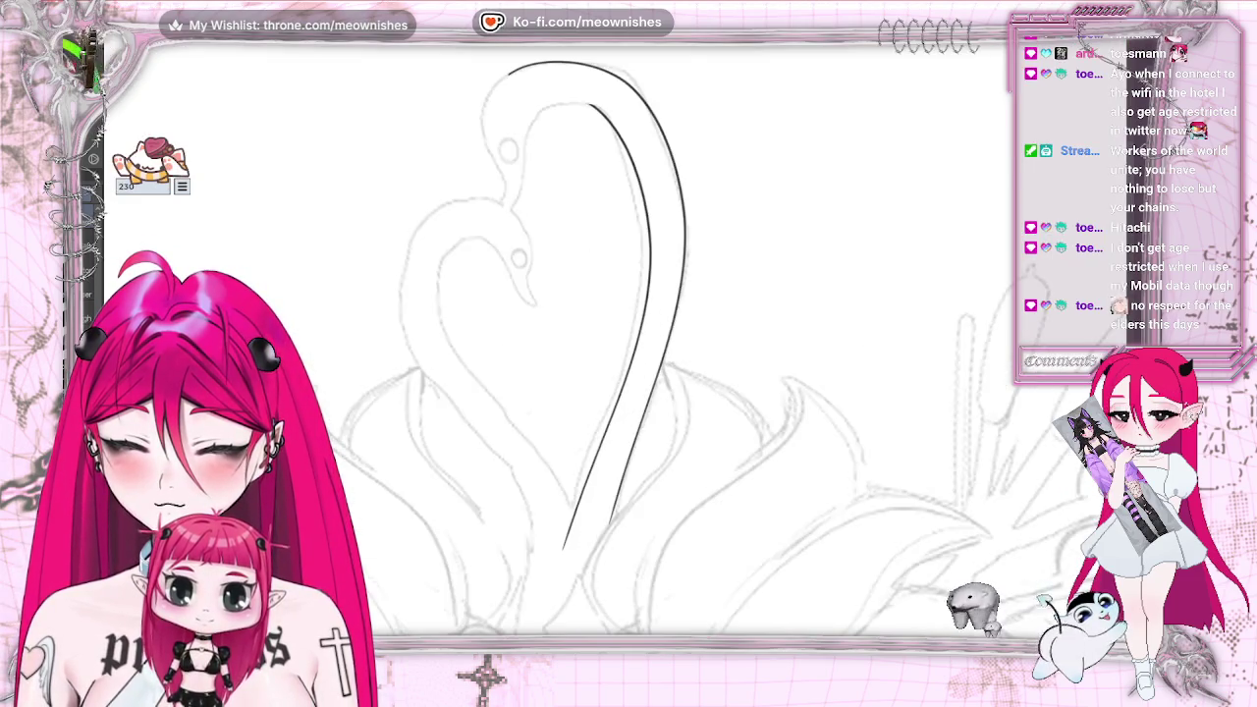
{"action": "scroll", "coordinate": [589, 294], "scroll_direction": "up", "scroll_amount": 1}
{"action": "scroll", "coordinate": [590, 343], "scroll_direction": "up", "scroll_amount": 1}
{"action": "scroll", "coordinate": [589, 344], "scroll_direction": "up", "scroll_amount": 1}
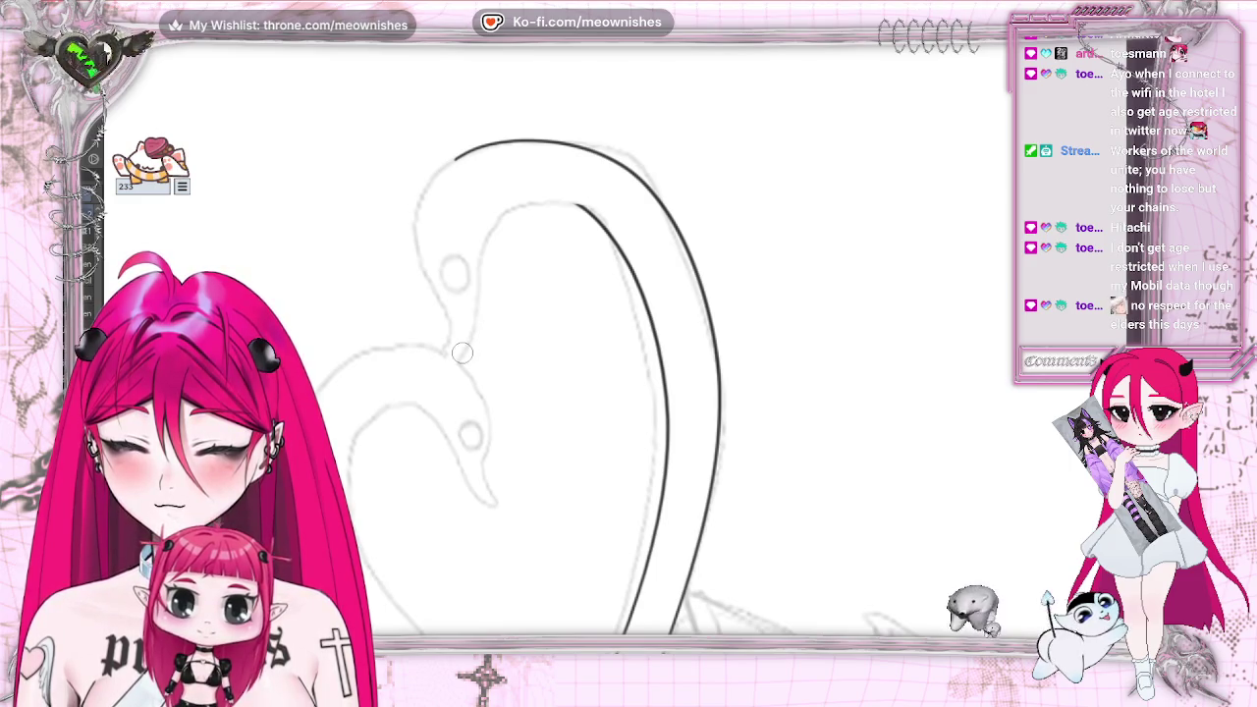
{"action": "left_click_drag", "start_coordinate": [455, 358], "coordinate": [477, 307]}
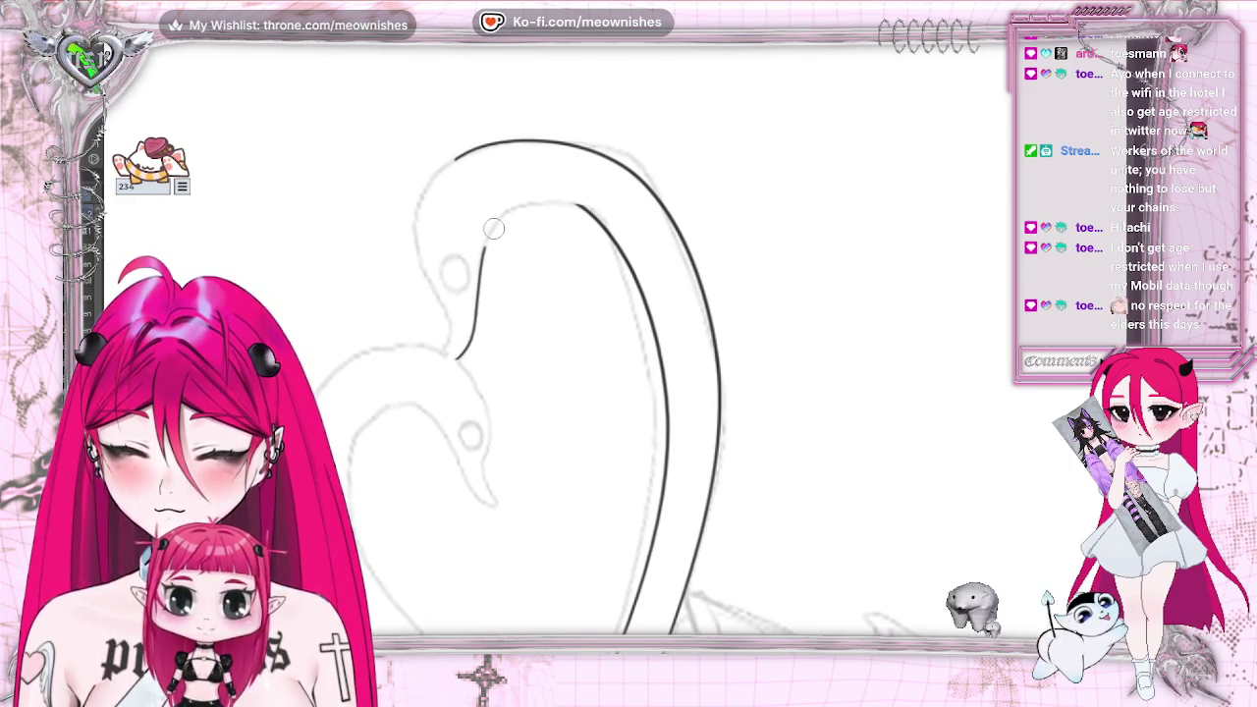
{"action": "mouse_move", "coordinate": [492, 228]}
{"action": "left_mouse_down"}
{"action": "mouse_move", "coordinate": [544, 199]}
{"action": "mouse_move", "coordinate": [611, 233]}
{"action": "left_mouse_up"}
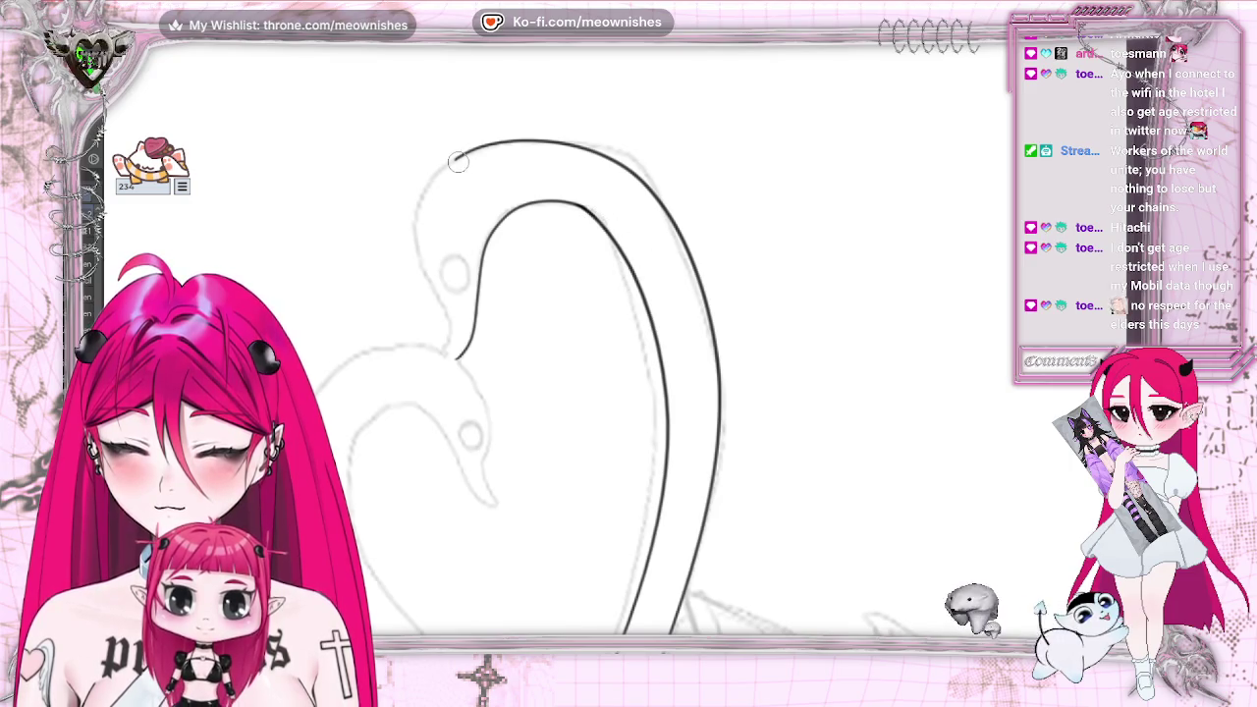
{"action": "left_click_drag", "start_coordinate": [440, 298], "coordinate": [442, 351]}
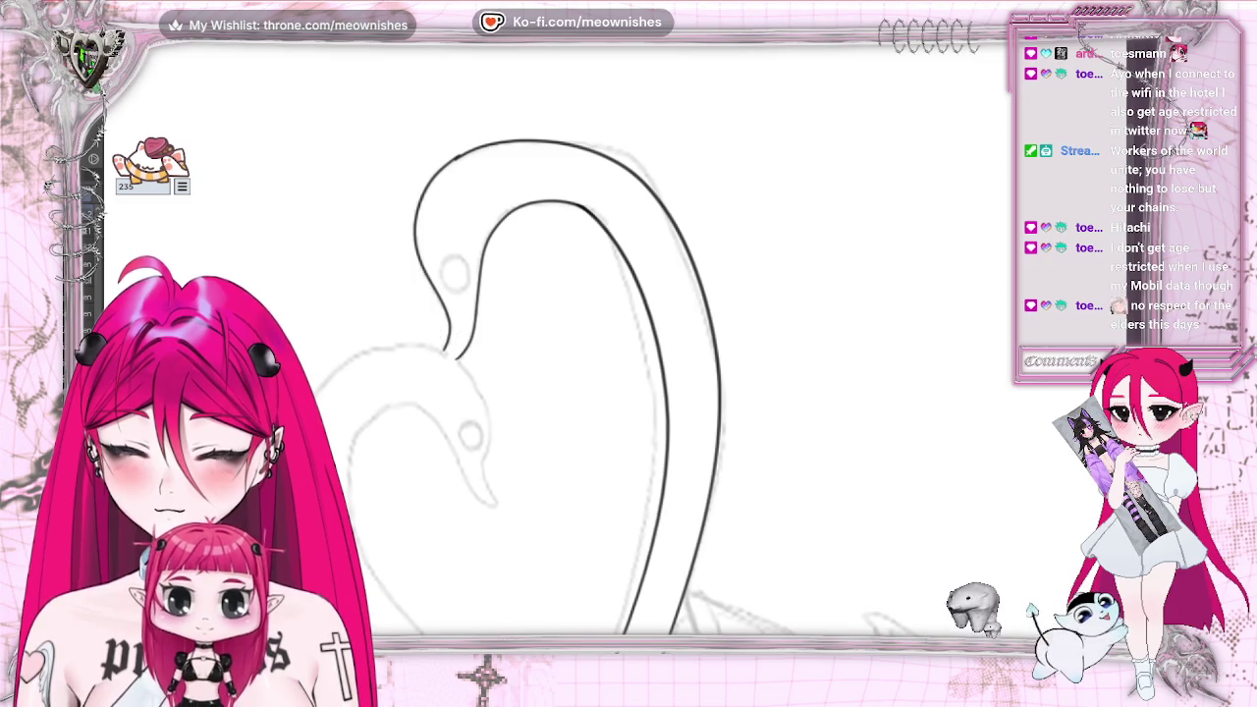
Ink the first swan's eye circle
{"action": "scroll", "coordinate": [648, 368], "scroll_direction": "down", "scroll_amount": 1}
{"action": "scroll", "coordinate": [648, 369], "scroll_direction": "down", "scroll_amount": 1}
{"action": "scroll", "coordinate": [648, 368], "scroll_direction": "down", "scroll_amount": 2}
{"action": "scroll", "coordinate": [648, 368], "scroll_direction": "down", "scroll_amount": 1}
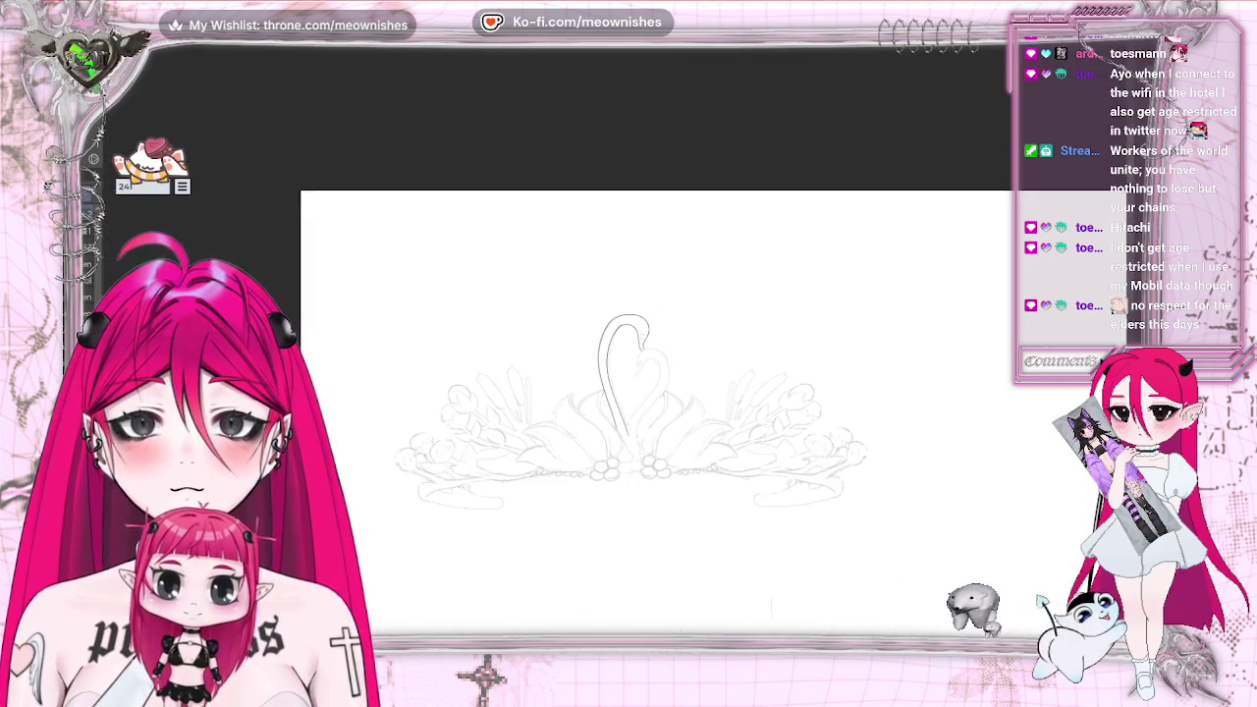
{"action": "scroll", "coordinate": [628, 373], "scroll_direction": "up", "scroll_amount": 2}
{"action": "scroll", "coordinate": [628, 373], "scroll_direction": "up", "scroll_amount": 2}
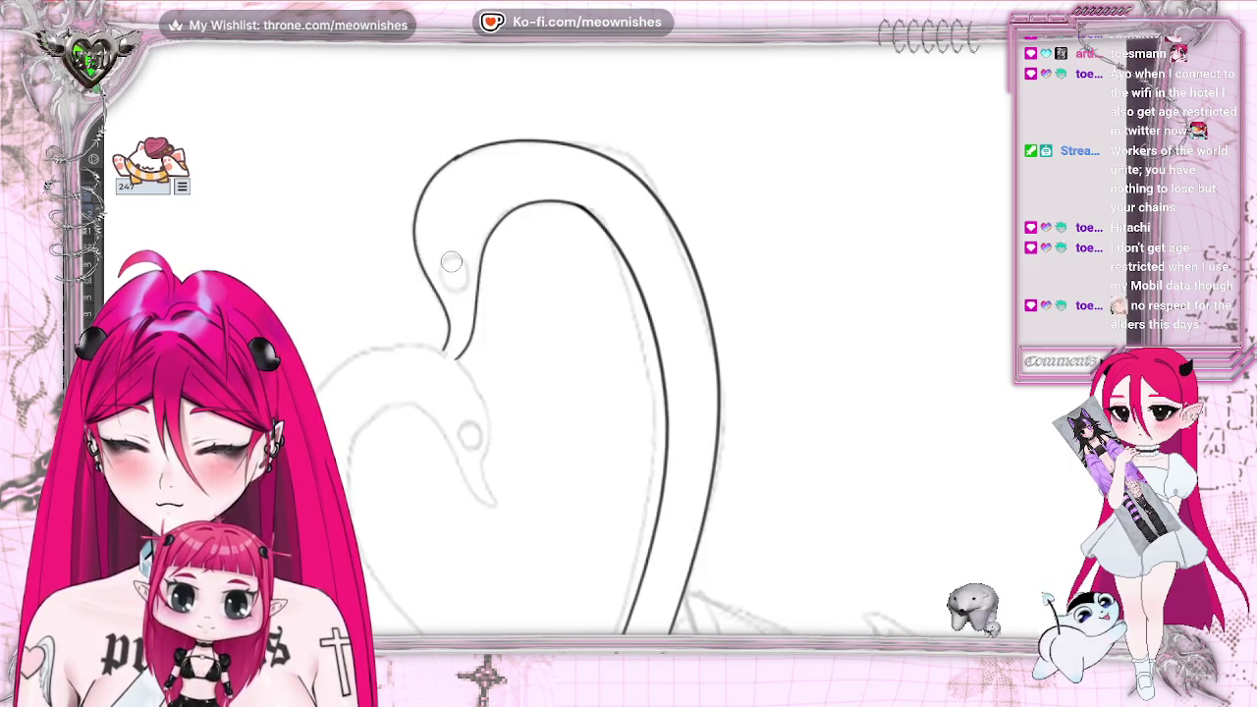
{"action": "left_click_drag", "start_coordinate": [466, 263], "coordinate": [447, 267]}
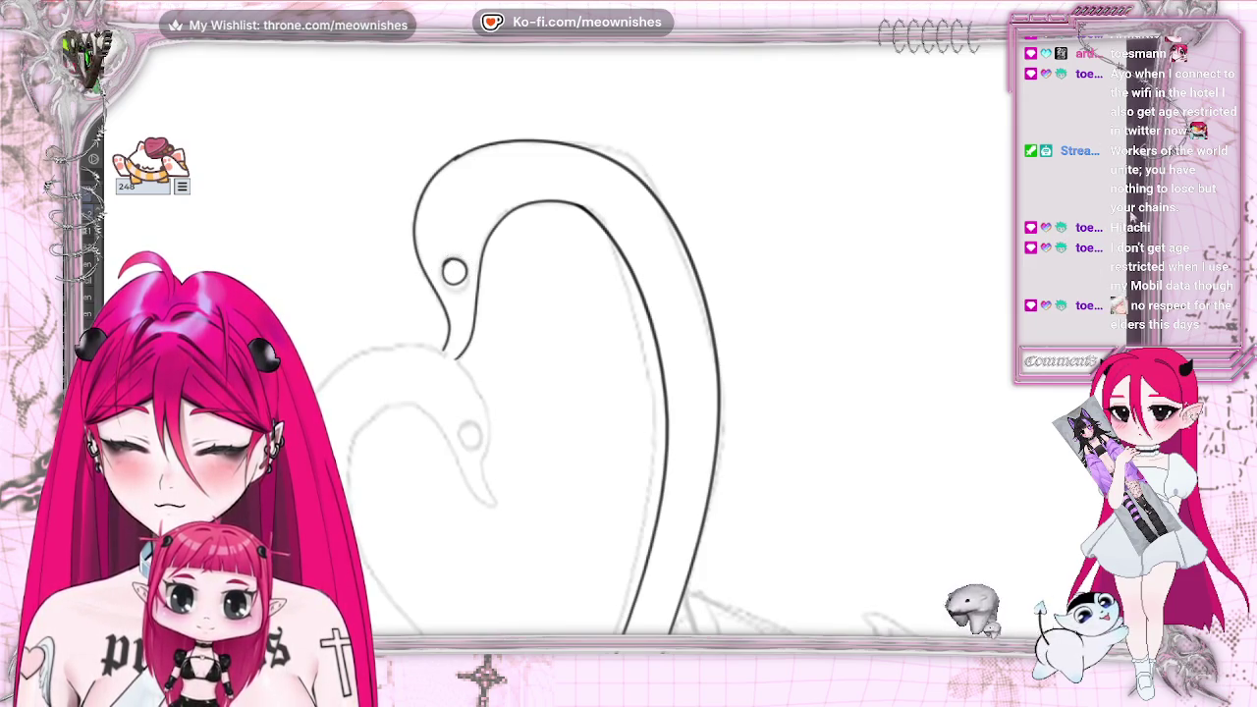
Mirror the canvas and ink the second swan's head and neck curve, retrying several strokes
{"action": "scroll", "coordinate": [638, 344], "scroll_direction": "down", "scroll_amount": 2}
{"action": "scroll", "coordinate": [638, 343], "scroll_direction": "down", "scroll_amount": 2}
{"action": "scroll", "coordinate": [638, 344], "scroll_direction": "down", "scroll_amount": 2}
{"action": "scroll", "coordinate": [639, 344], "scroll_direction": "down", "scroll_amount": 2}
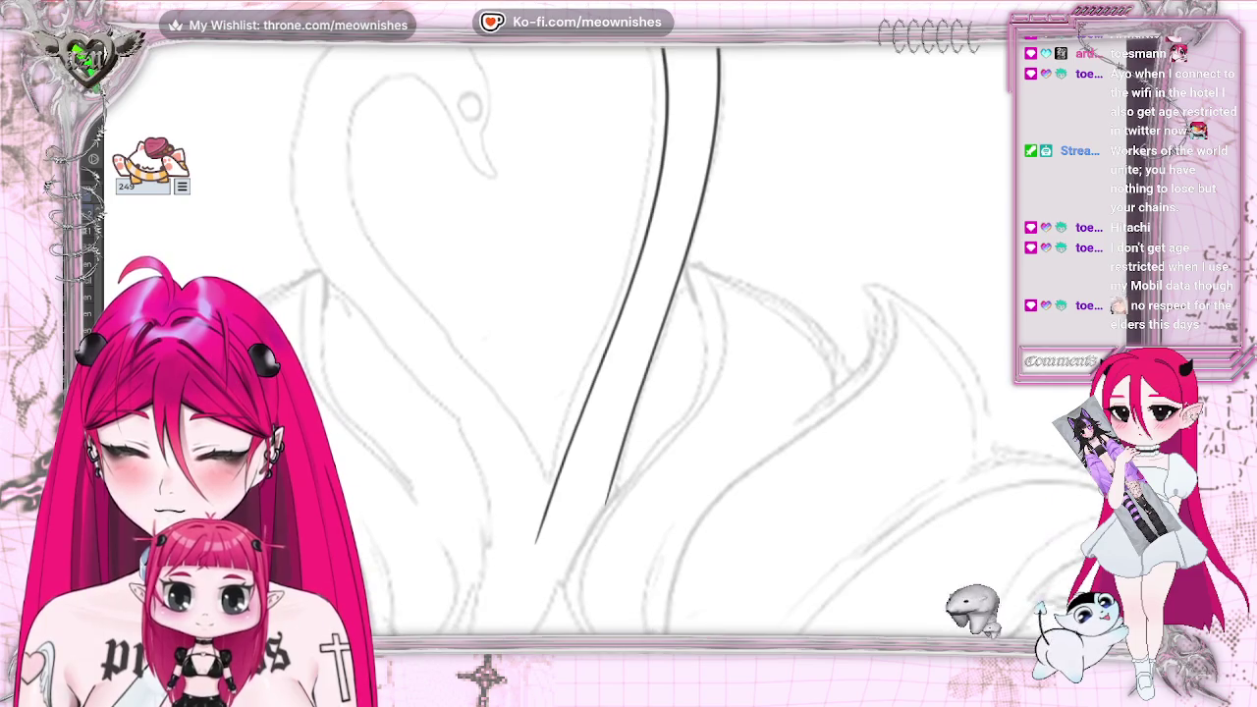
{"action": "scroll", "coordinate": [629, 343], "scroll_direction": "down", "scroll_amount": 2}
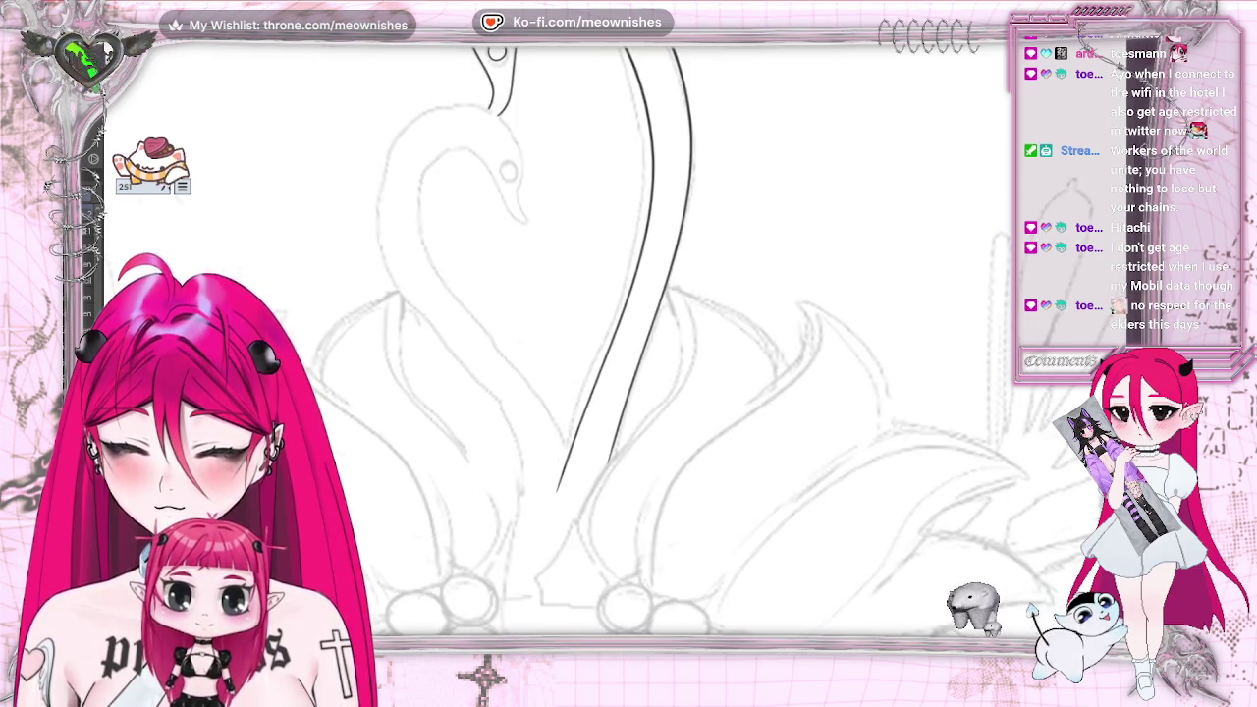
{"action": "key", "text": "m"}
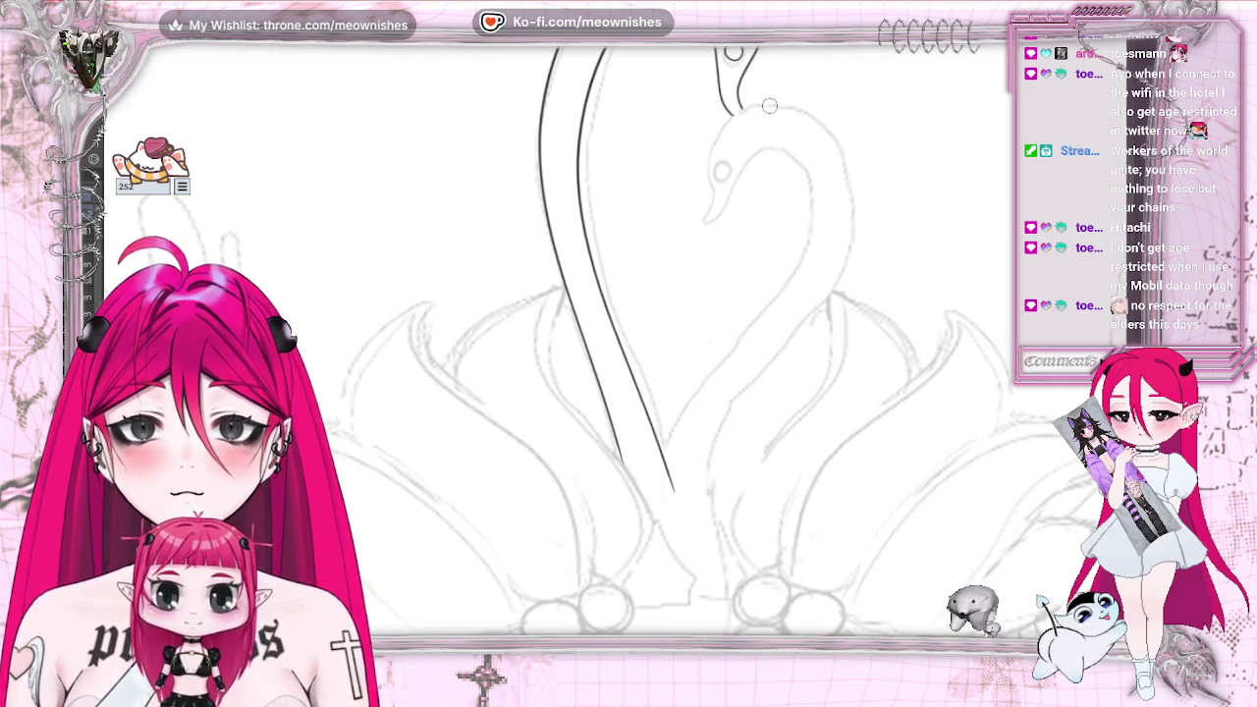
{"action": "mouse_move", "coordinate": [731, 113]}
{"action": "left_mouse_down"}
{"action": "mouse_move", "coordinate": [830, 138]}
{"action": "mouse_move", "coordinate": [766, 361]}
{"action": "left_mouse_up"}
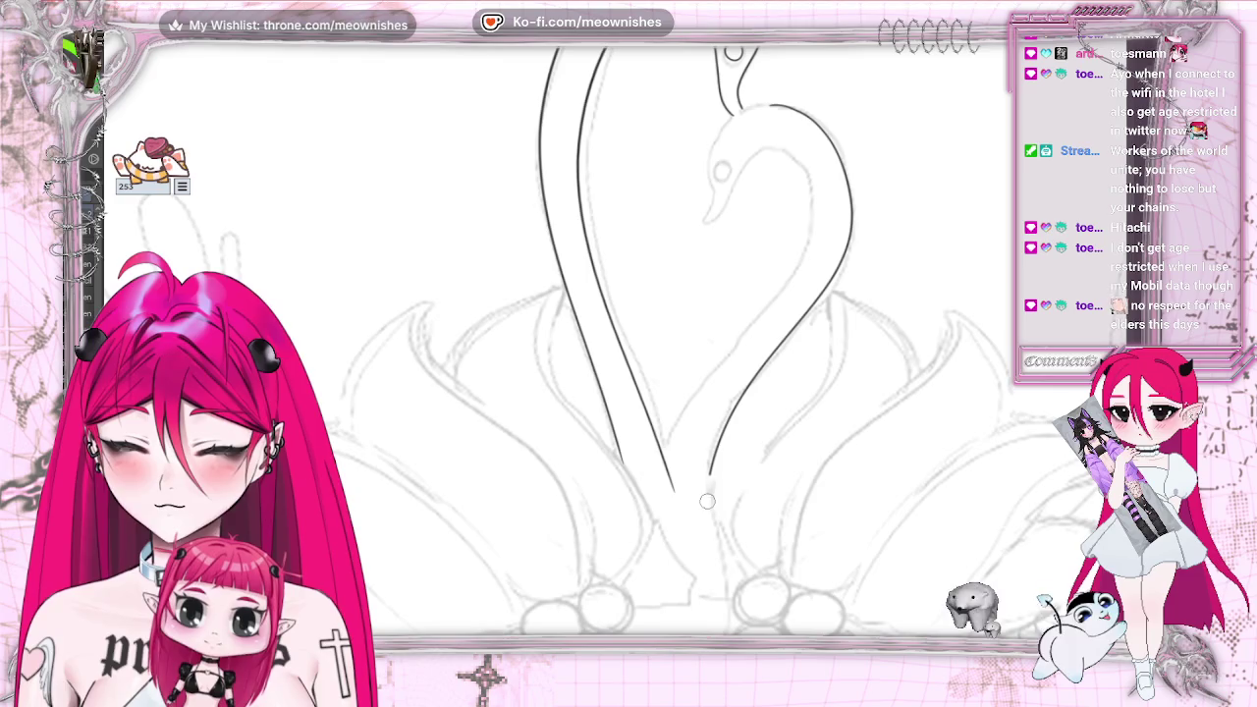
{"action": "key", "text": "ctrl+z"}
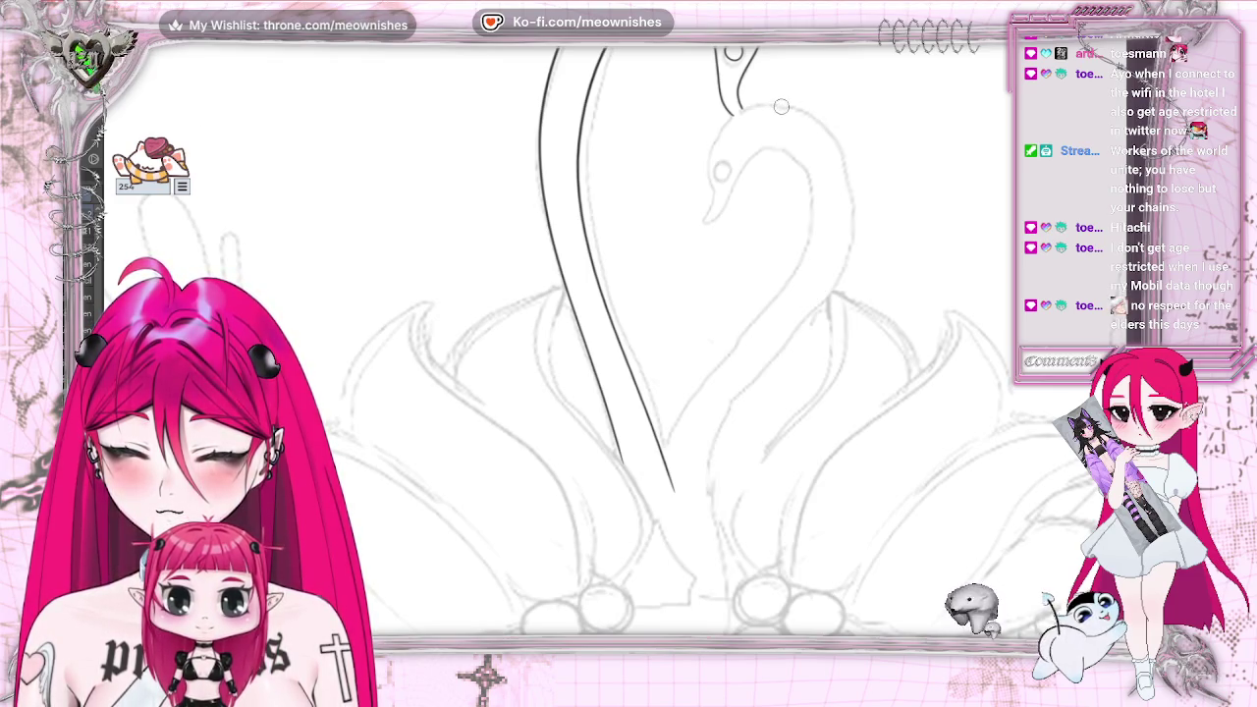
{"action": "left_click_drag", "start_coordinate": [780, 106], "coordinate": [754, 371]}
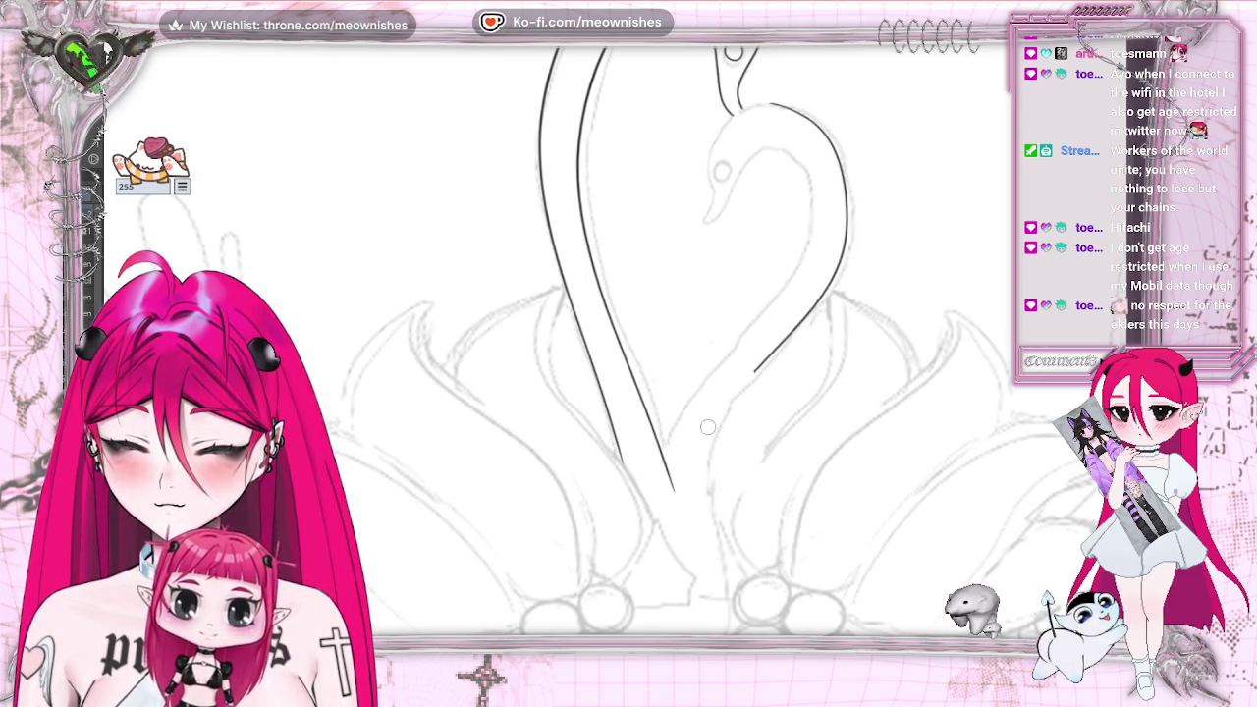
{"action": "key", "text": "ctrl+z"}
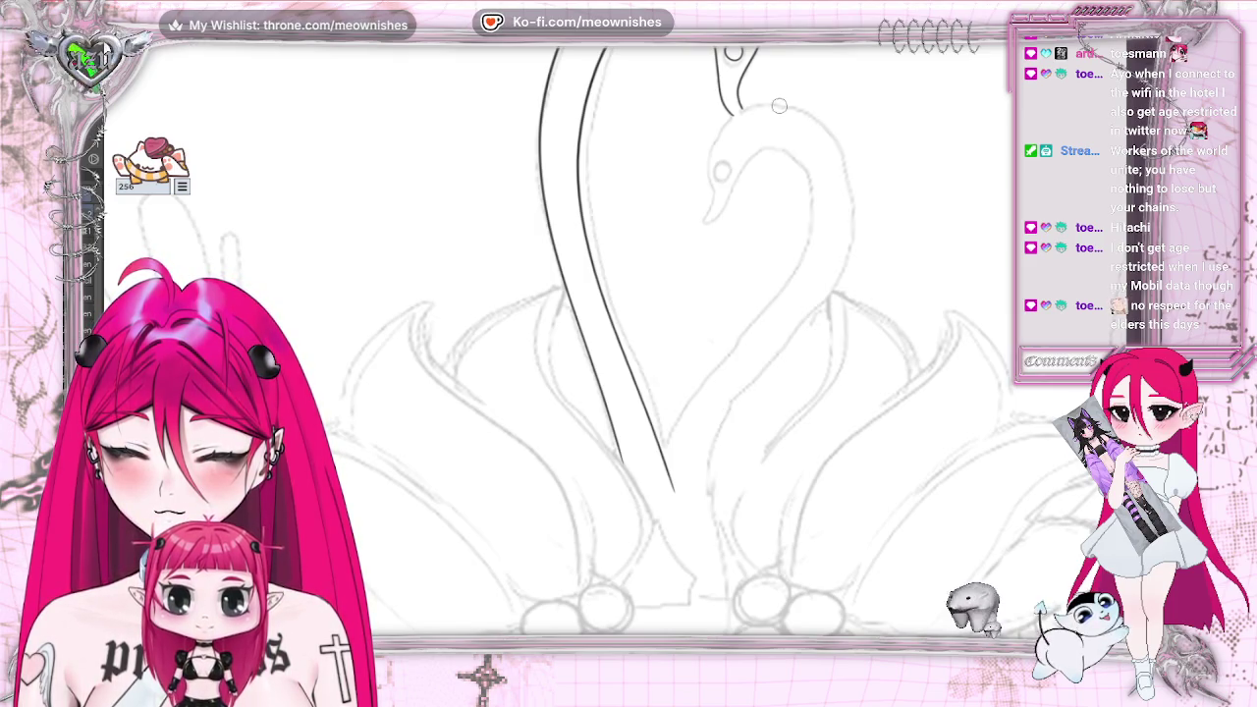
{"action": "left_click_drag", "start_coordinate": [745, 385], "coordinate": [707, 496]}
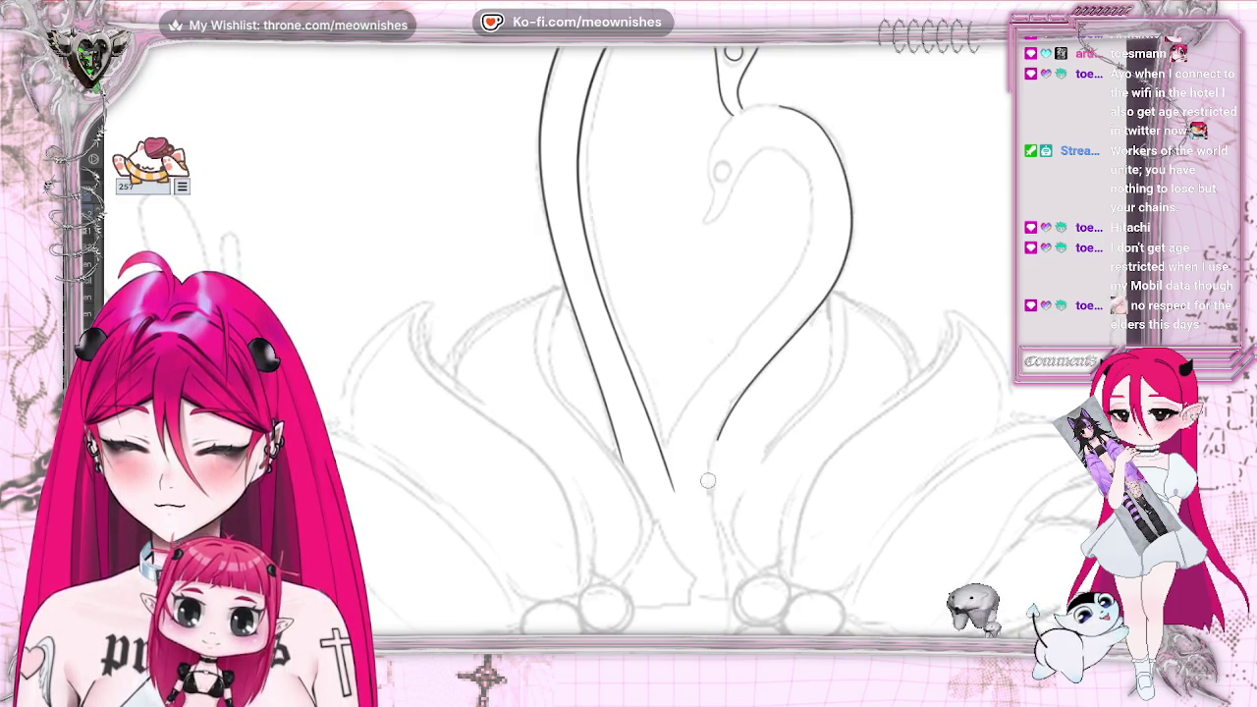
{"action": "key", "text": "ctrl+z"}
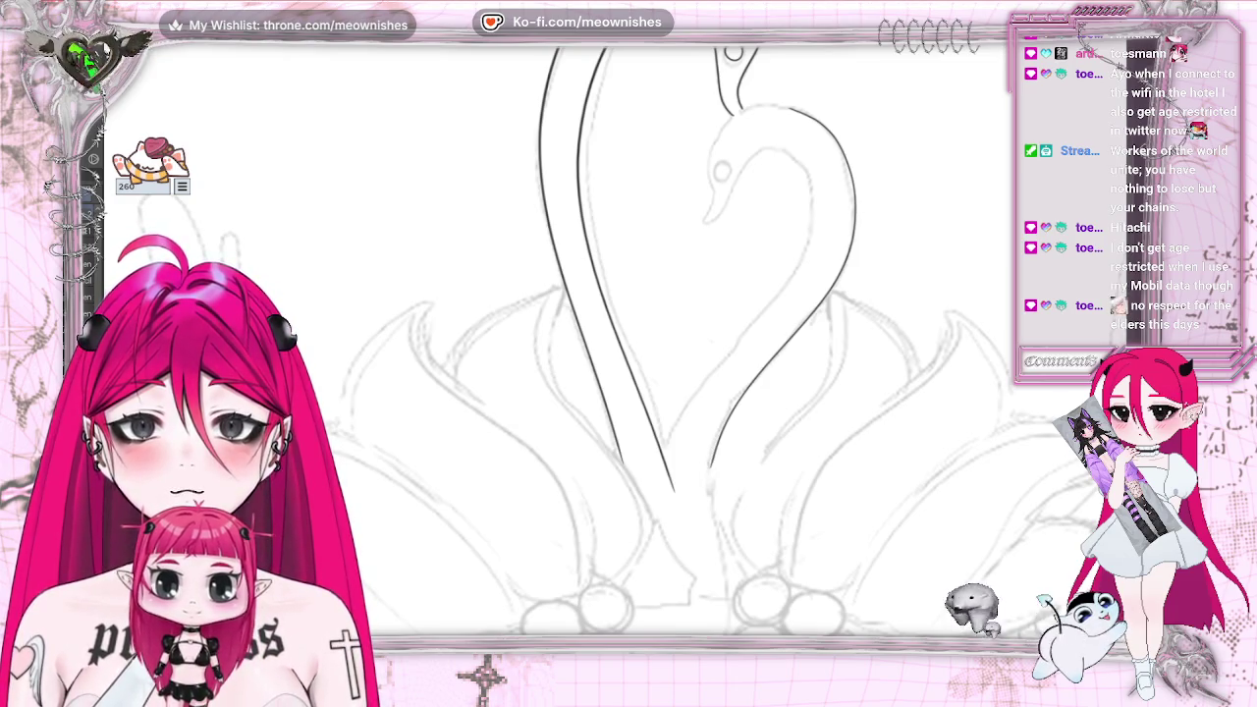
Copy and paste the neck stroke, offsetting the duplicate into a parallel line
{"action": "right_click", "coordinate": [93, 57]}
{"action": "key", "text": "Escape"}
{"action": "right_click", "coordinate": [93, 57]}
{"action": "left_click", "coordinate": [103, 247]}
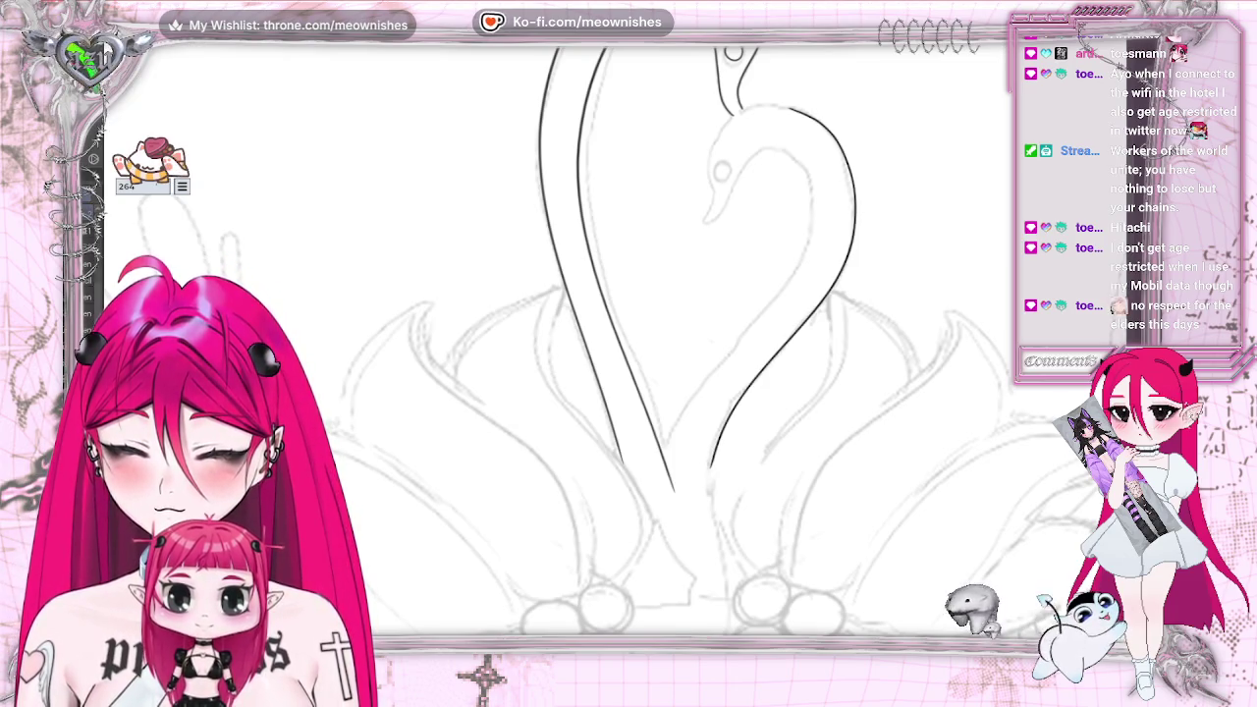
{"action": "left_click_drag", "start_coordinate": [823, 247], "coordinate": [784, 264]}
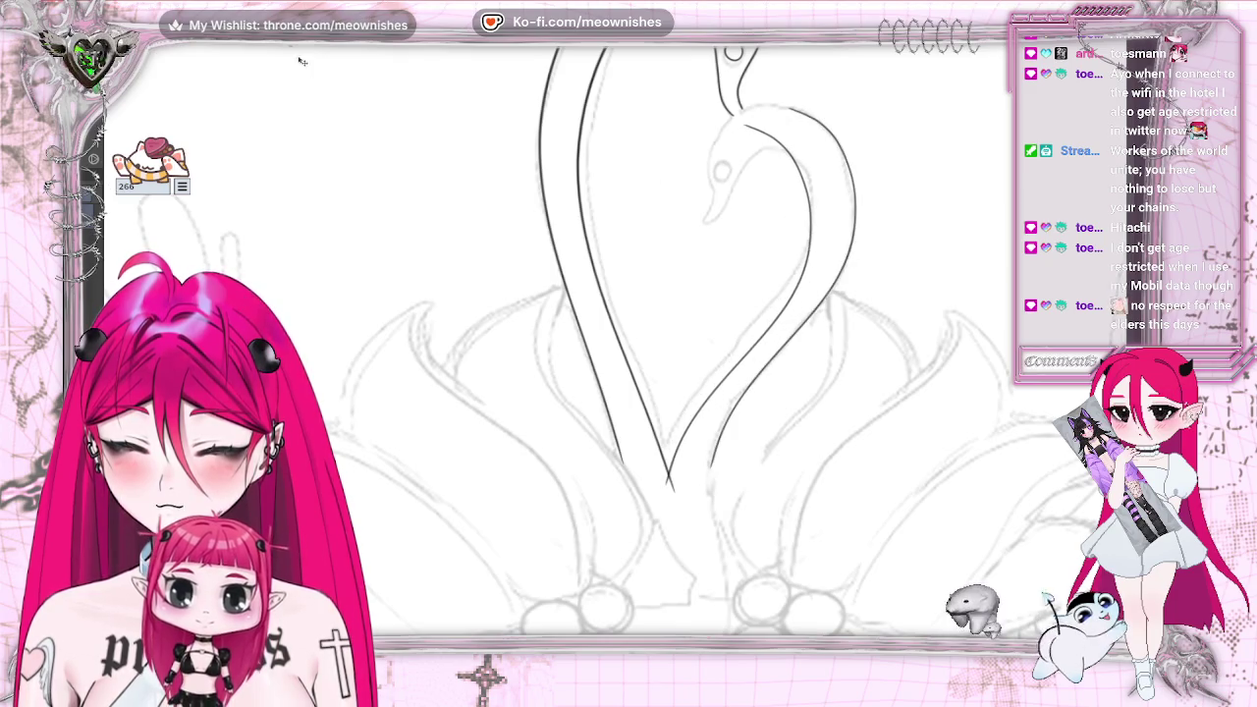
{"action": "key", "text": "ctrl+t"}
Rotate the duplicate neck stroke upright beside the original, confirm, and erase the line across the head
{"action": "left_click_drag", "start_coordinate": [954, 206], "coordinate": [950, 233]}
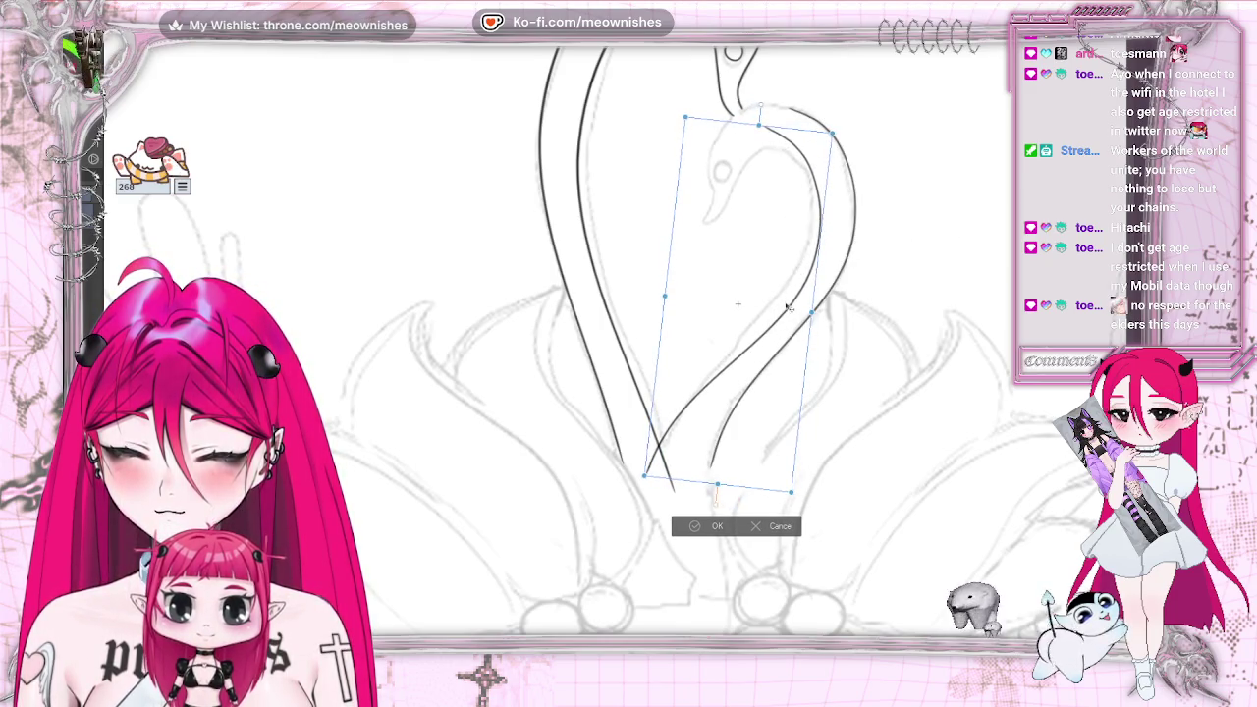
{"action": "mouse_move", "coordinate": [789, 309]}
{"action": "left_mouse_down"}
{"action": "mouse_move", "coordinate": [801, 267]}
{"action": "mouse_move", "coordinate": [798, 279]}
{"action": "left_mouse_up"}
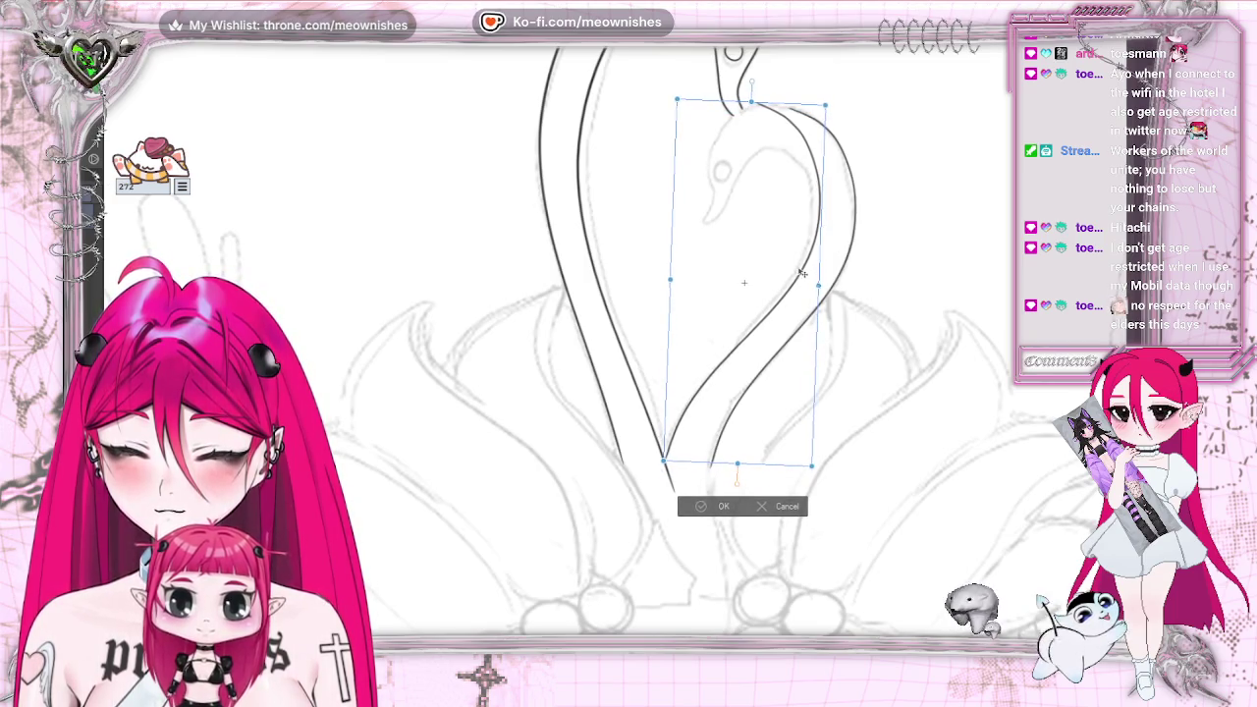
{"action": "mouse_move", "coordinate": [877, 267]}
{"action": "left_mouse_down"}
{"action": "mouse_move", "coordinate": [887, 256]}
{"action": "mouse_move", "coordinate": [873, 258]}
{"action": "left_mouse_up"}
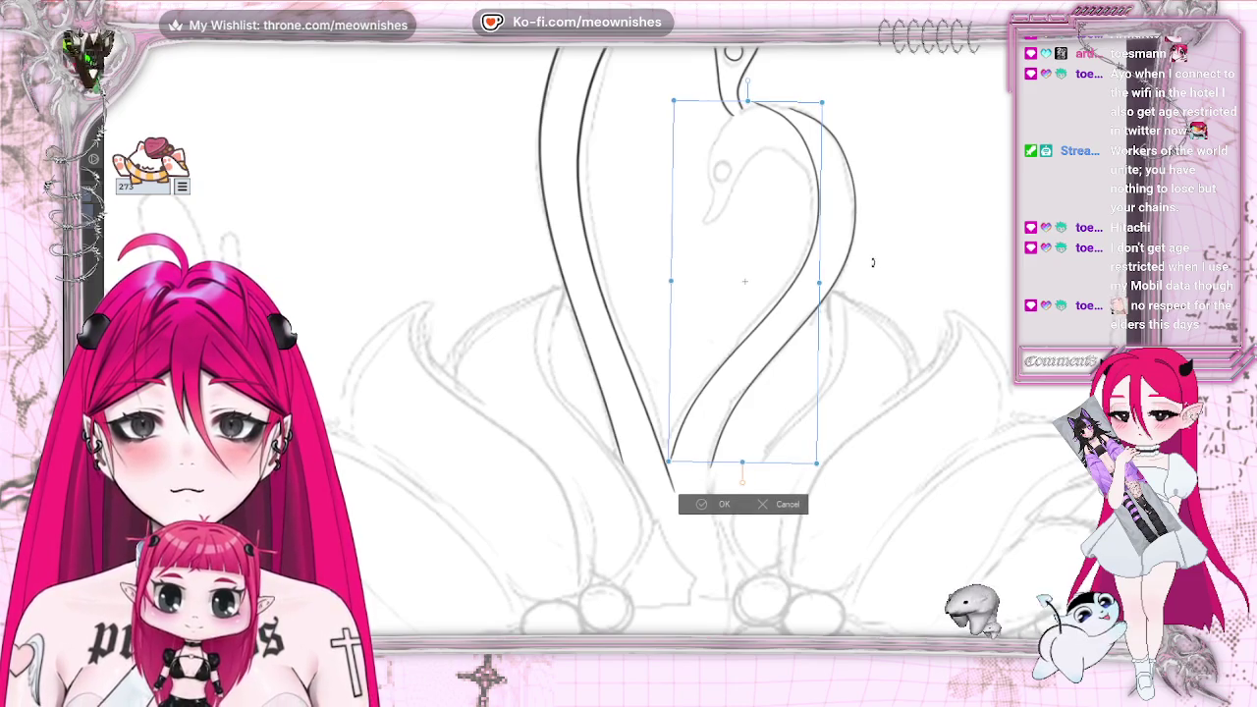
{"action": "left_click_drag", "start_coordinate": [758, 357], "coordinate": [758, 353]}
{"action": "left_click_drag", "start_coordinate": [872, 300], "coordinate": [882, 295]}
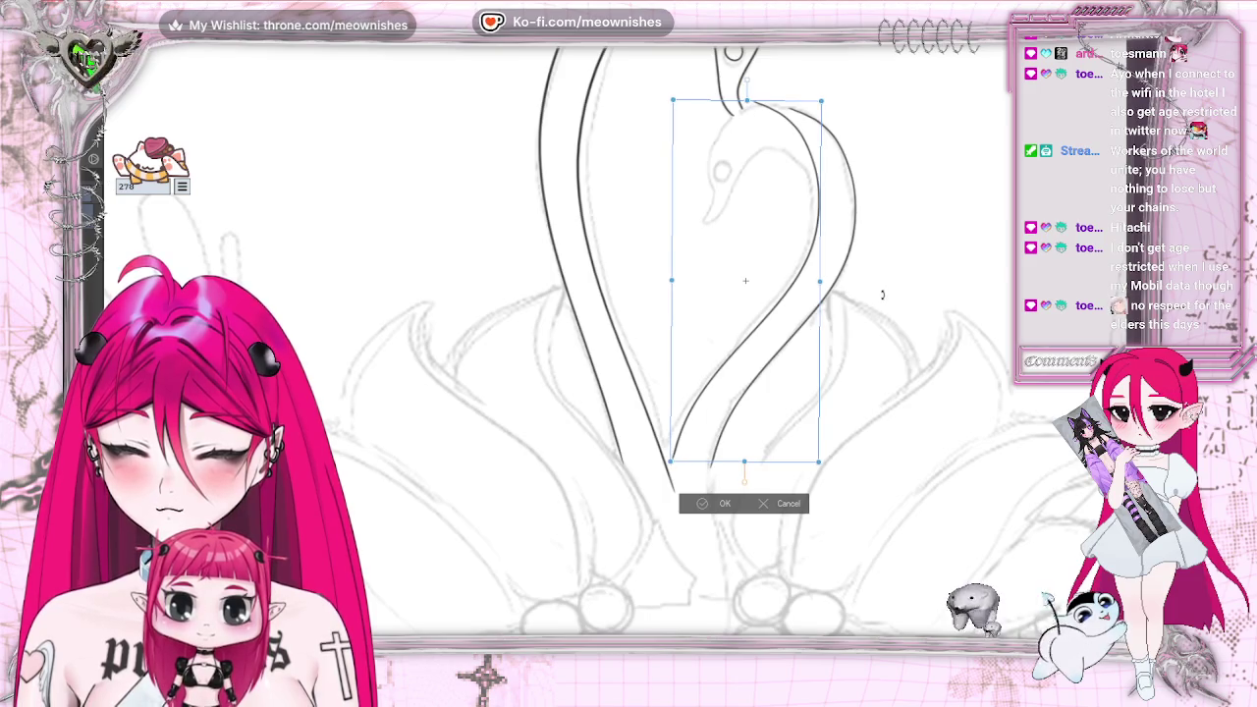
{"action": "key", "text": "Return"}
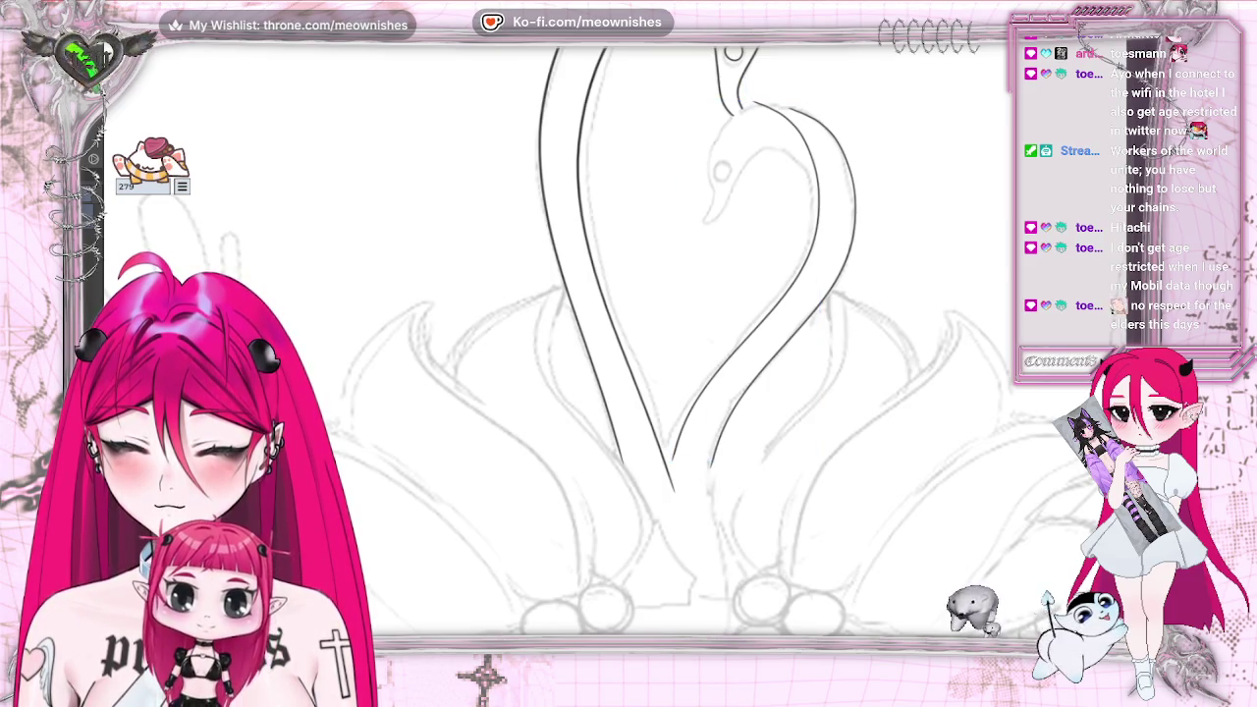
{"action": "mouse_move", "coordinate": [717, 98]}
{"action": "left_mouse_down"}
{"action": "mouse_move", "coordinate": [786, 116]}
{"action": "mouse_move", "coordinate": [834, 162]}
{"action": "mouse_move", "coordinate": [824, 192]}
{"action": "mouse_move", "coordinate": [820, 159]}
{"action": "left_mouse_up"}
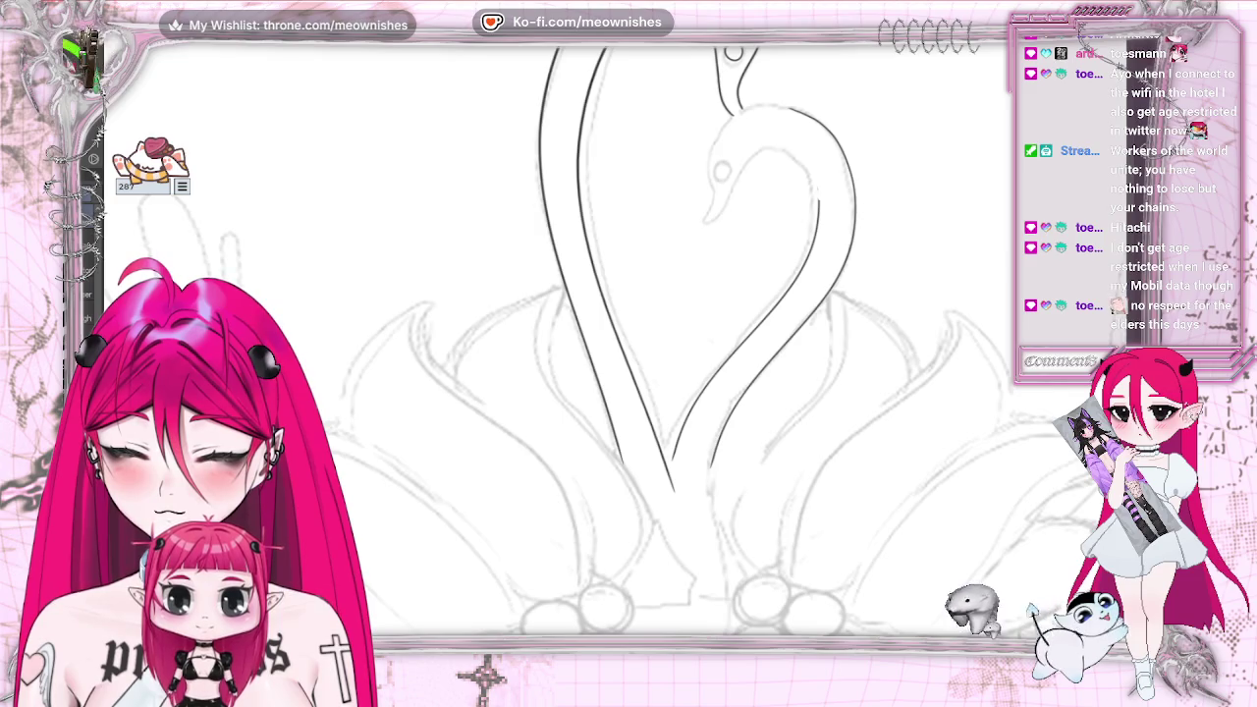
Extend the inner swan's head outline down along the beak
{"action": "scroll", "coordinate": [589, 343], "scroll_direction": "down", "scroll_amount": 2}
{"action": "scroll", "coordinate": [589, 343], "scroll_direction": "down", "scroll_amount": 2}
{"action": "scroll", "coordinate": [589, 344], "scroll_direction": "down", "scroll_amount": 2}
{"action": "scroll", "coordinate": [589, 343], "scroll_direction": "up", "scroll_amount": 2}
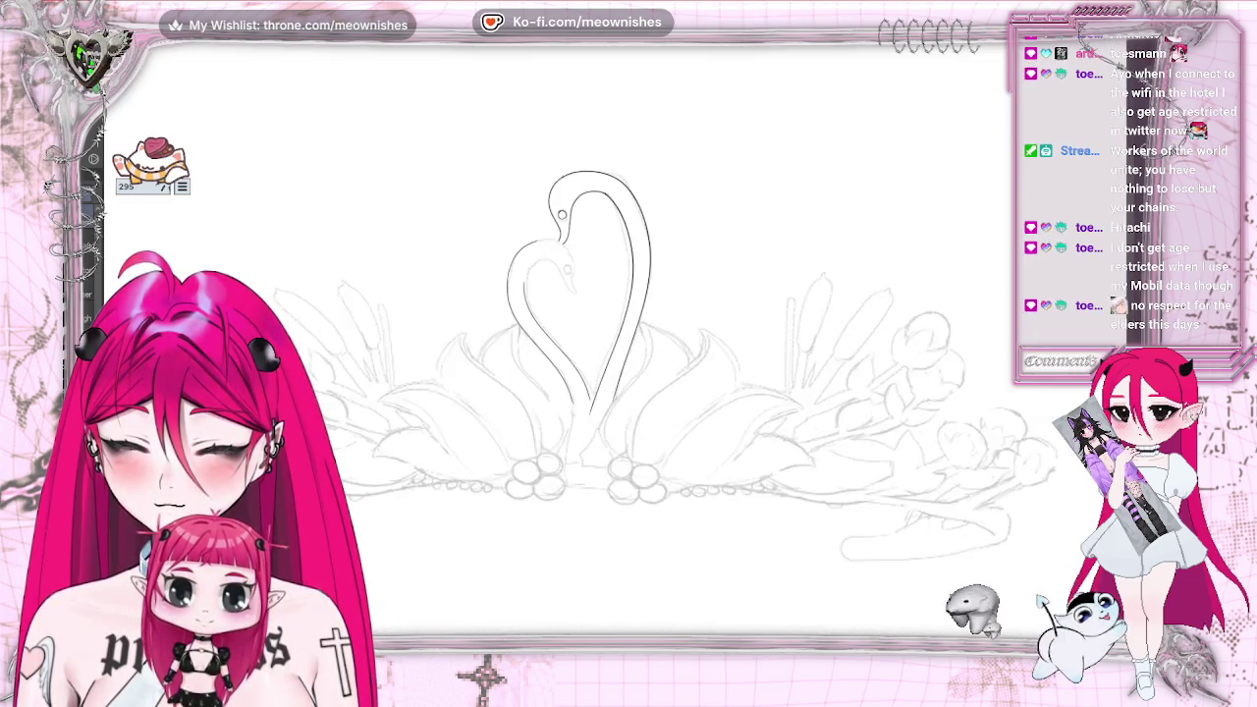
{"action": "scroll", "coordinate": [607, 337], "scroll_direction": "up", "scroll_amount": 2}
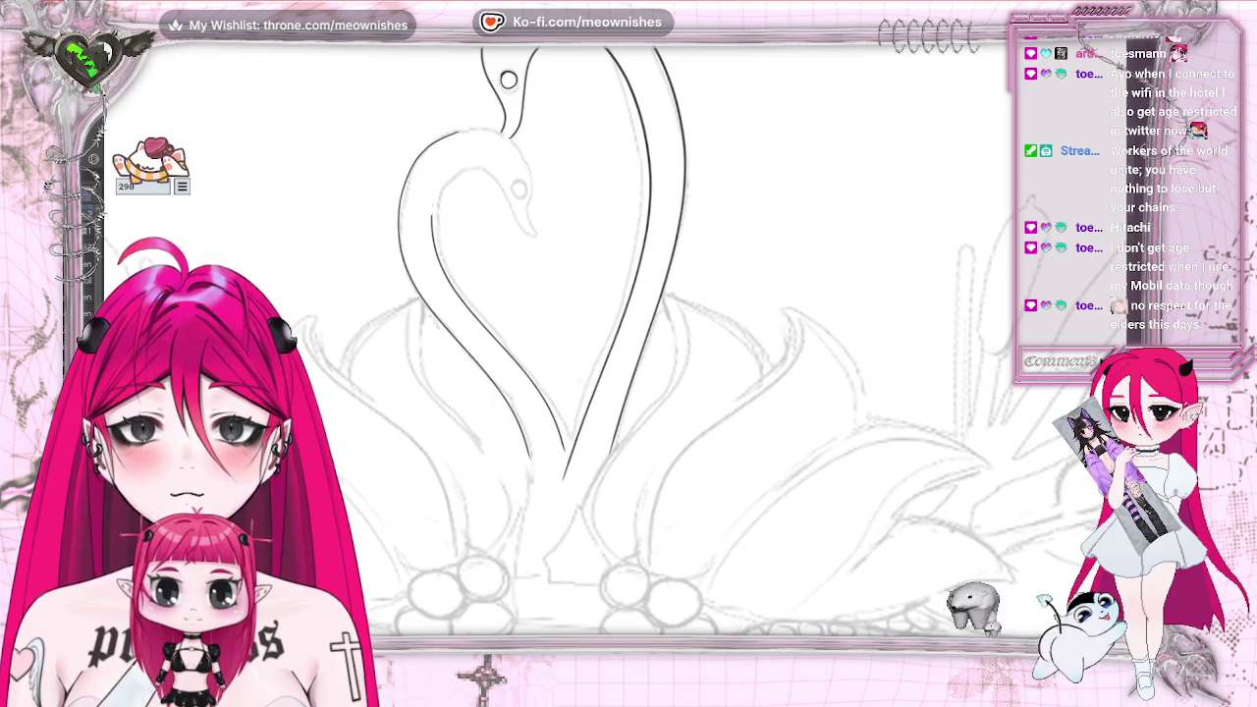
{"action": "scroll", "coordinate": [338, 159], "scroll_direction": "up", "scroll_amount": 2}
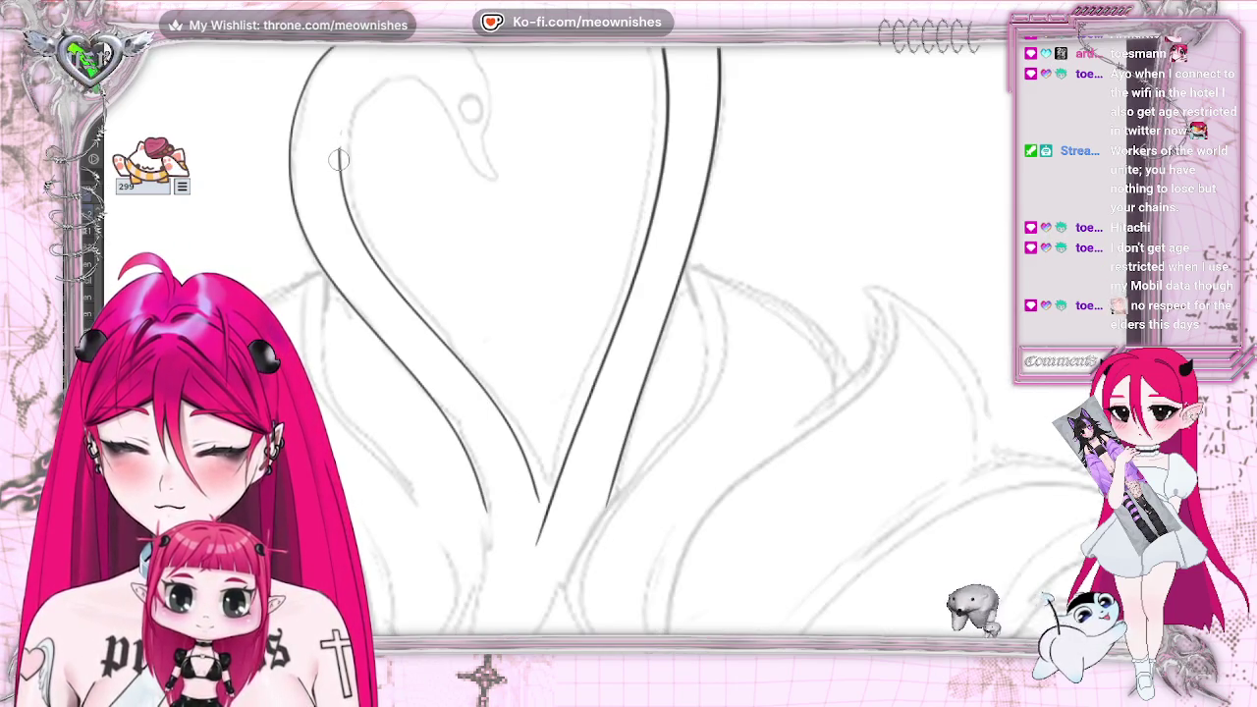
{"action": "left_click_drag", "start_coordinate": [444, 106], "coordinate": [472, 168]}
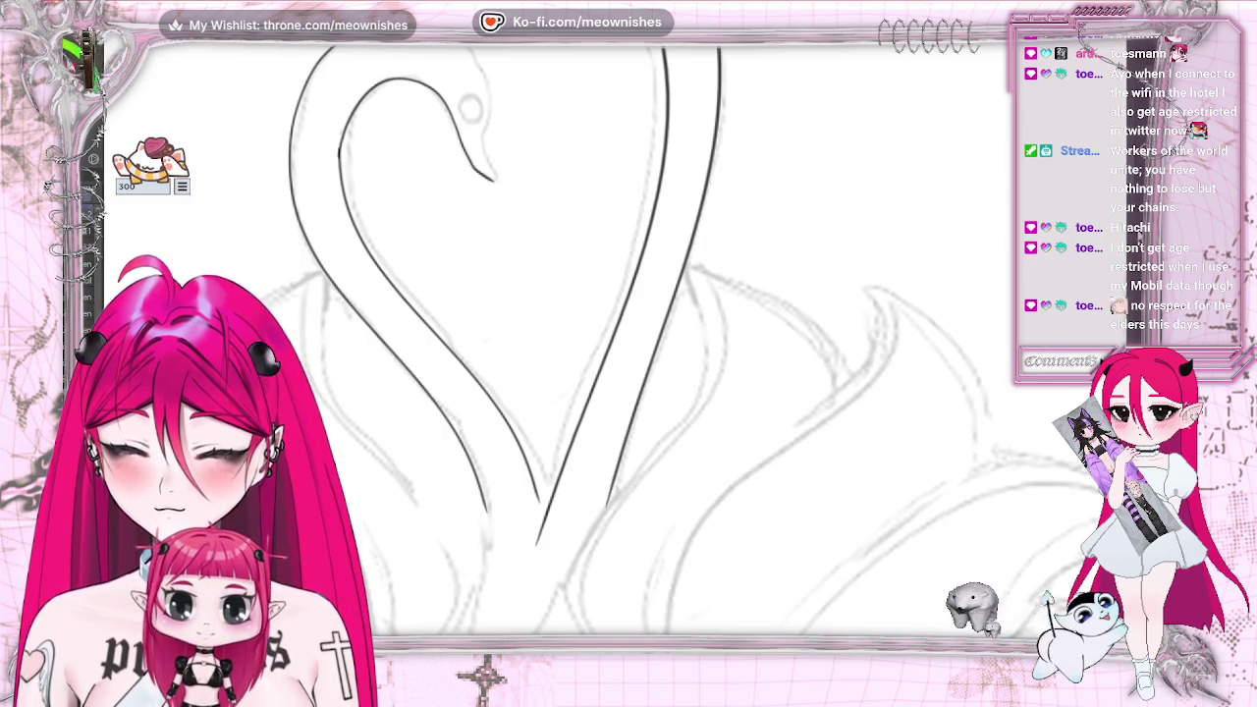
{"action": "scroll", "coordinate": [629, 339], "scroll_direction": "up", "scroll_amount": 3}
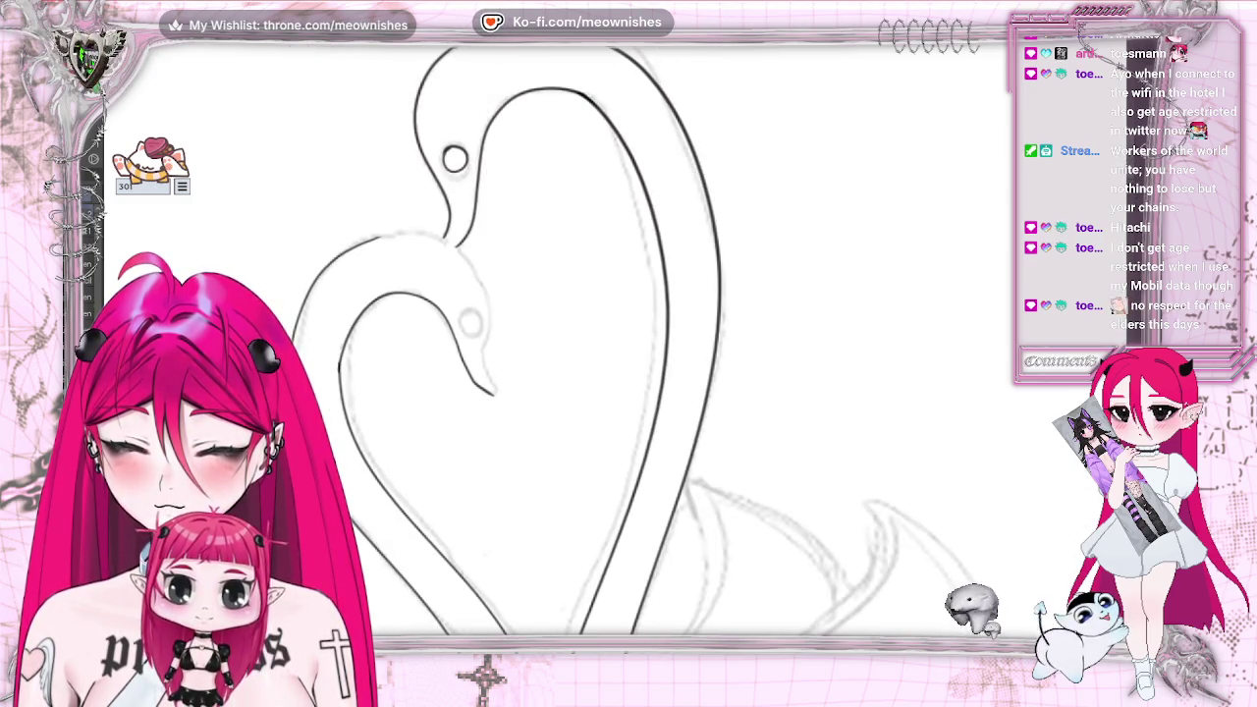
Undo and redraw the inner swan's neck curve until it rises cleanly toward the head
{"action": "key", "text": "ctrl+z"}
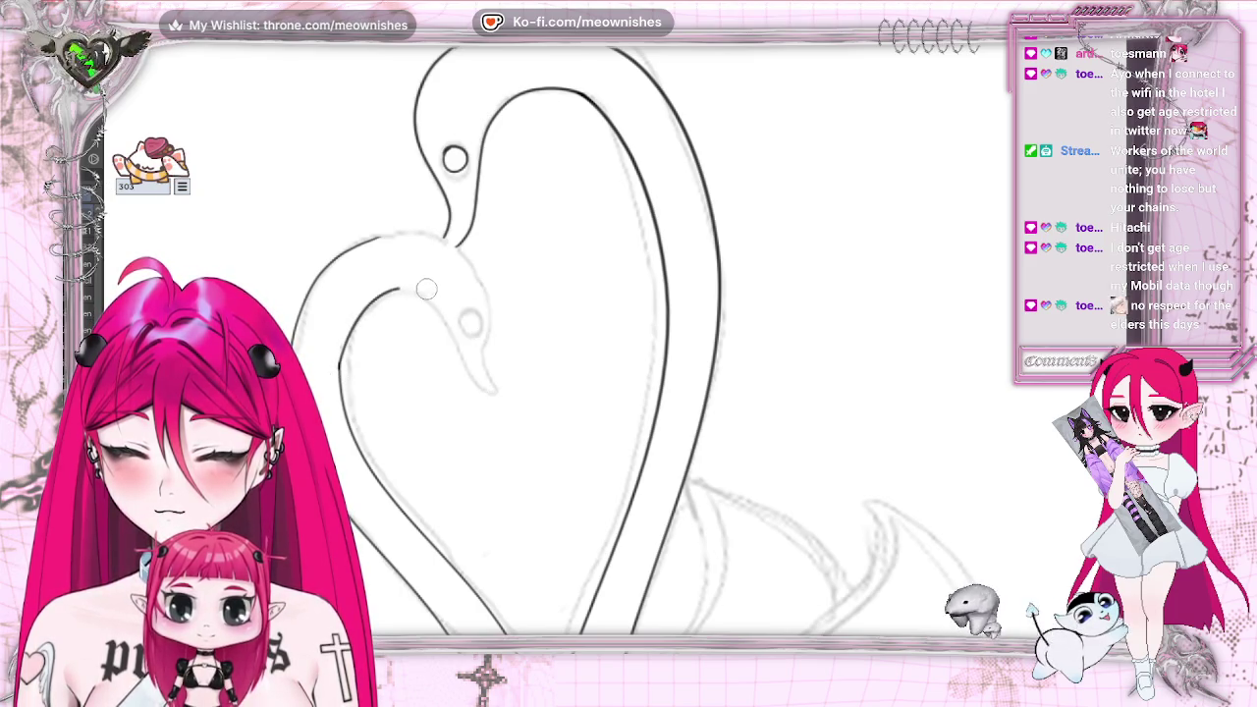
{"action": "key", "text": "ctrl+z"}
{"action": "left_click_drag", "start_coordinate": [341, 378], "coordinate": [415, 286]}
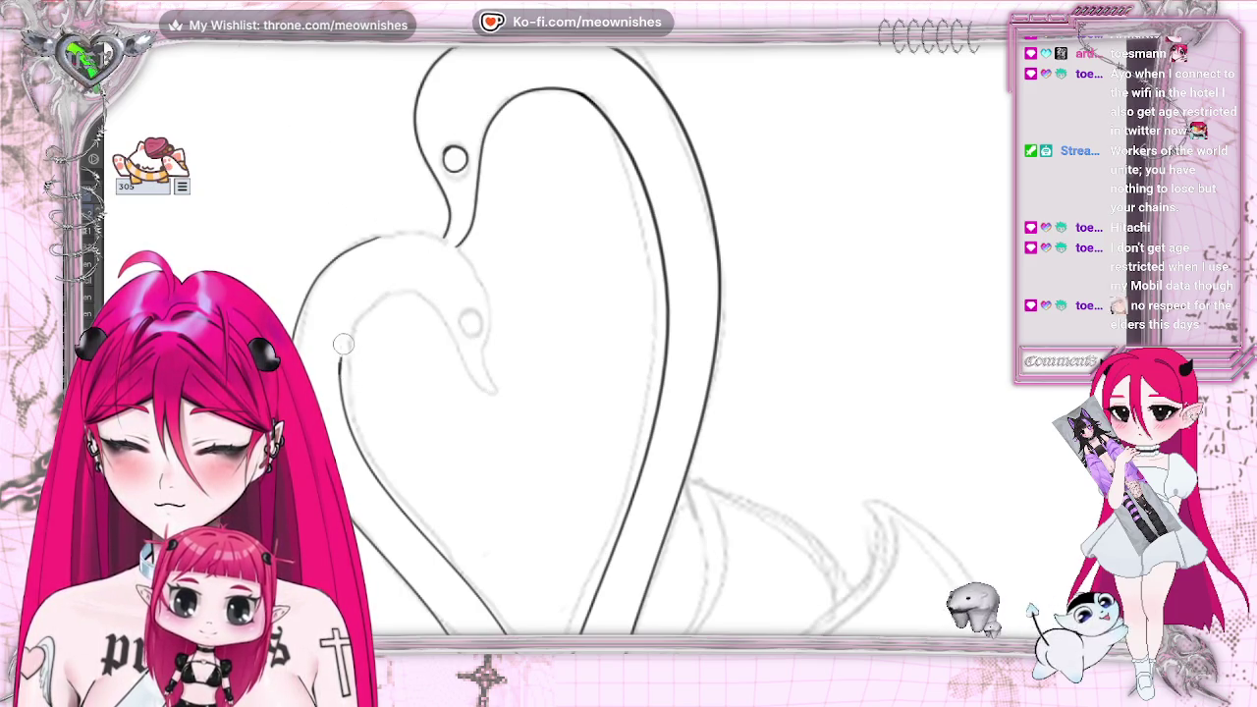
{"action": "key", "text": "ctrl+z"}
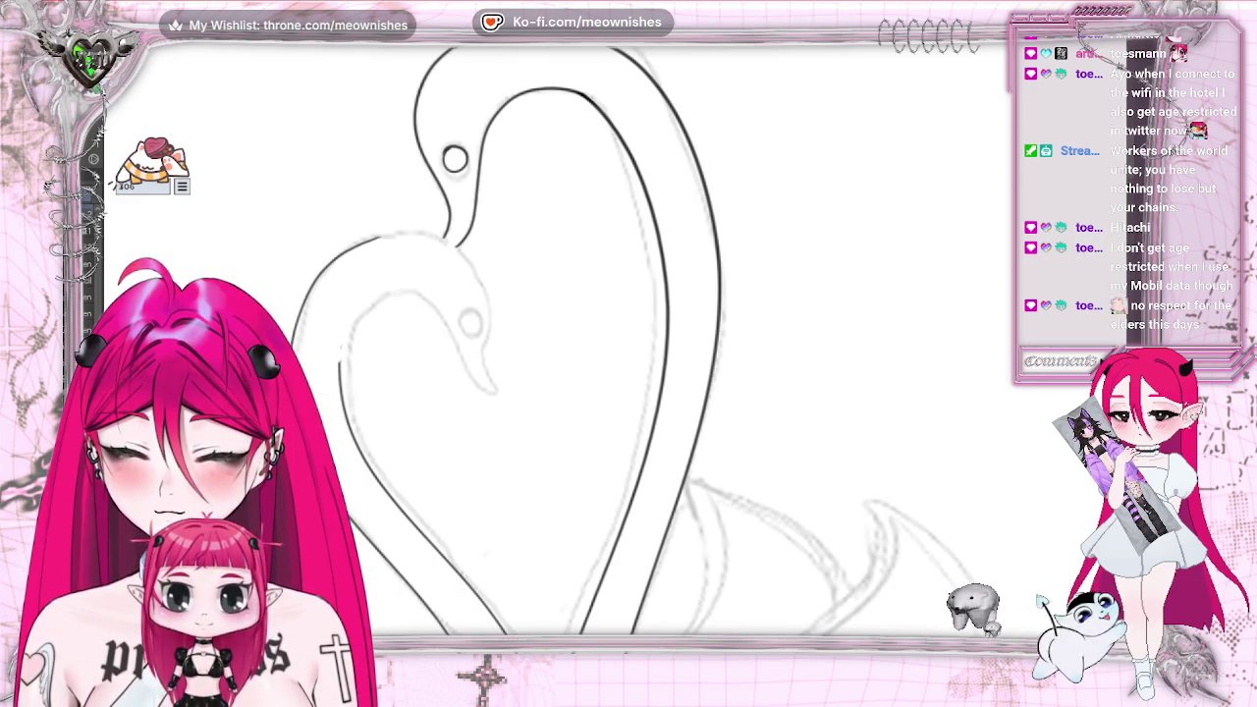
{"action": "mouse_move", "coordinate": [341, 371]}
{"action": "left_mouse_down"}
{"action": "mouse_move", "coordinate": [404, 288]}
{"action": "mouse_move", "coordinate": [488, 387]}
{"action": "left_mouse_up"}
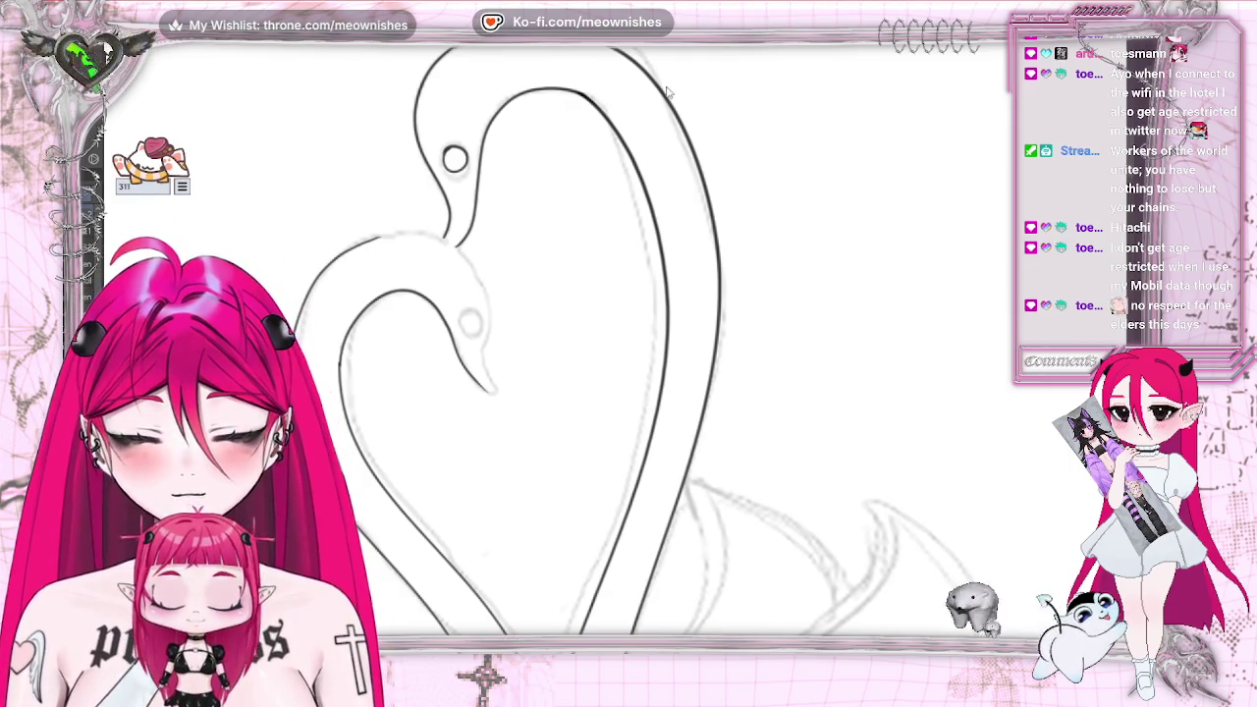
{"action": "key", "text": "h"}
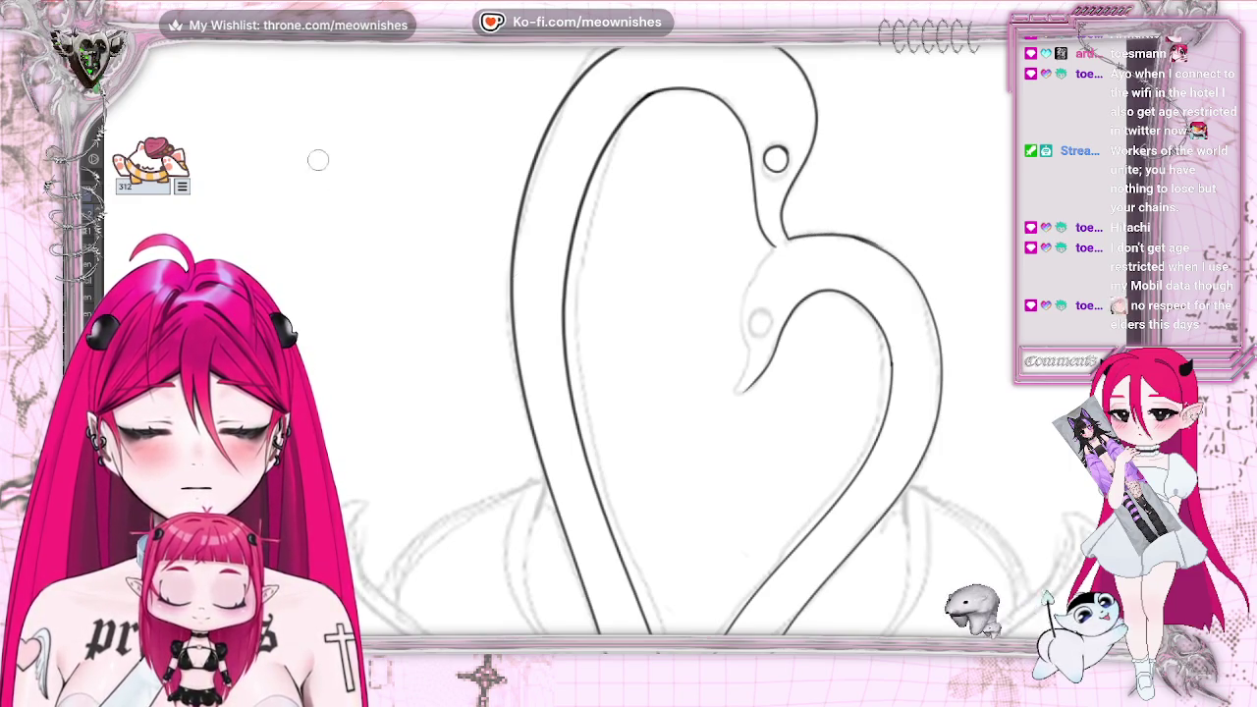
Ink along the top of the heart's lobe and down the swan's neck, then flip the canvas back
{"action": "key", "text": "ctrl+z"}
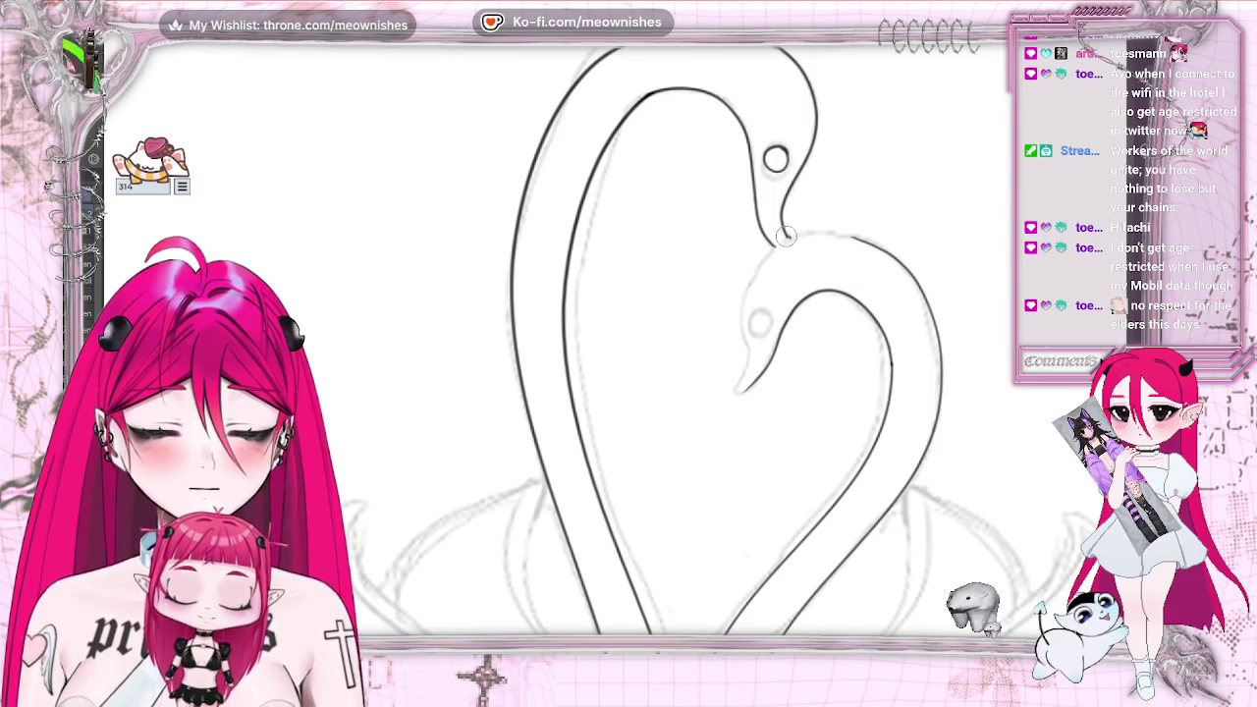
{"action": "left_click_drag", "start_coordinate": [786, 236], "coordinate": [906, 234]}
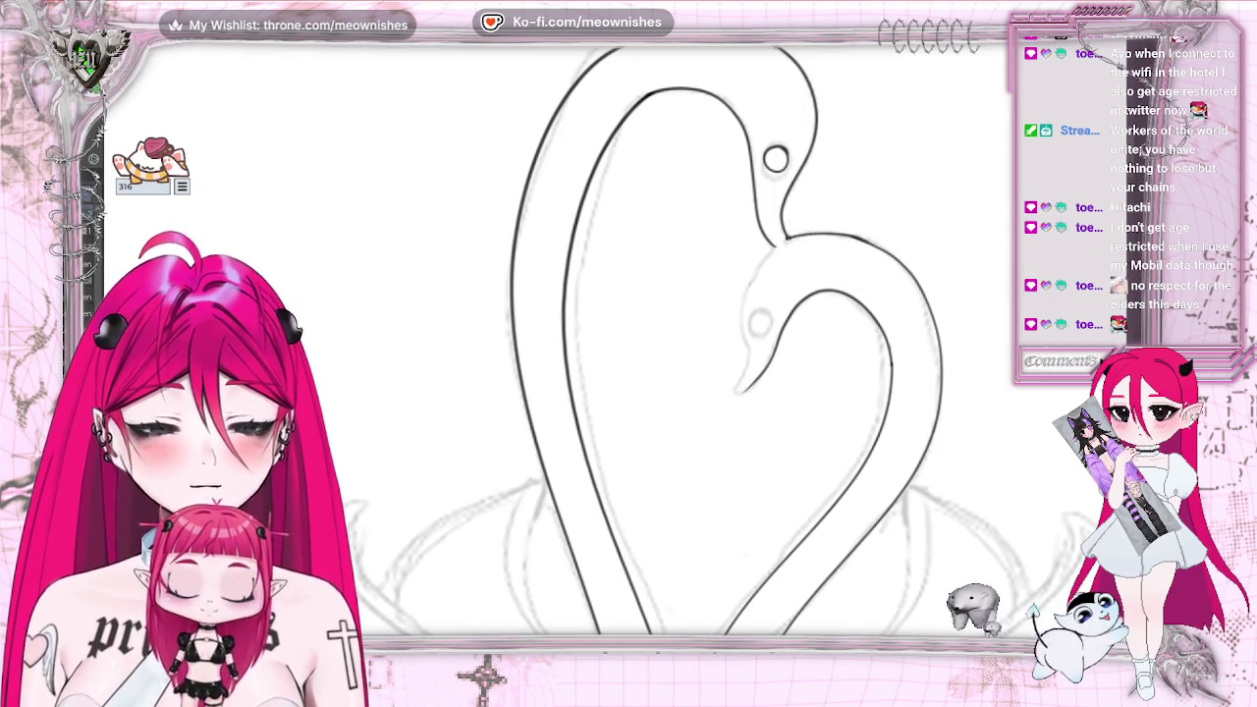
{"action": "left_click_drag", "start_coordinate": [781, 247], "coordinate": [748, 361]}
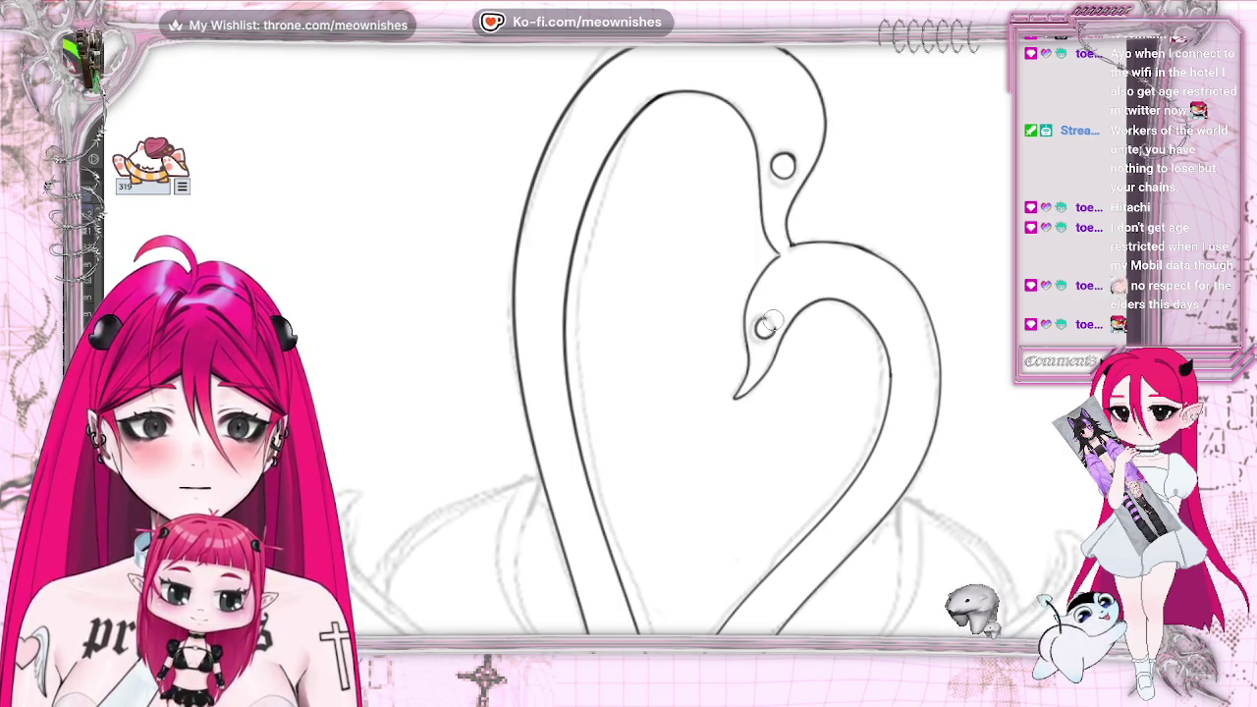
{"action": "key", "text": "h"}
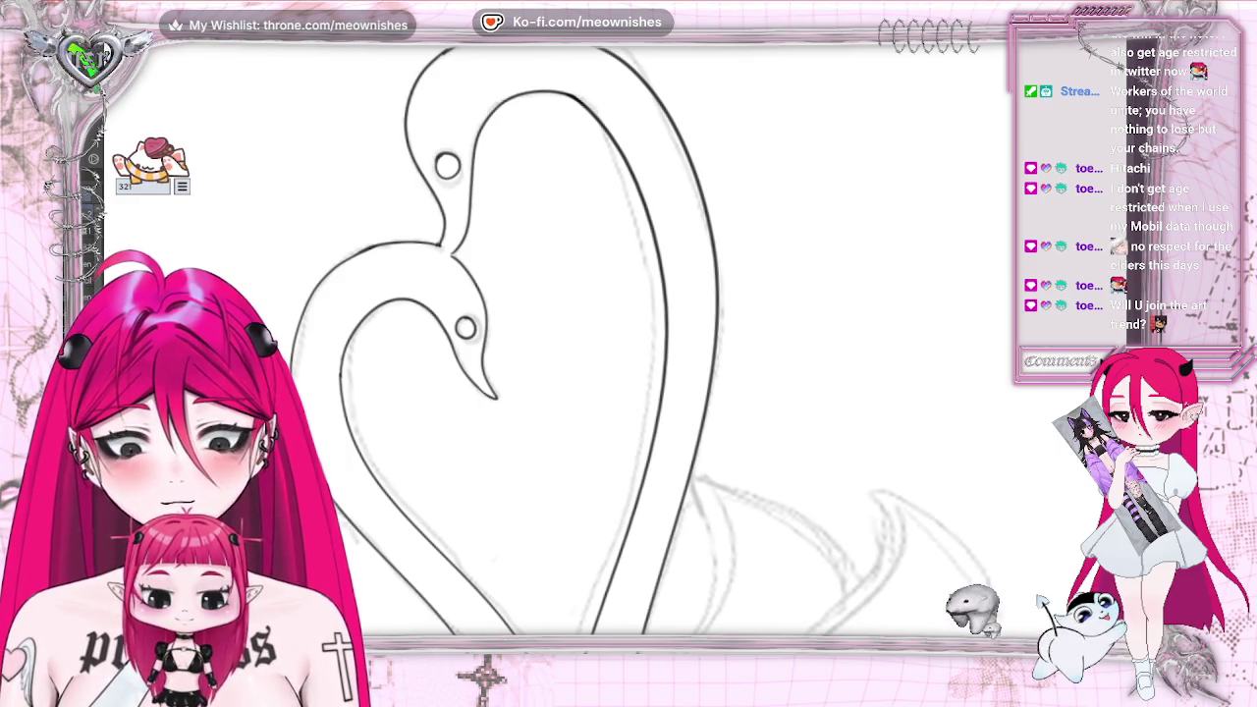
Scroll-zoom out to view the whole crown sketch with the inked swans
{"action": "scroll", "coordinate": [589, 373], "scroll_direction": "down", "scroll_amount": 3}
{"action": "scroll", "coordinate": [590, 373], "scroll_direction": "down", "scroll_amount": 2}
{"action": "scroll", "coordinate": [589, 373], "scroll_direction": "up", "scroll_amount": 2}
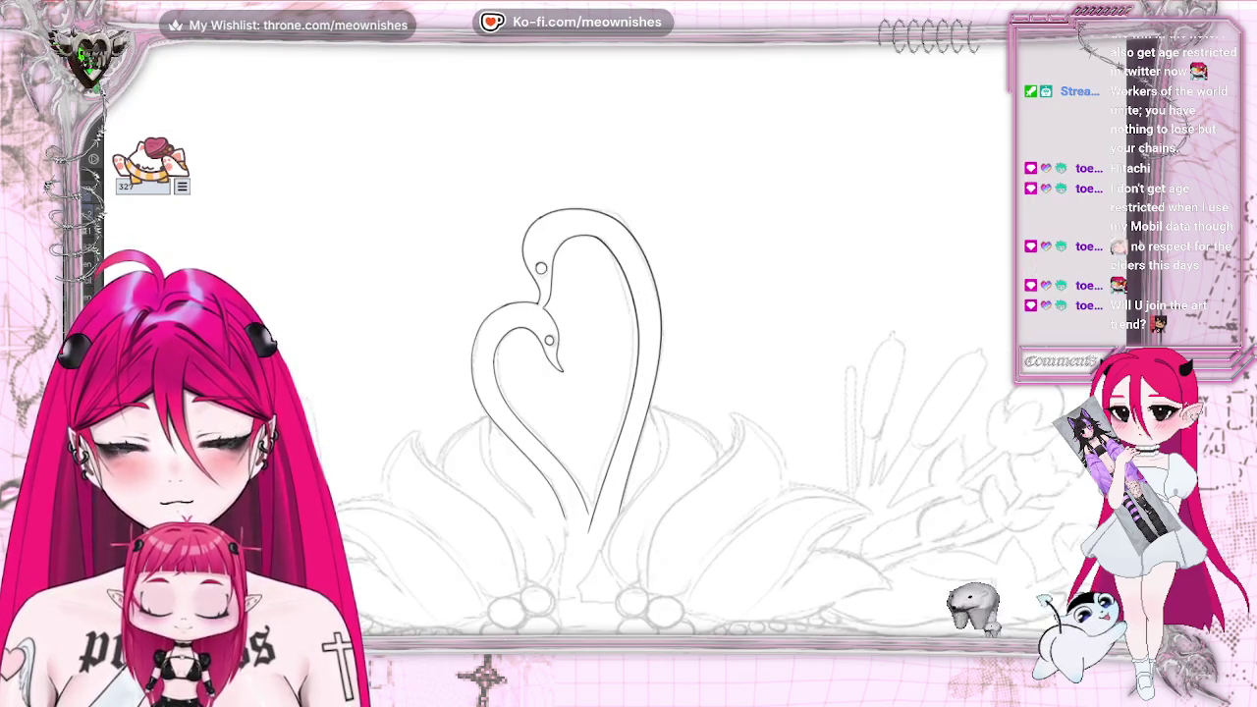
{"action": "scroll", "coordinate": [629, 373], "scroll_direction": "down", "scroll_amount": 3}
{"action": "scroll", "coordinate": [628, 373], "scroll_direction": "down", "scroll_amount": 1}
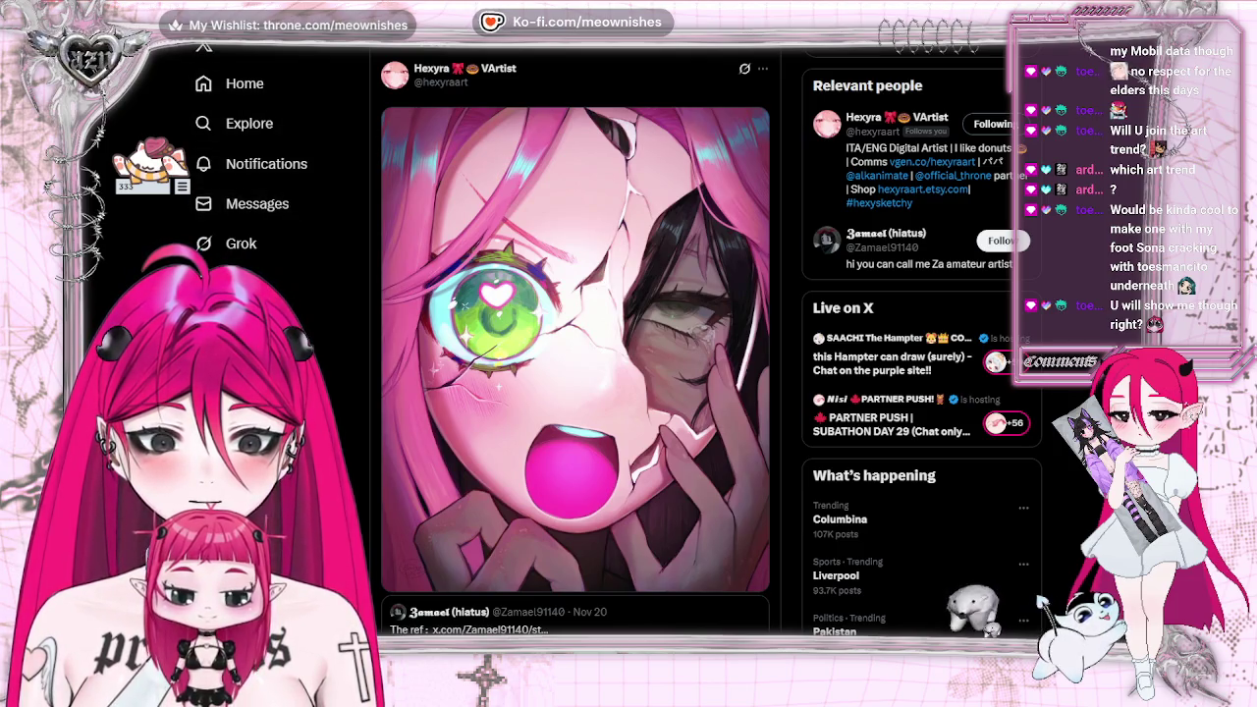
Switch from the X post back to Clip Studio Paint and zoom in on the swan necks
{"action": "key", "text": "alt+Tab"}
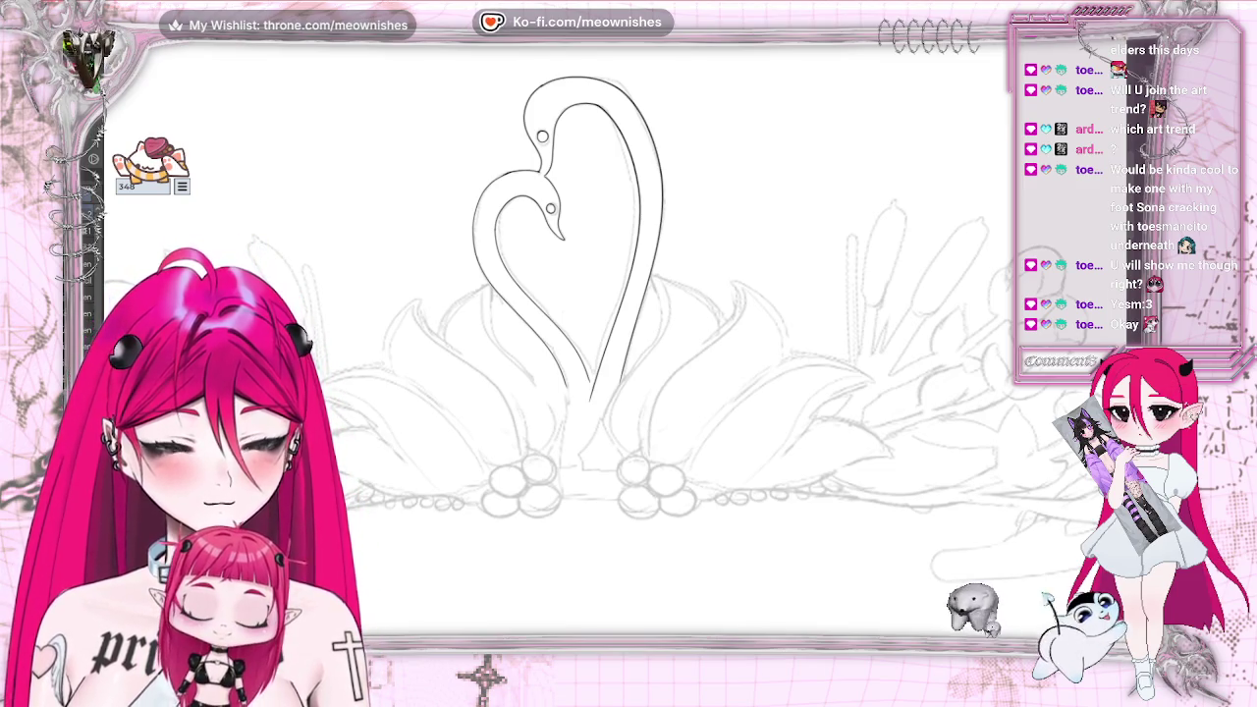
{"action": "key", "text": "ctrl+plus"}
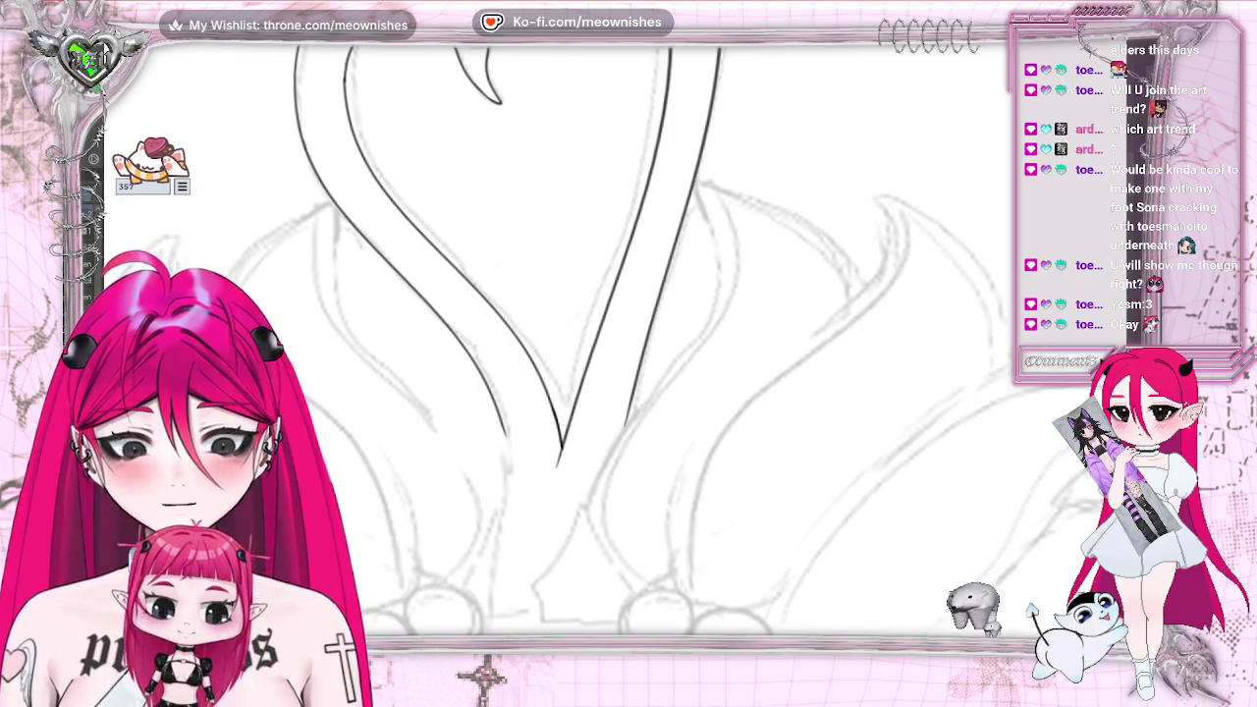
Enlarge the brush and trace the lily petal's left edge and the back petal's outline
{"action": "key", "text": "bracketright"}
{"action": "key", "text": "bracketright"}
{"action": "key", "text": "bracketright"}
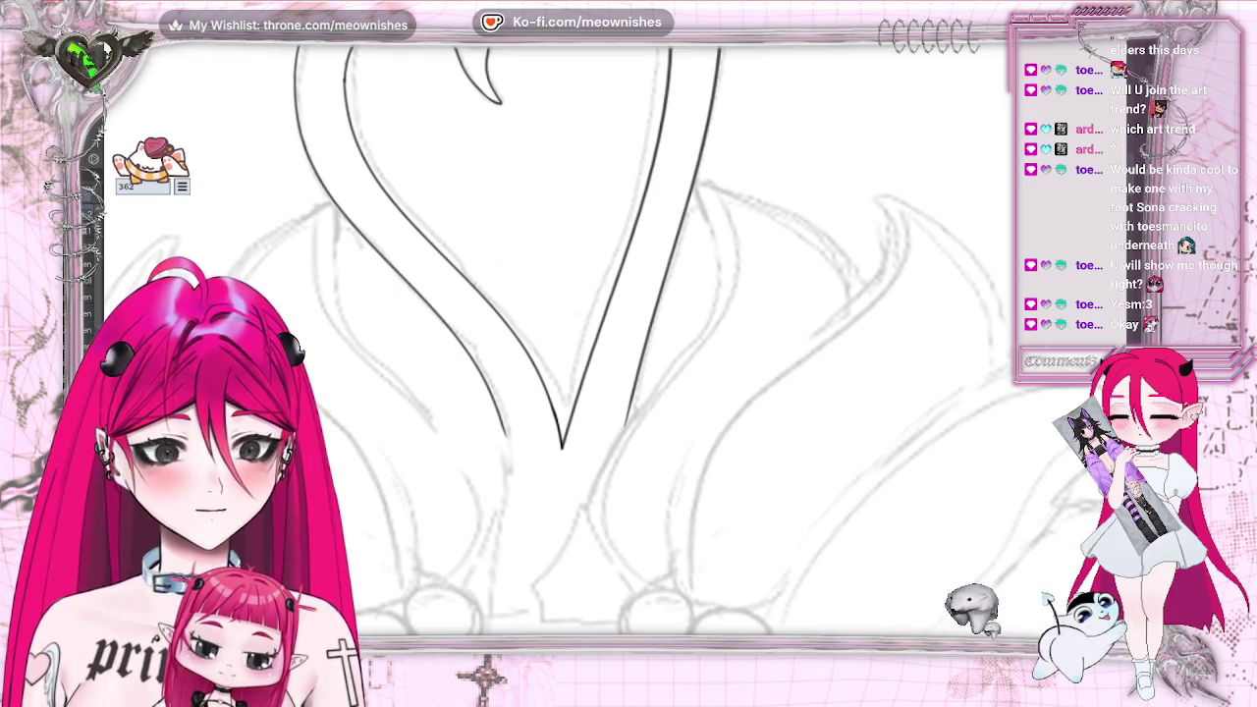
{"action": "scroll", "coordinate": [629, 344], "scroll_direction": "up", "scroll_amount": 3}
{"action": "scroll", "coordinate": [579, 338], "scroll_direction": "down", "scroll_amount": 1}
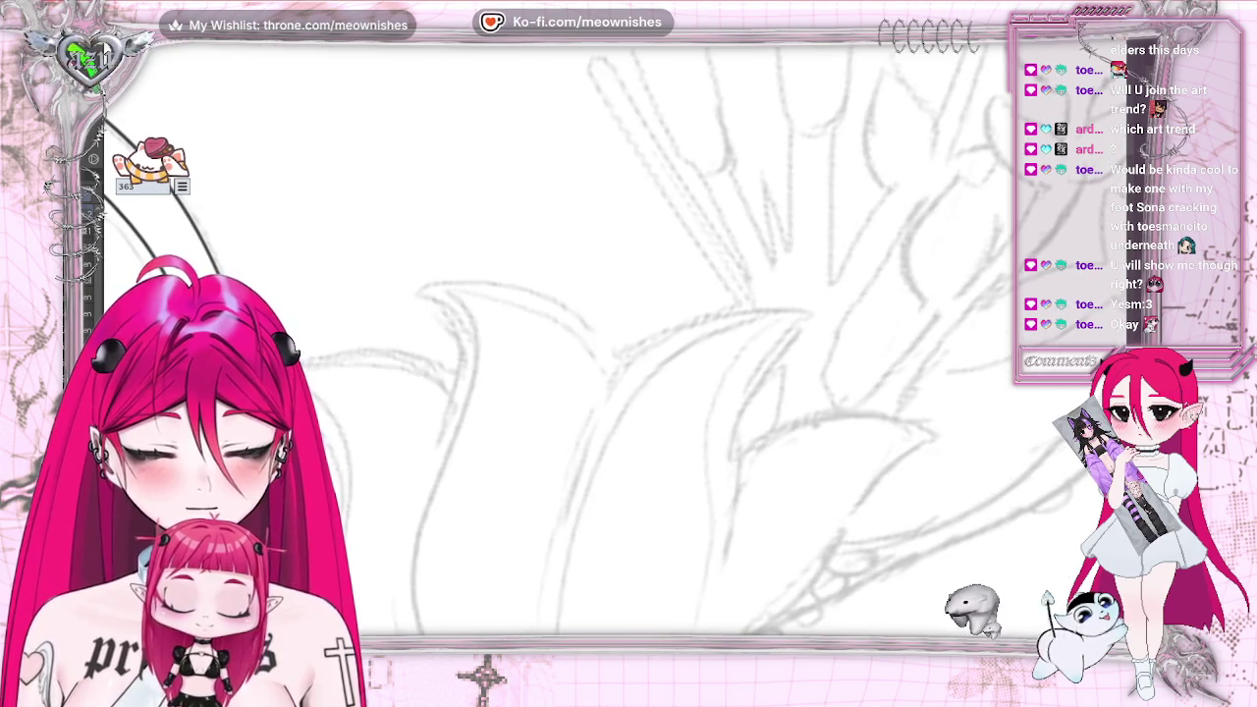
{"action": "scroll", "coordinate": [579, 338], "scroll_direction": "down", "scroll_amount": 1}
{"action": "scroll", "coordinate": [579, 339], "scroll_direction": "down", "scroll_amount": 1}
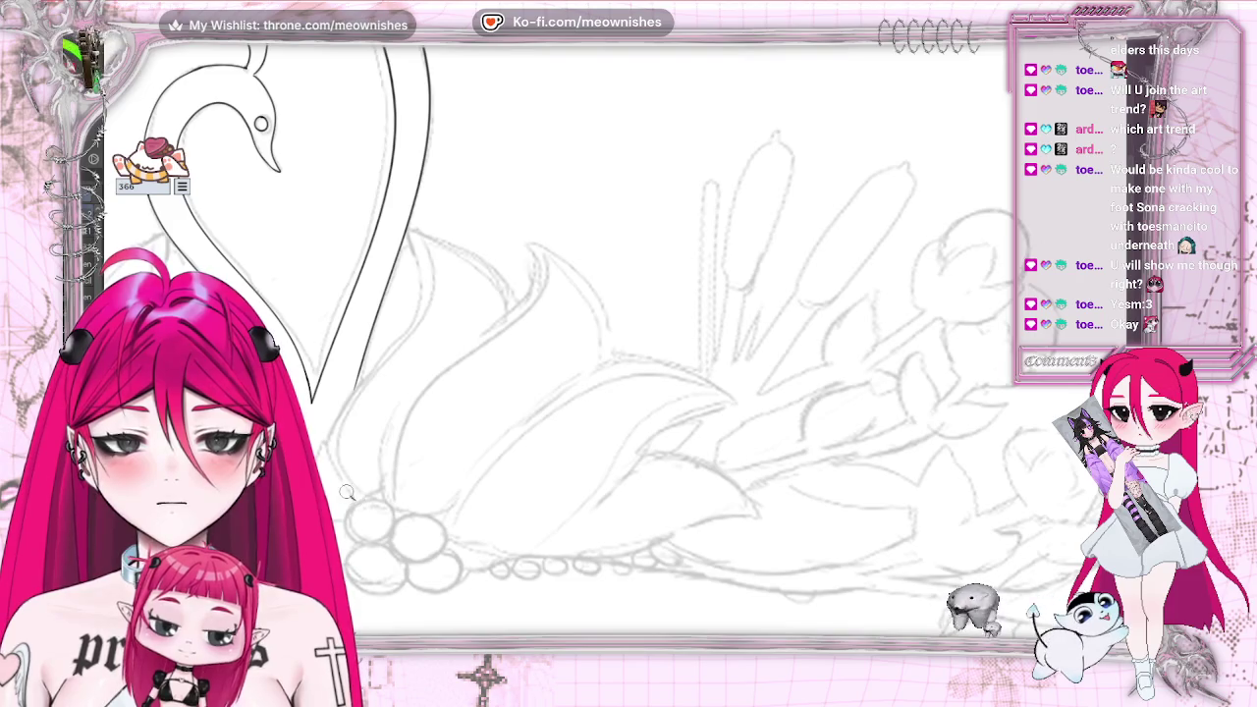
{"action": "left_click_drag", "start_coordinate": [353, 495], "coordinate": [334, 394]}
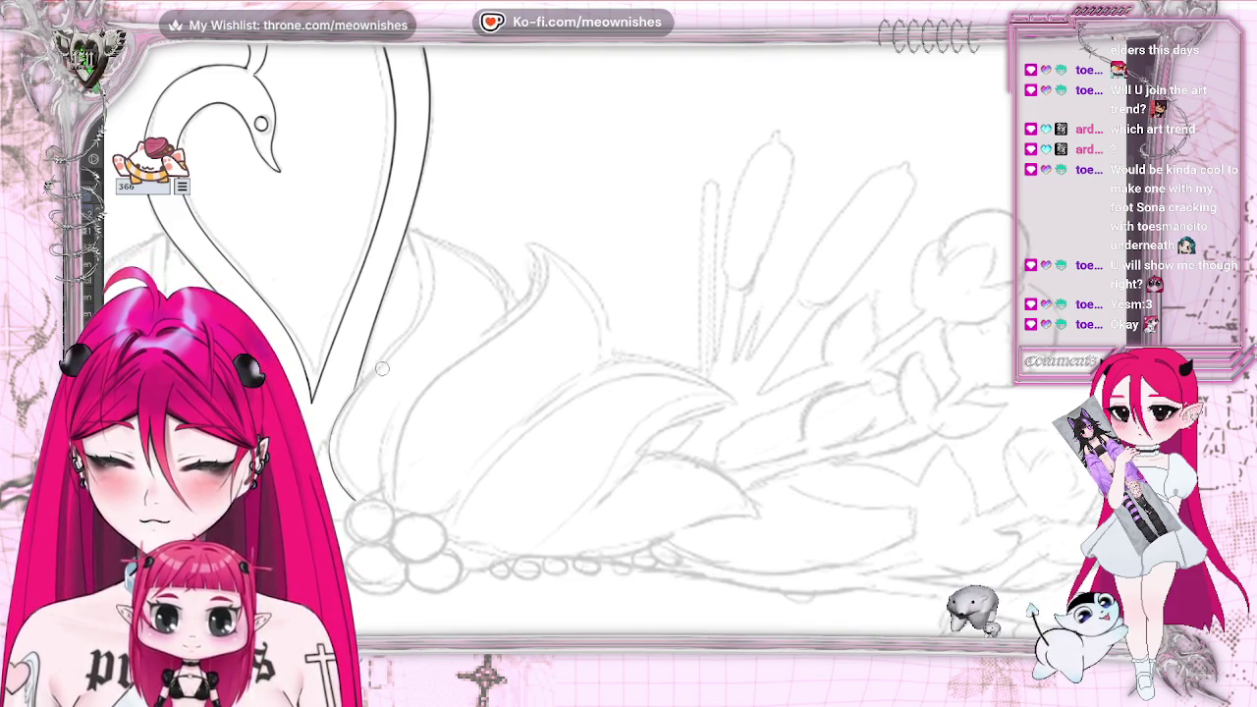
{"action": "left_click_drag", "start_coordinate": [425, 273], "coordinate": [410, 228]}
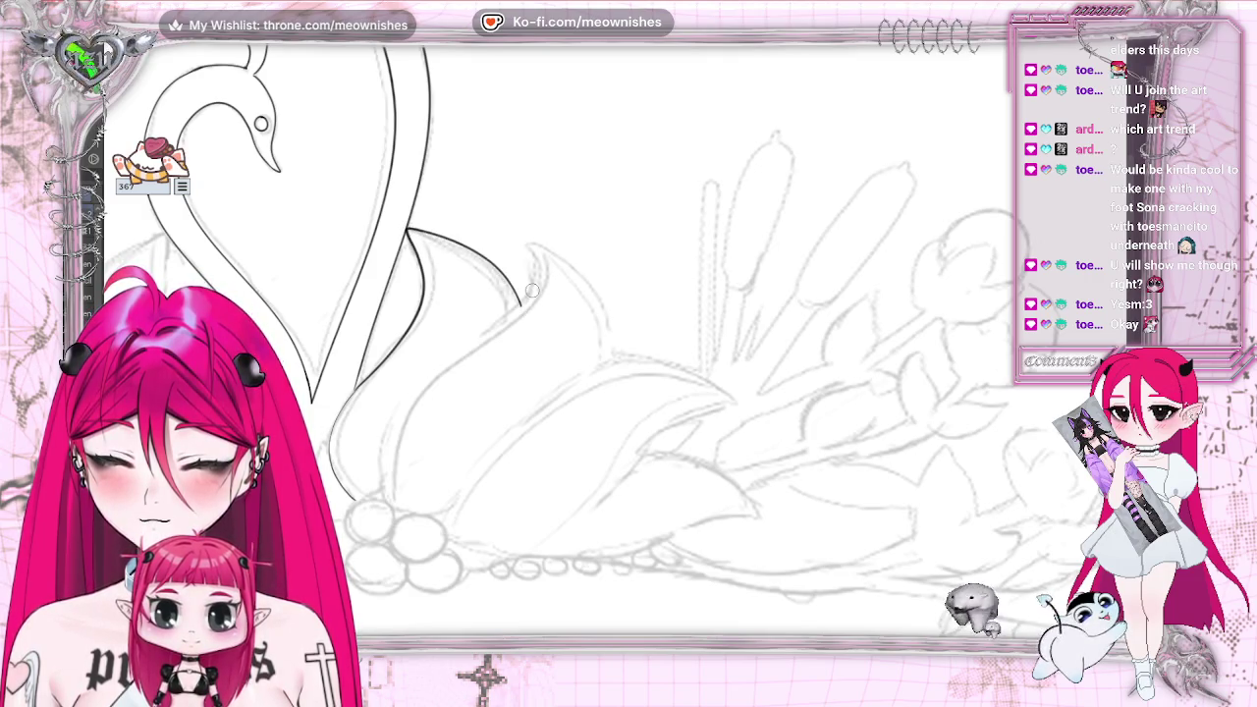
Redraw the petal's left edge and ink the petal downward from its tip
{"action": "mouse_move", "coordinate": [389, 503]}
{"action": "left_mouse_down"}
{"action": "mouse_move", "coordinate": [383, 432]}
{"action": "mouse_move", "coordinate": [525, 297]}
{"action": "left_mouse_up"}
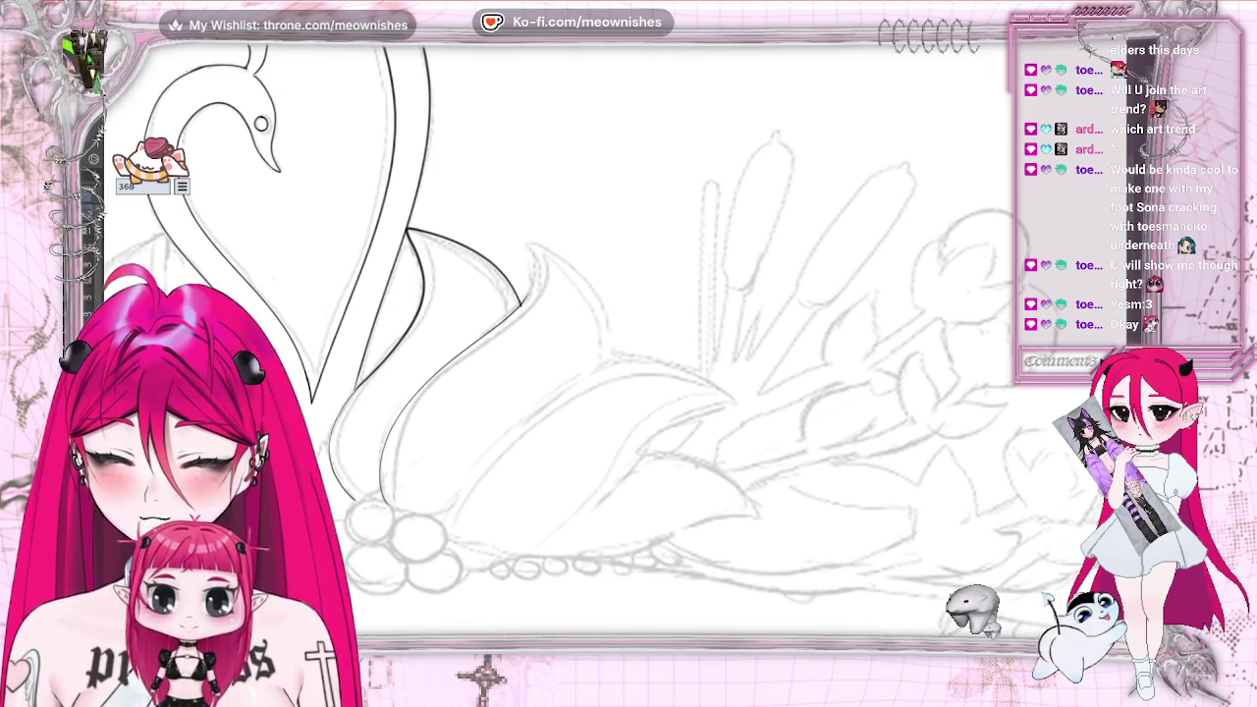
{"action": "key", "text": "ctrl+z"}
{"action": "mouse_move", "coordinate": [393, 505]}
{"action": "left_mouse_down"}
{"action": "mouse_move", "coordinate": [522, 304]}
{"action": "mouse_move", "coordinate": [536, 244]}
{"action": "mouse_move", "coordinate": [613, 360]}
{"action": "left_mouse_up"}
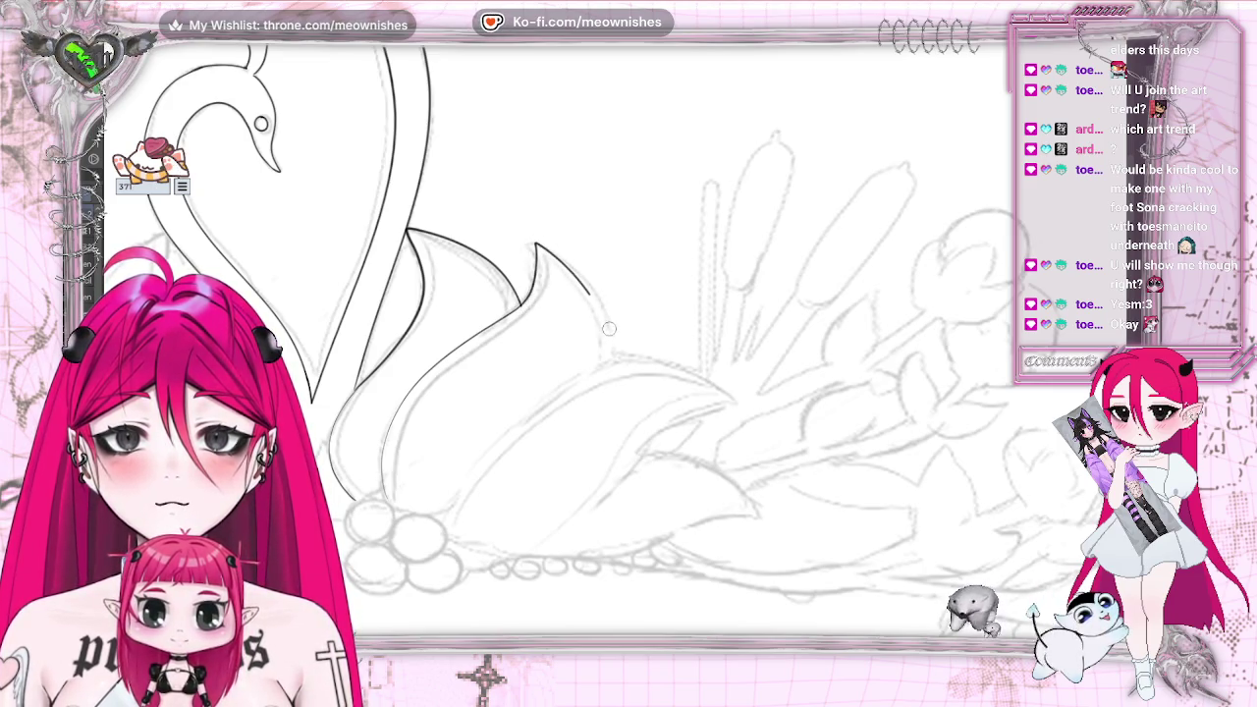
{"action": "key", "text": "ctrl+z"}
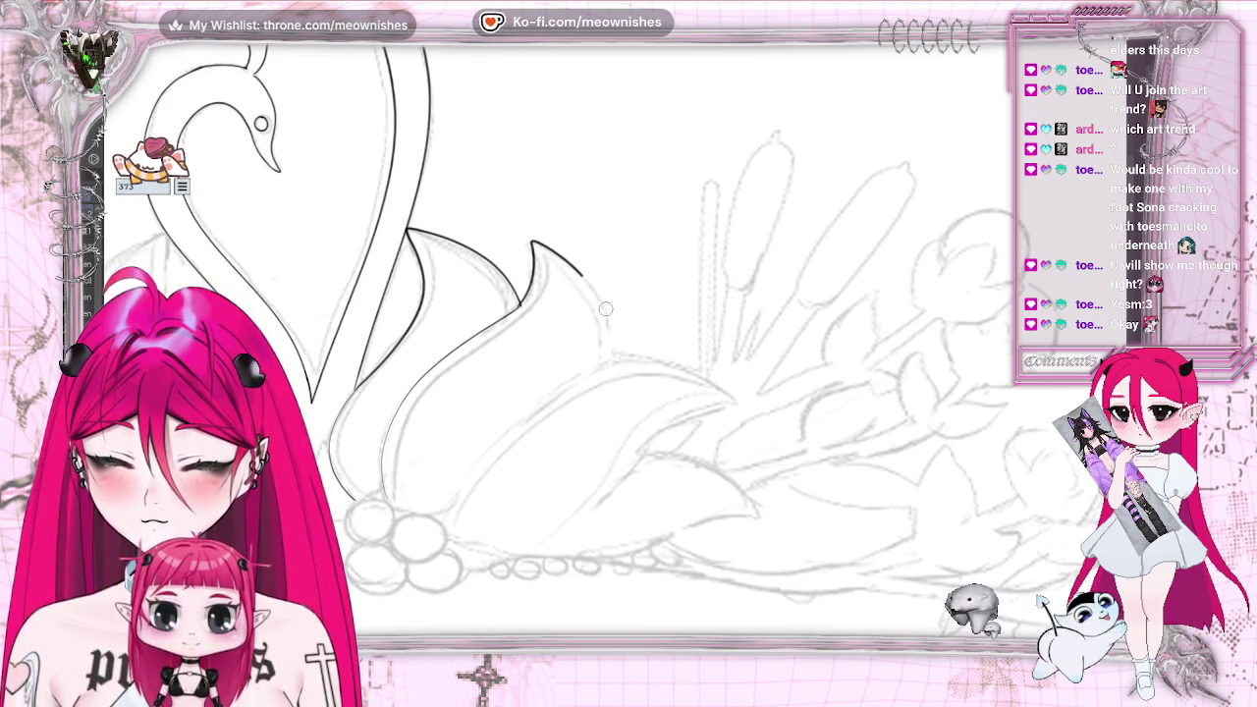
{"action": "left_click_drag", "start_coordinate": [605, 308], "coordinate": [616, 362]}
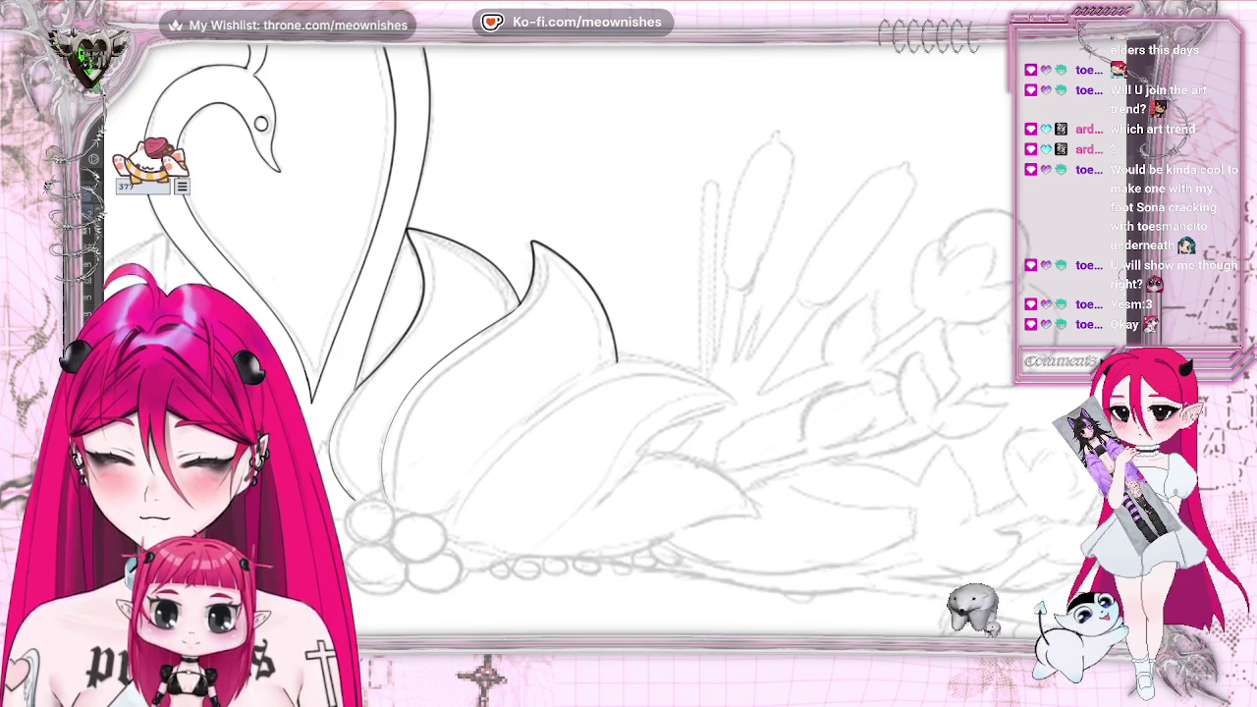
{"action": "scroll", "coordinate": [455, 394], "scroll_direction": "down", "scroll_amount": 3}
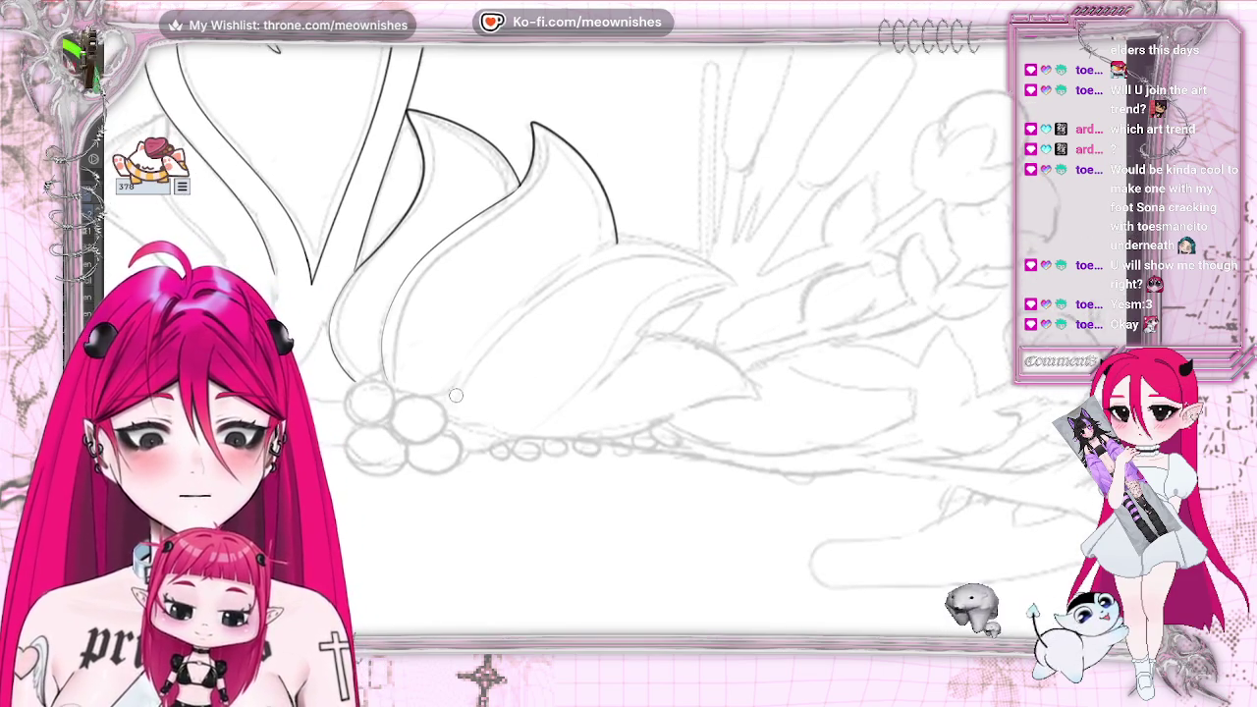
{"action": "left_click_drag", "start_coordinate": [498, 309], "coordinate": [683, 251]}
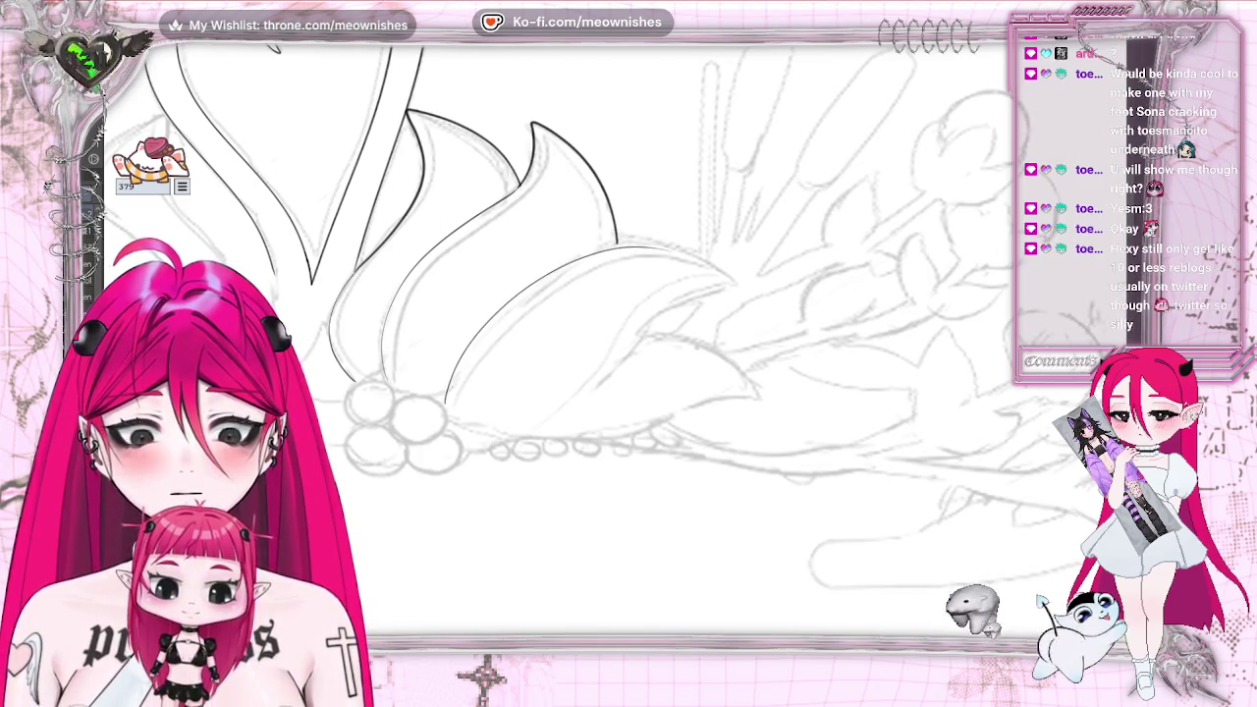
{"action": "key", "text": "ctrl+z"}
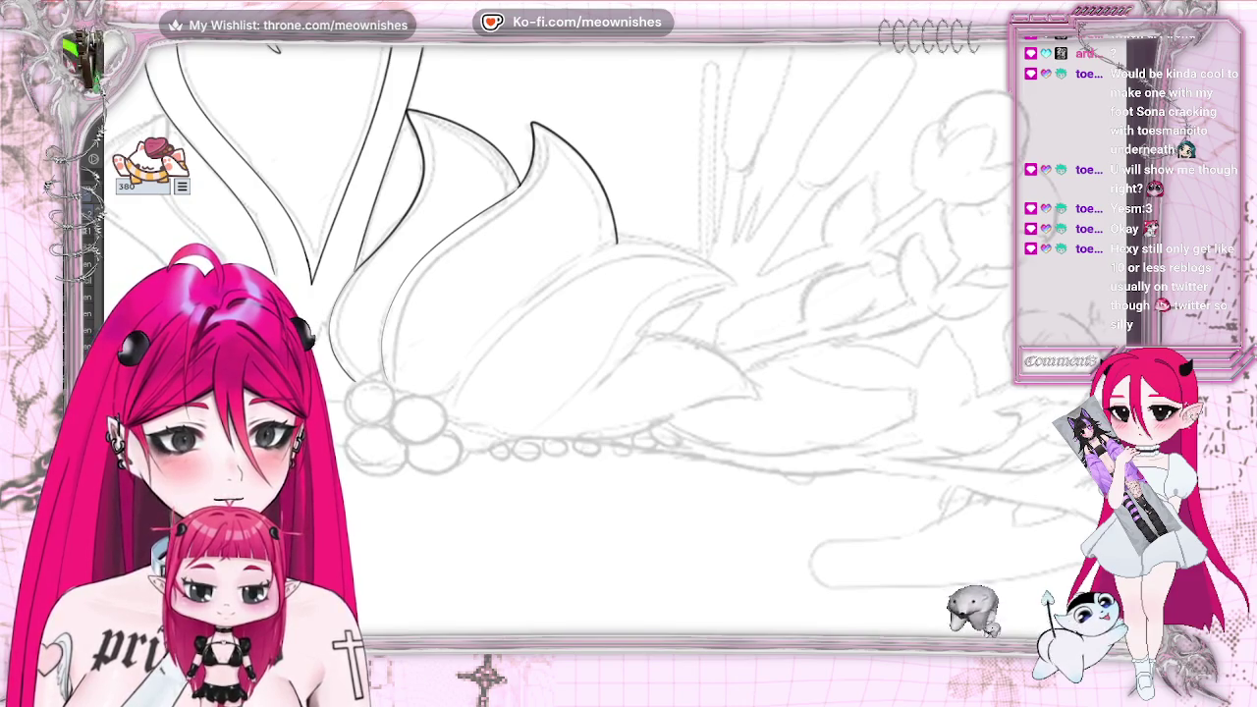
Ink the front petal's curved outline and retry the lower petal edge line
{"action": "mouse_move", "coordinate": [447, 404]}
{"action": "left_mouse_down"}
{"action": "mouse_move", "coordinate": [640, 240]}
{"action": "mouse_move", "coordinate": [718, 266]}
{"action": "left_mouse_up"}
{"action": "key", "text": "ctrl+z"}
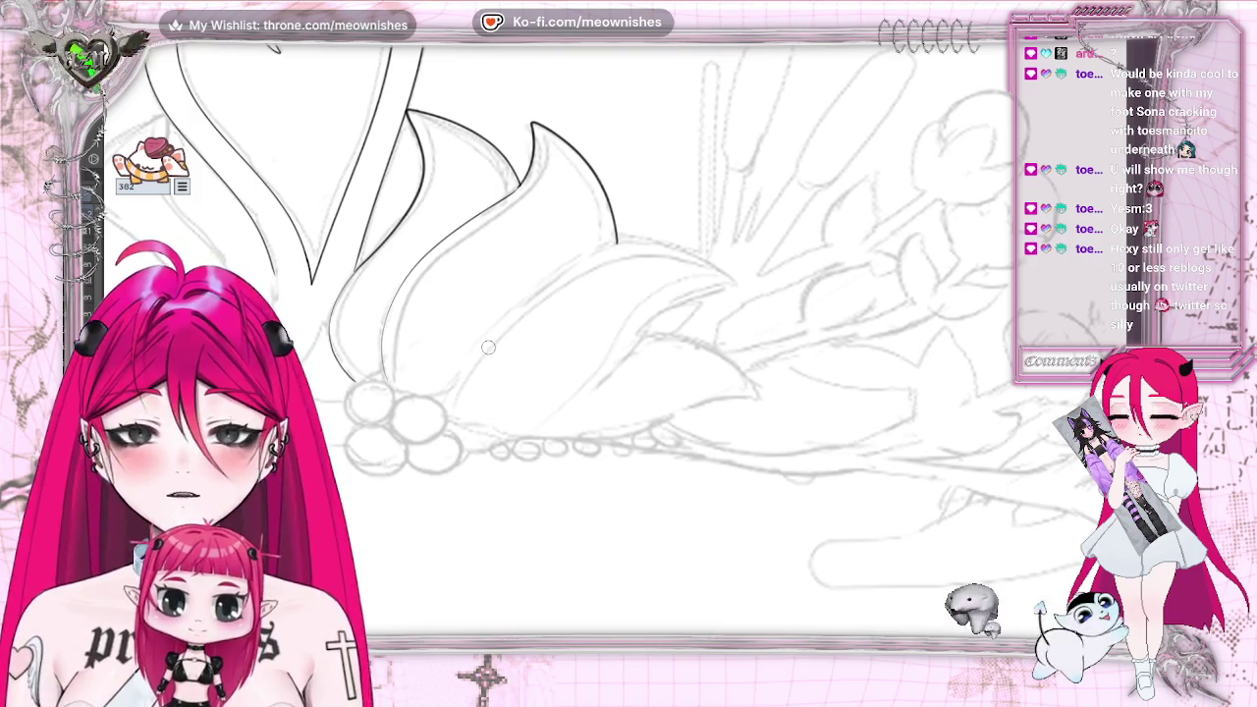
{"action": "left_click_drag", "start_coordinate": [448, 402], "coordinate": [739, 291]}
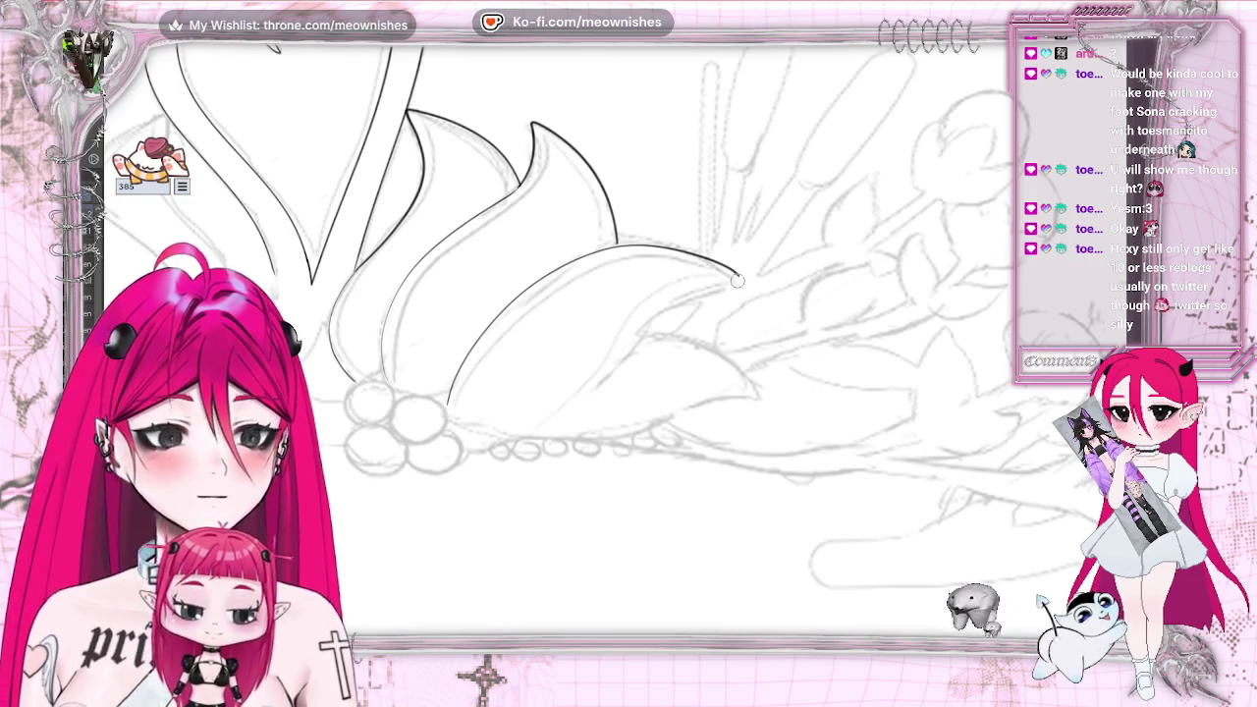
{"action": "left_click_drag", "start_coordinate": [558, 417], "coordinate": [516, 434]}
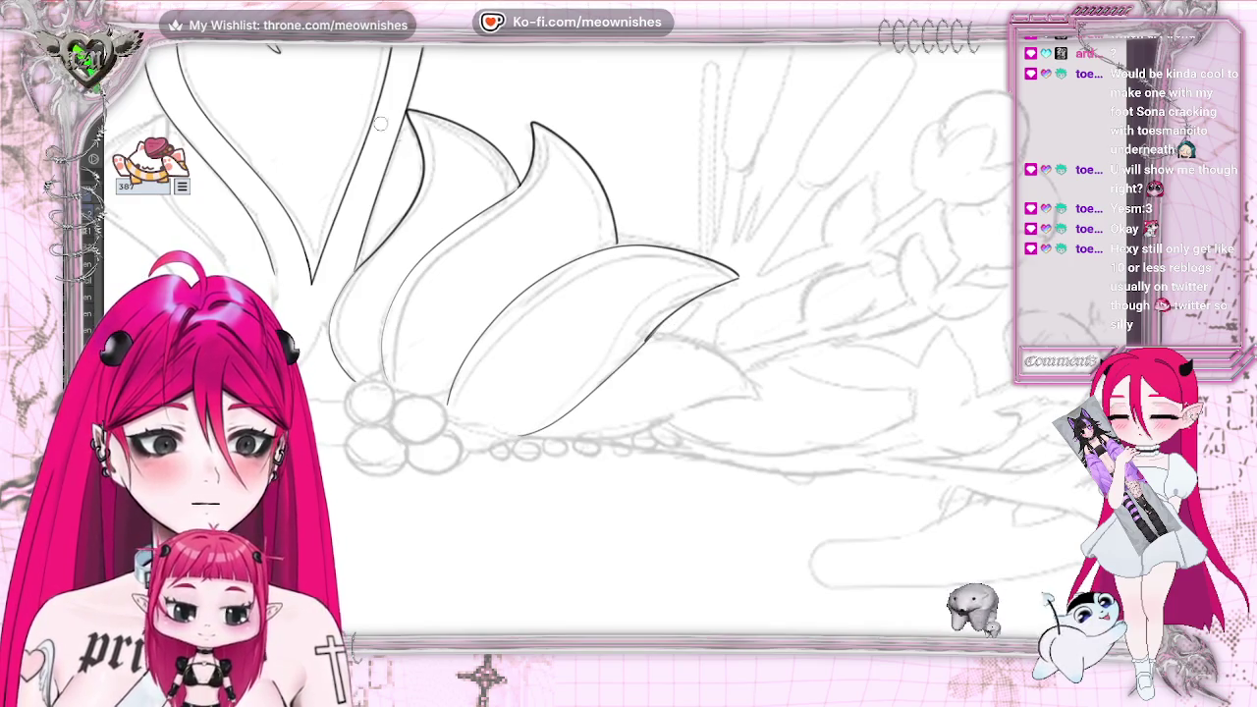
{"action": "key", "text": "ctrl+z"}
{"action": "mouse_move", "coordinate": [514, 437]}
{"action": "left_mouse_down"}
{"action": "mouse_move", "coordinate": [579, 403]}
{"action": "mouse_move", "coordinate": [644, 339]}
{"action": "left_mouse_up"}
{"action": "key", "text": "ctrl+z"}
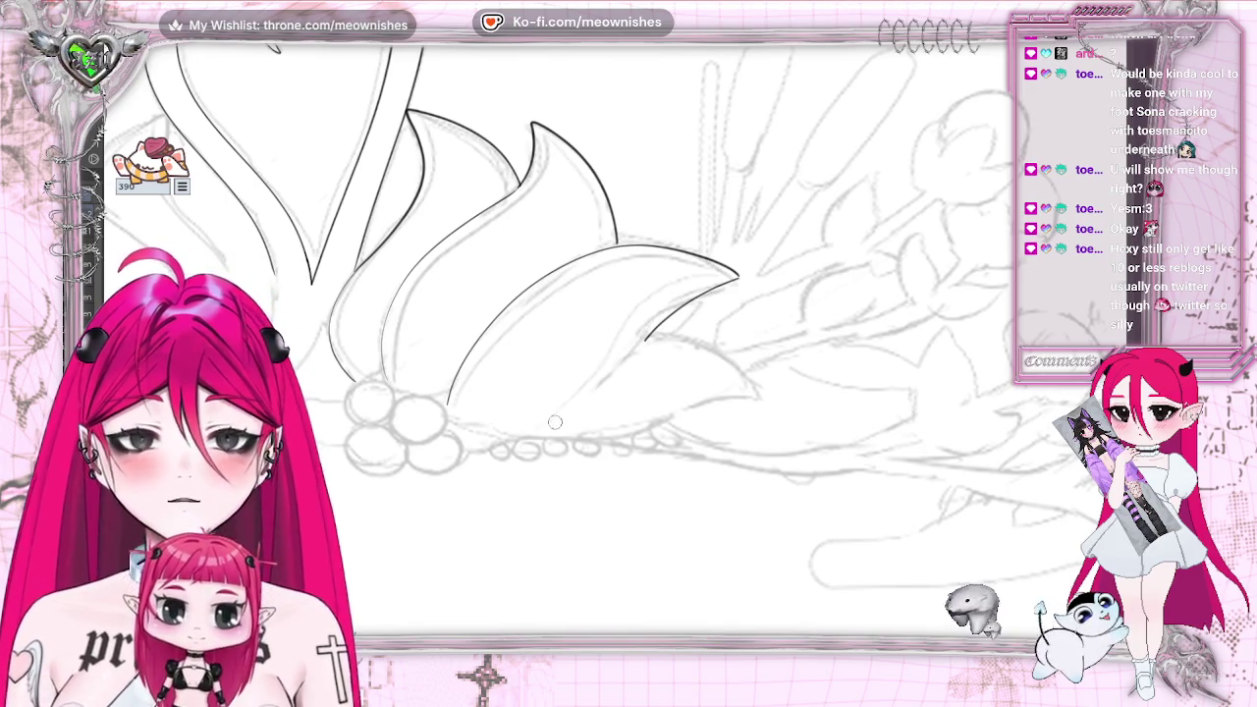
{"action": "mouse_move", "coordinate": [530, 437]}
{"action": "left_mouse_down"}
{"action": "mouse_move", "coordinate": [644, 339]}
{"action": "mouse_move", "coordinate": [740, 287]}
{"action": "left_mouse_up"}
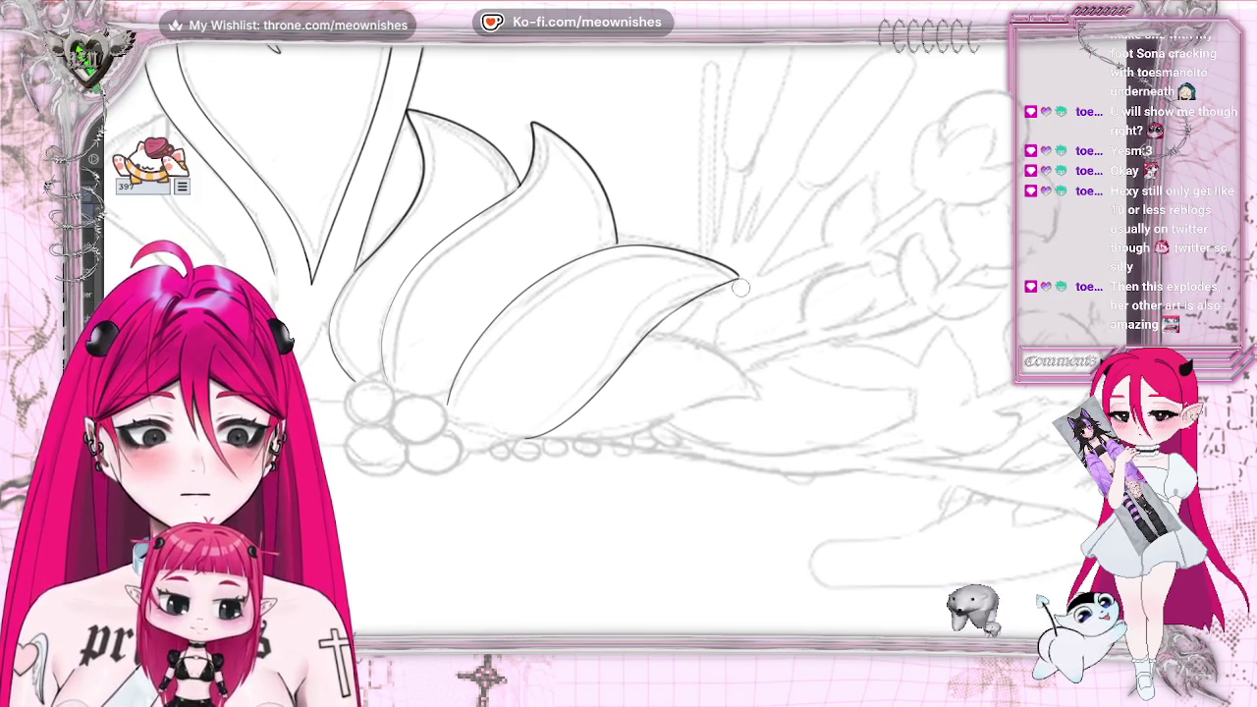
Erase and redraw the lower petal's bottom edge, finishing it at its pointed tip
{"action": "left_click_drag", "start_coordinate": [521, 439], "coordinate": [734, 285]}
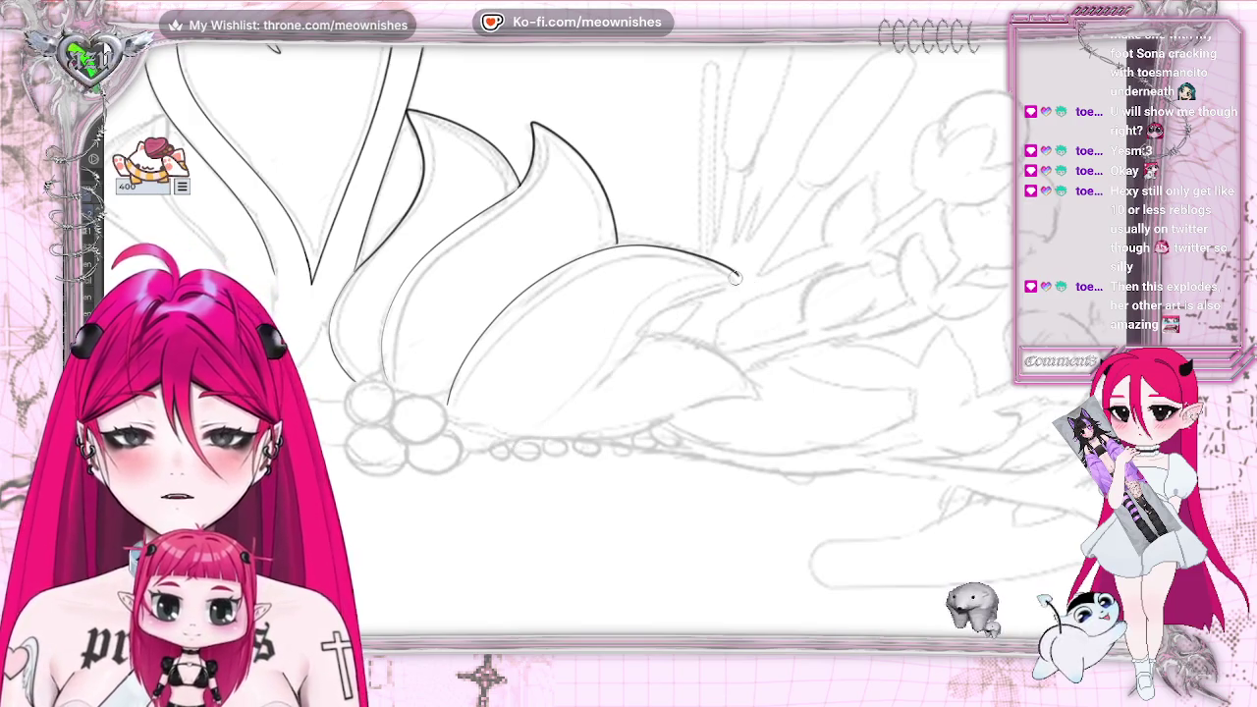
{"action": "left_click_drag", "start_coordinate": [690, 294], "coordinate": [555, 419]}
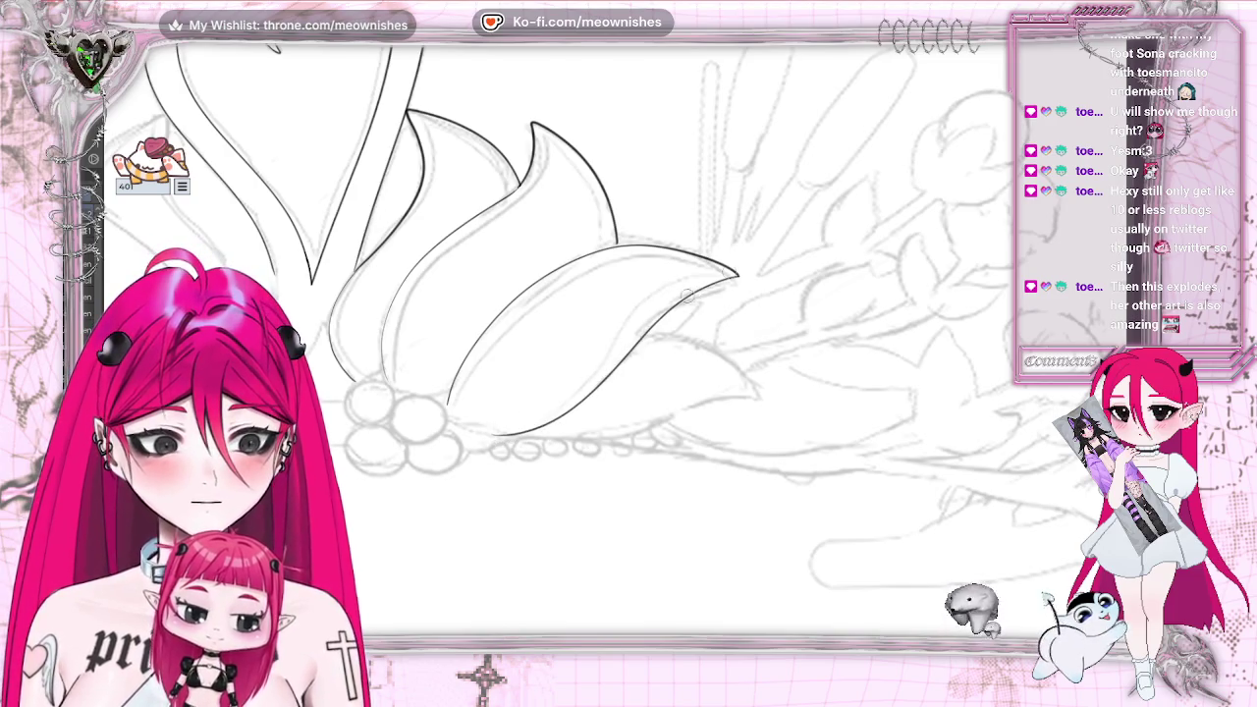
{"action": "key", "text": "m"}
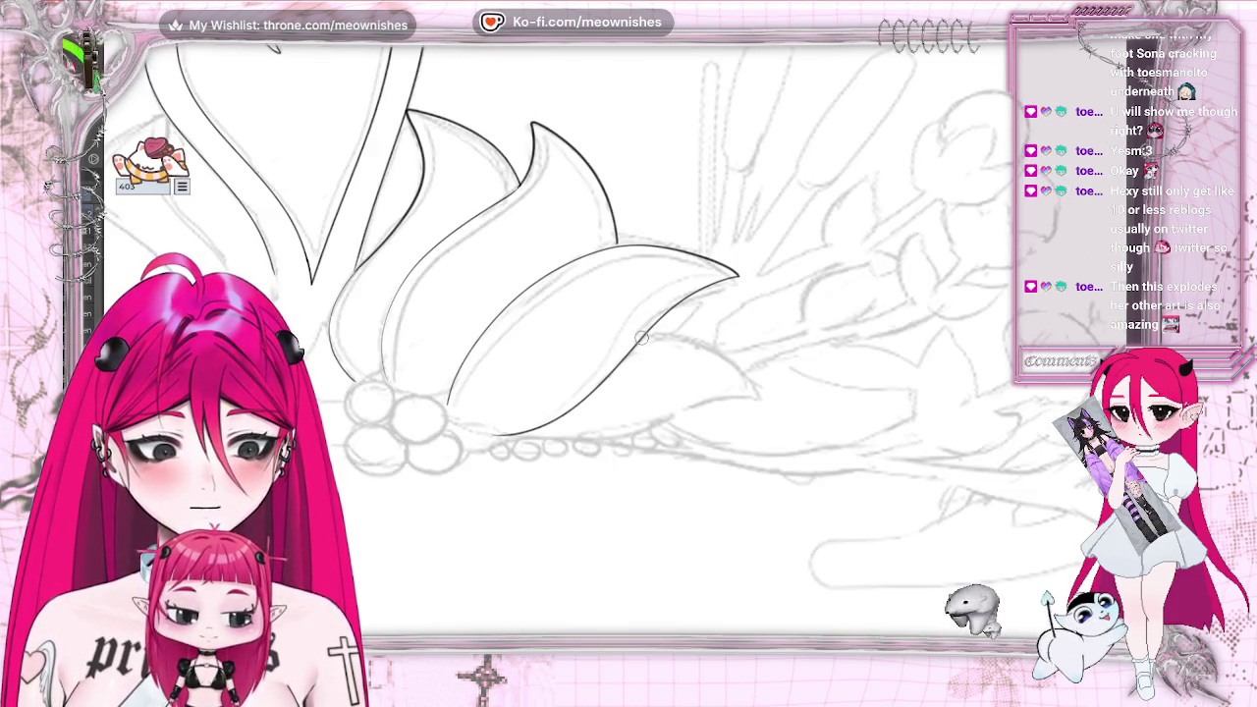
{"action": "key", "text": "m"}
{"action": "left_click_drag", "start_coordinate": [641, 338], "coordinate": [685, 334]}
{"action": "key", "text": "ctrl+z"}
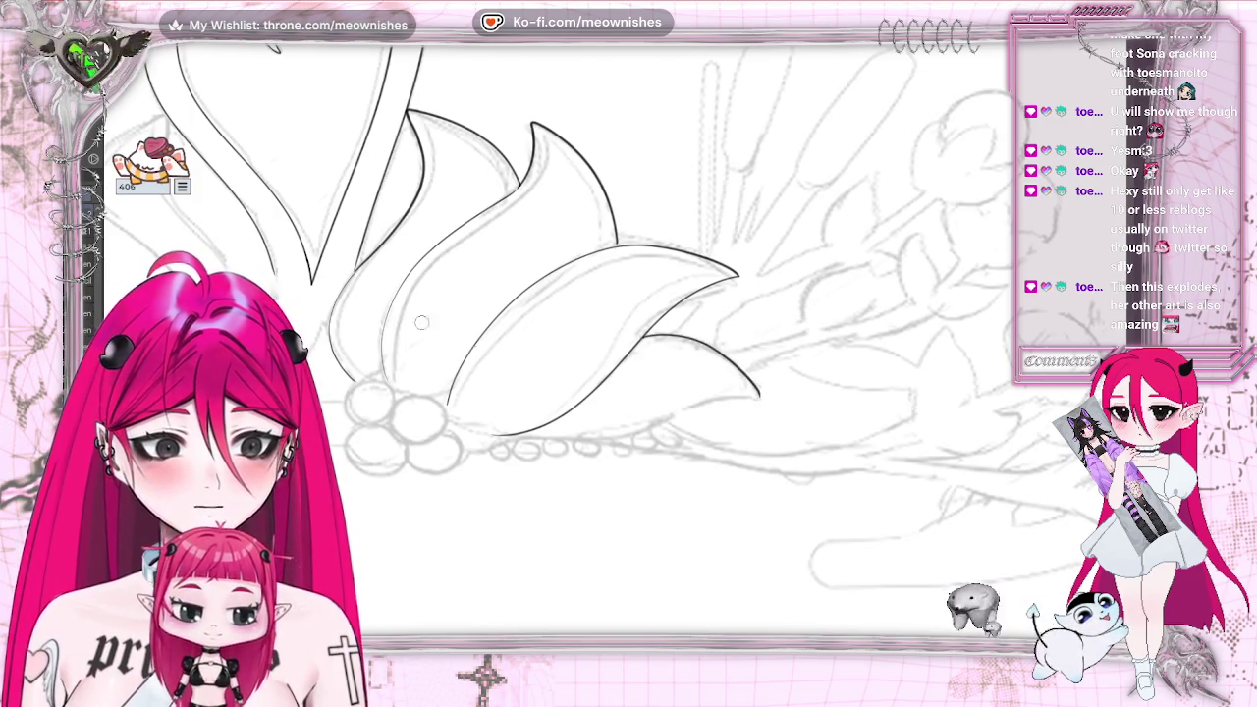
{"action": "left_click_drag", "start_coordinate": [496, 437], "coordinate": [671, 420]}
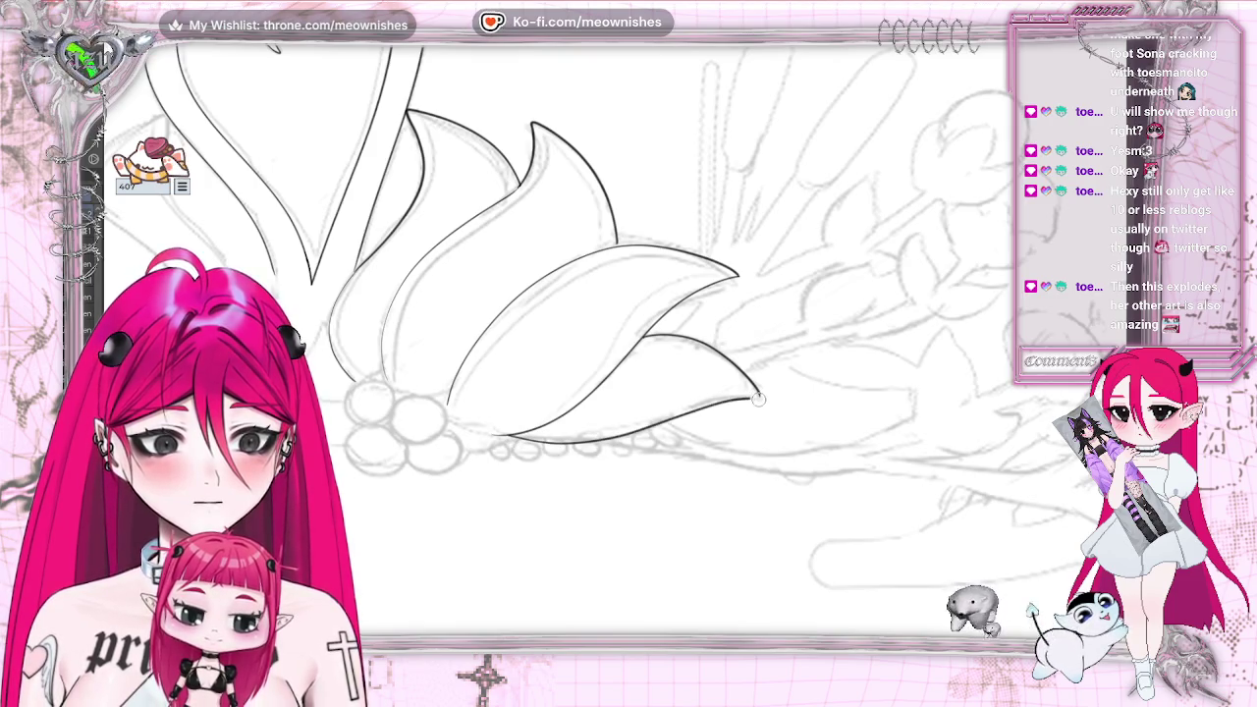
{"action": "left_click_drag", "start_coordinate": [758, 399], "coordinate": [761, 396]}
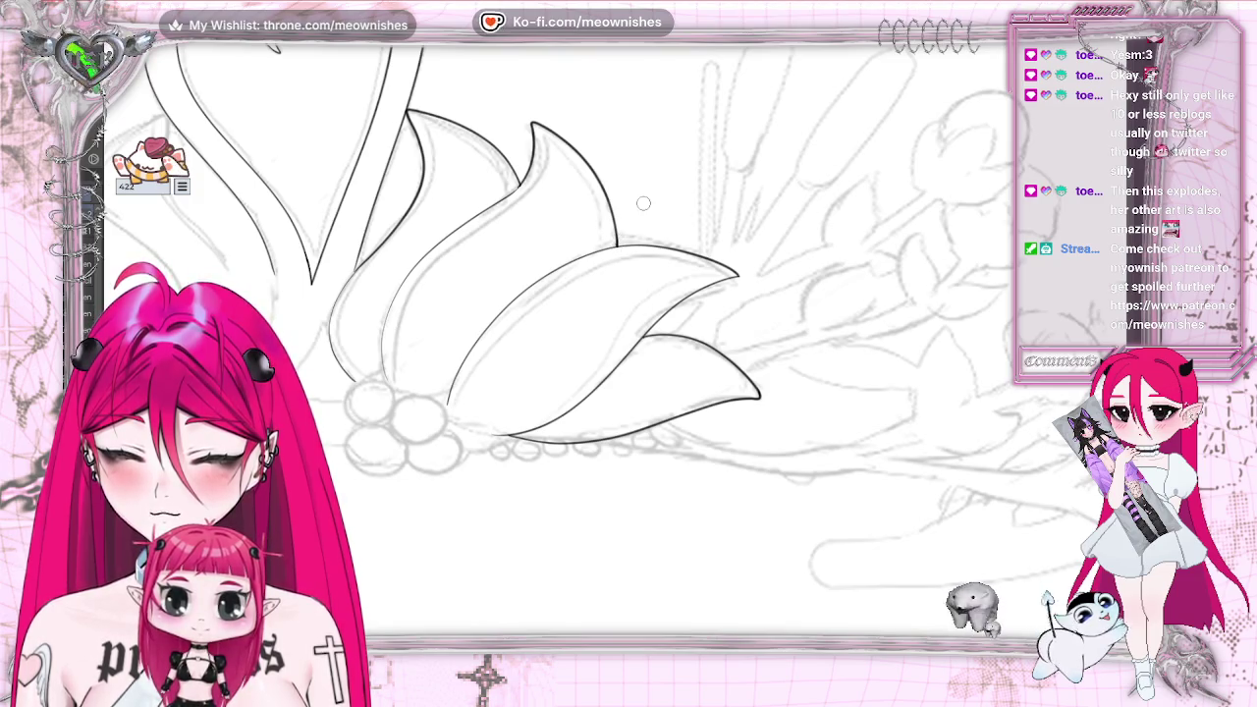
{"action": "left_click_drag", "start_coordinate": [619, 246], "coordinate": [721, 257]}
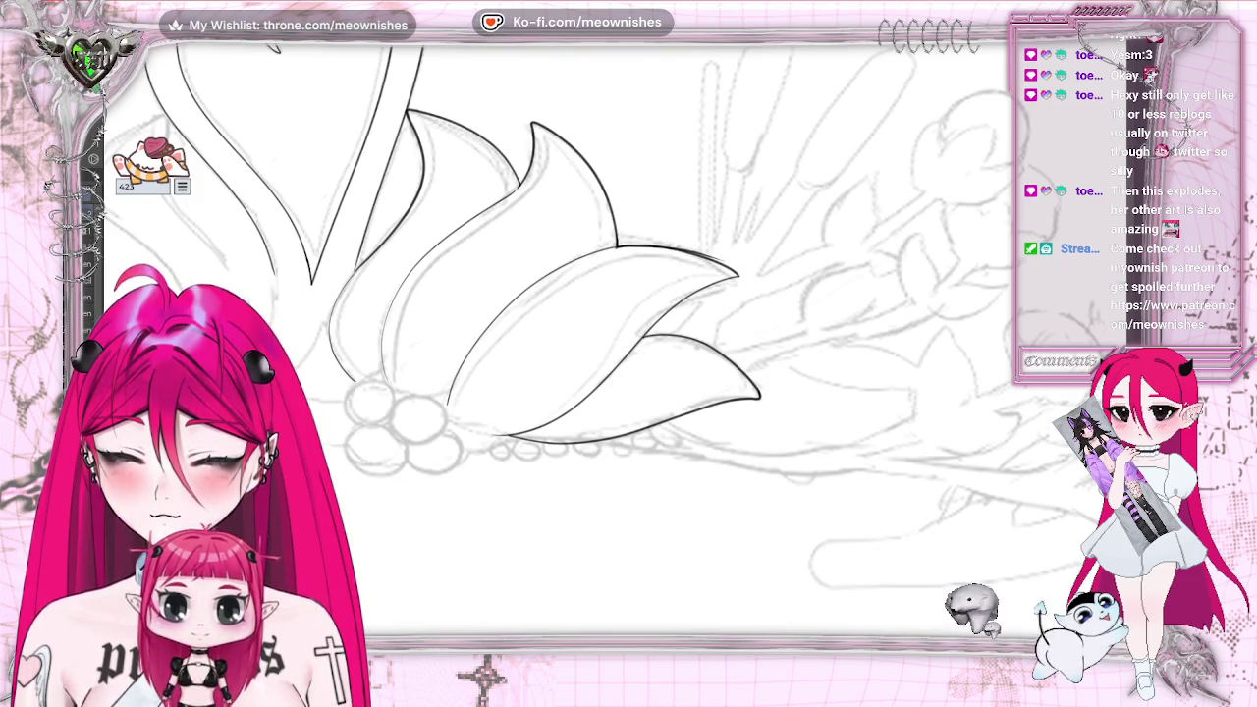
{"action": "key", "text": "m"}
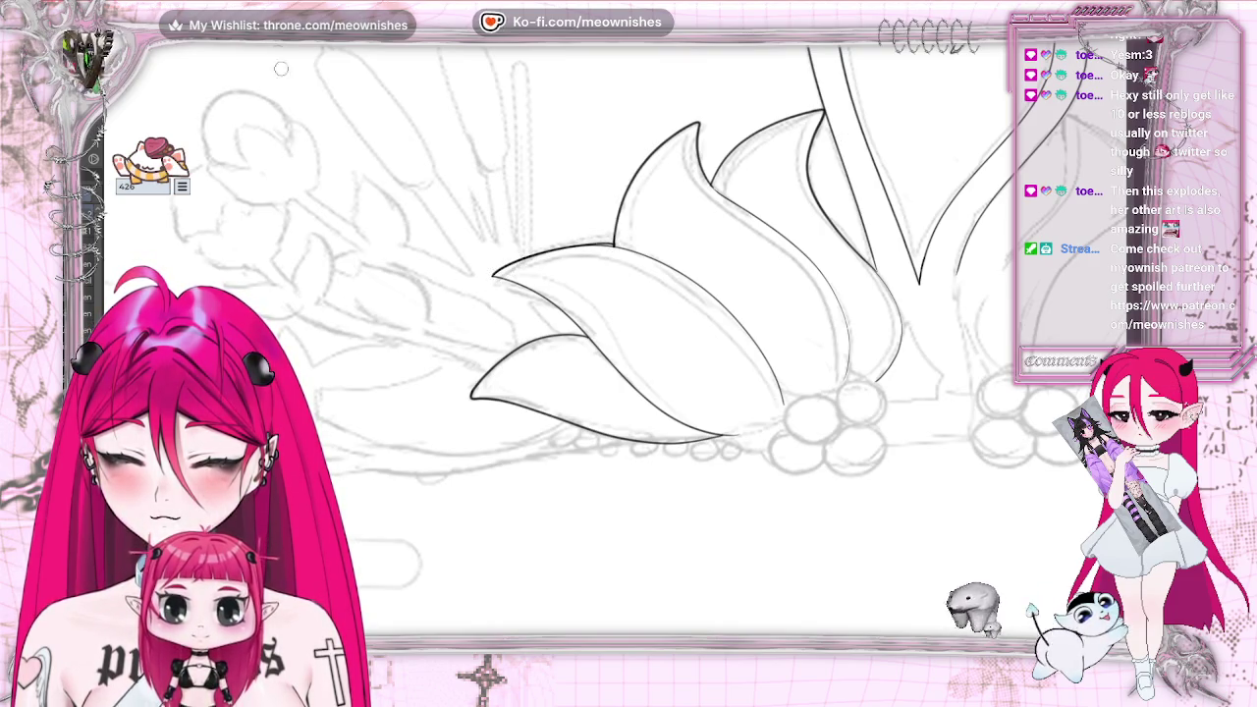
{"action": "key", "text": "ctrl+z"}
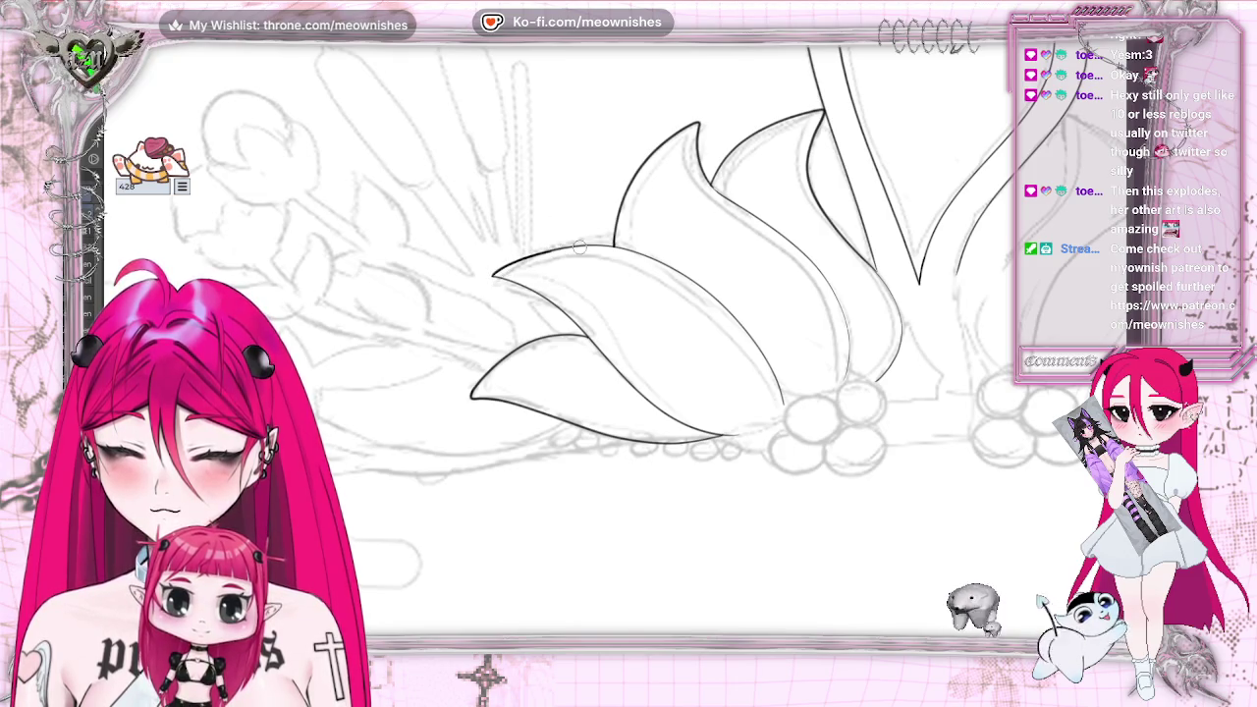
{"action": "key", "text": "m"}
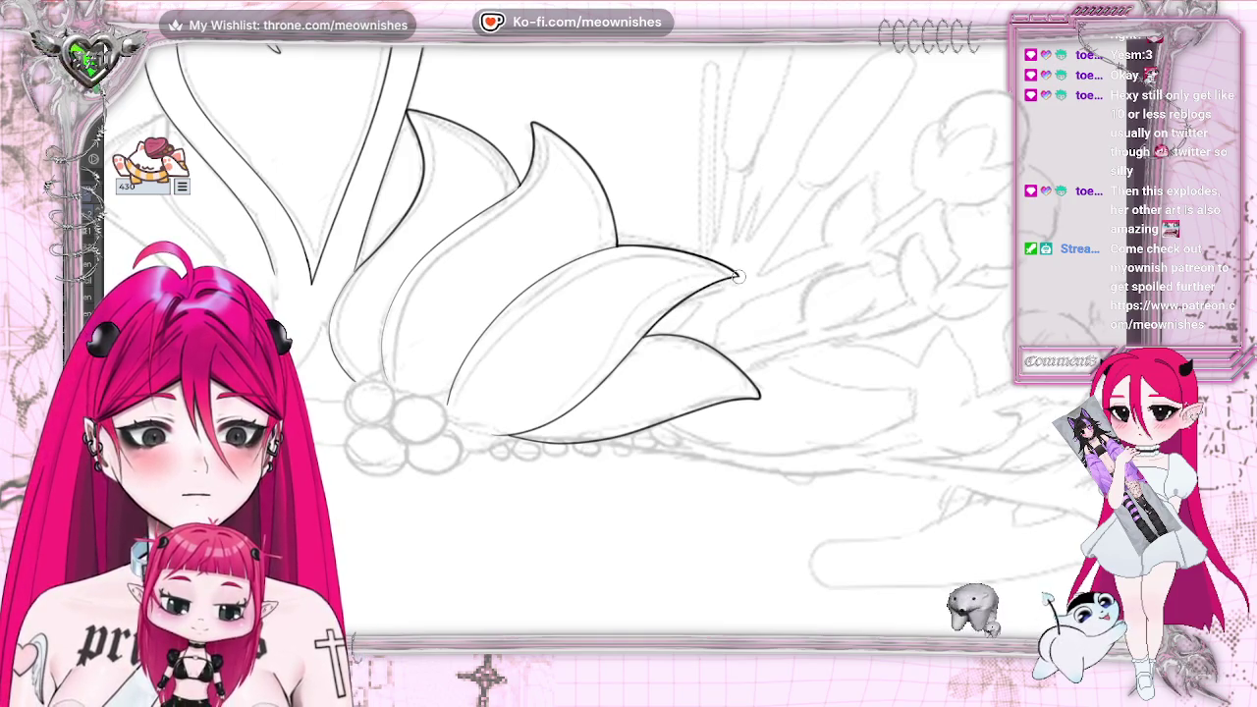
{"action": "key", "text": "minus"}
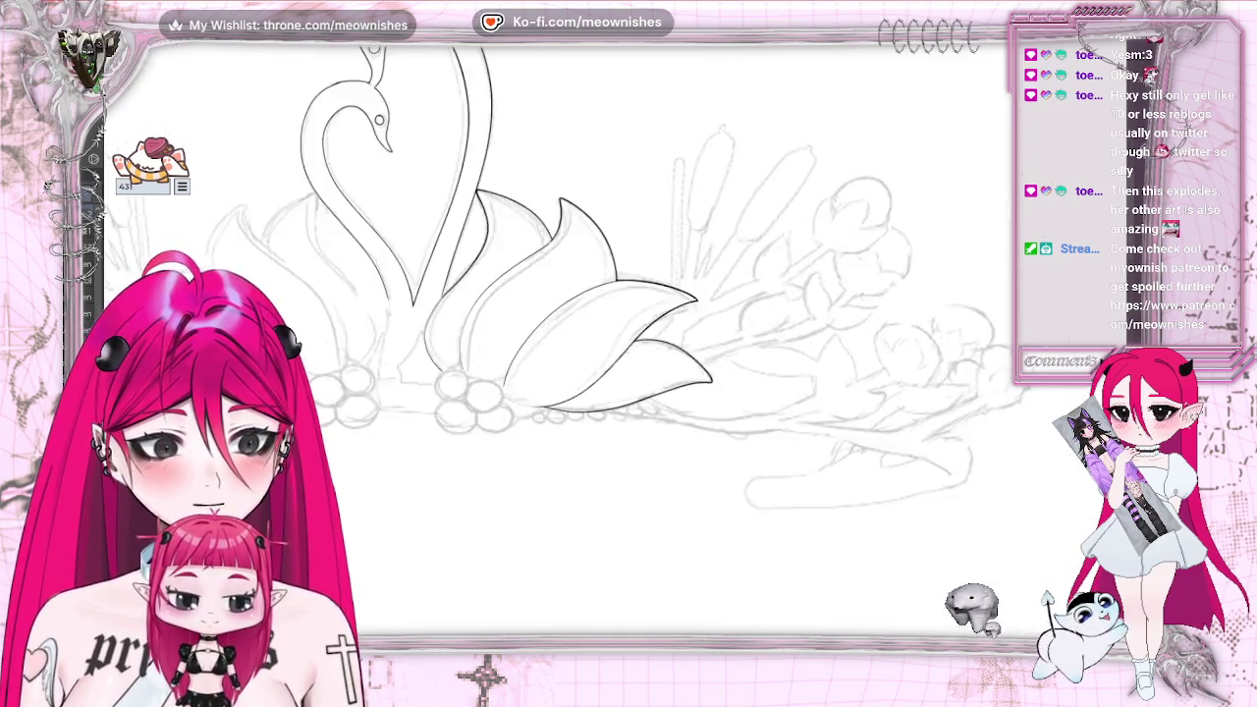
{"action": "key", "text": "plus"}
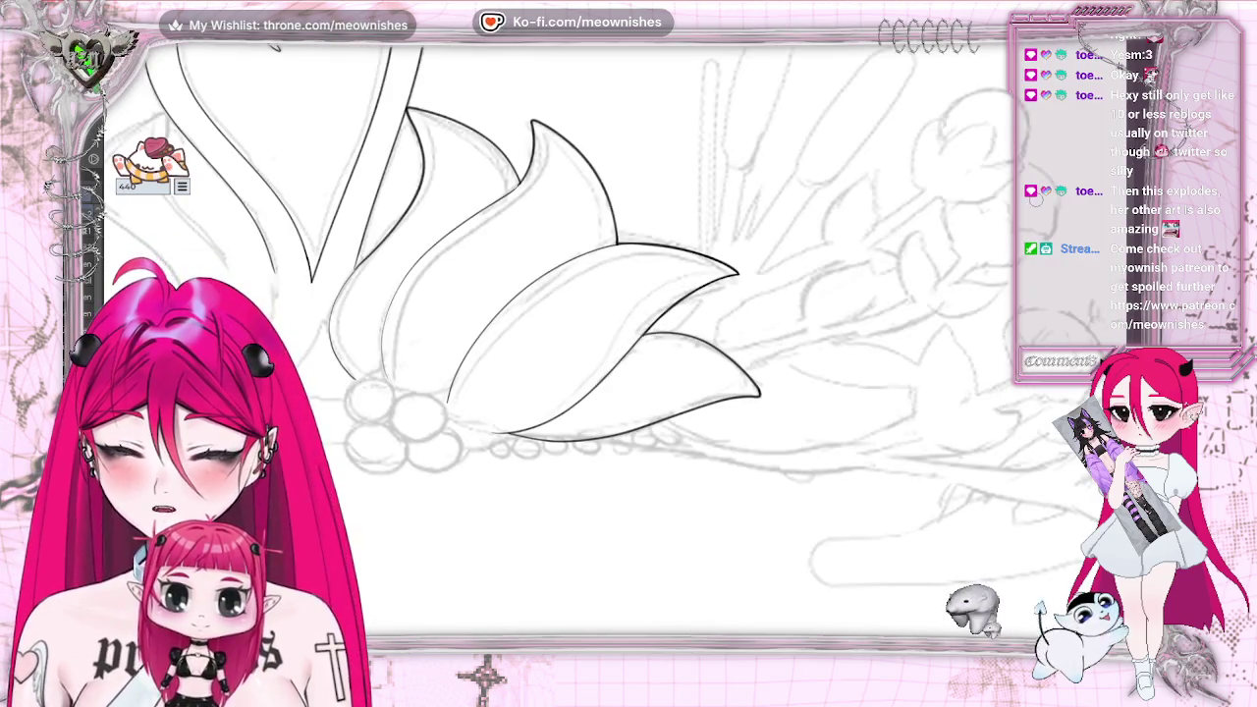
{"action": "key", "text": "ctrl+Tab"}
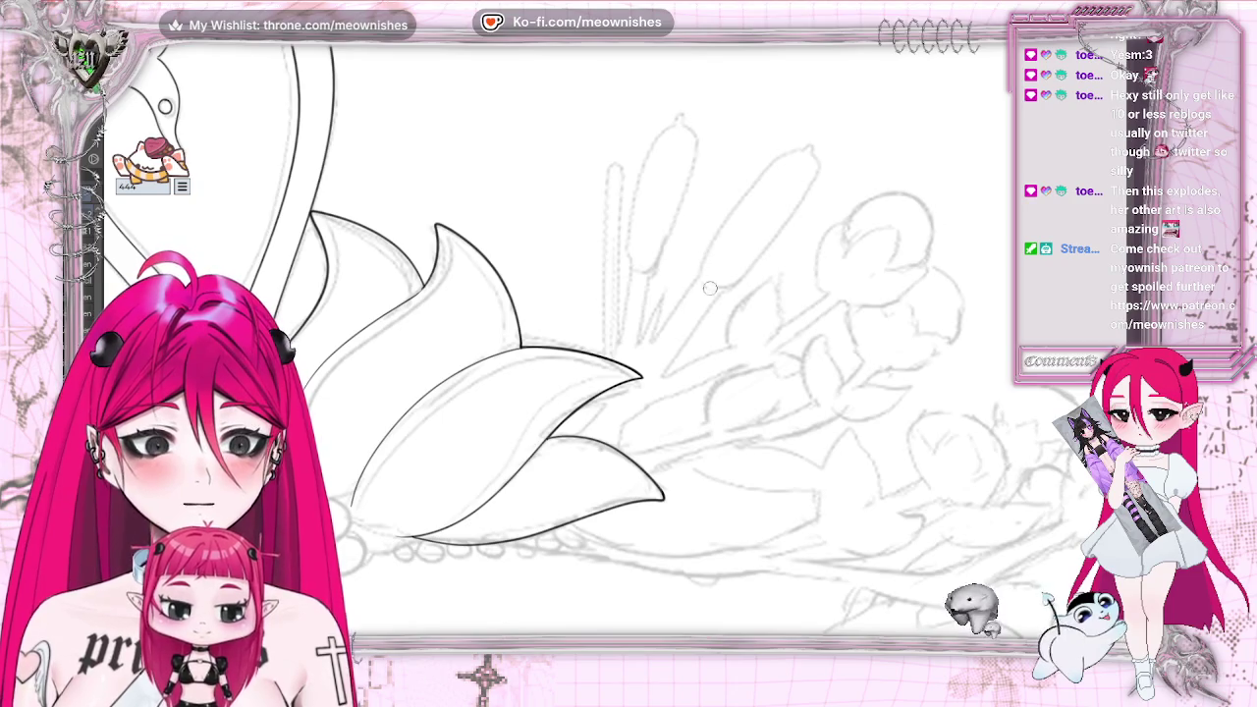
Ink the left and right lines of the thin cattail stem, with a small mark at its base
{"action": "left_click_drag", "start_coordinate": [702, 288], "coordinate": [640, 373]}
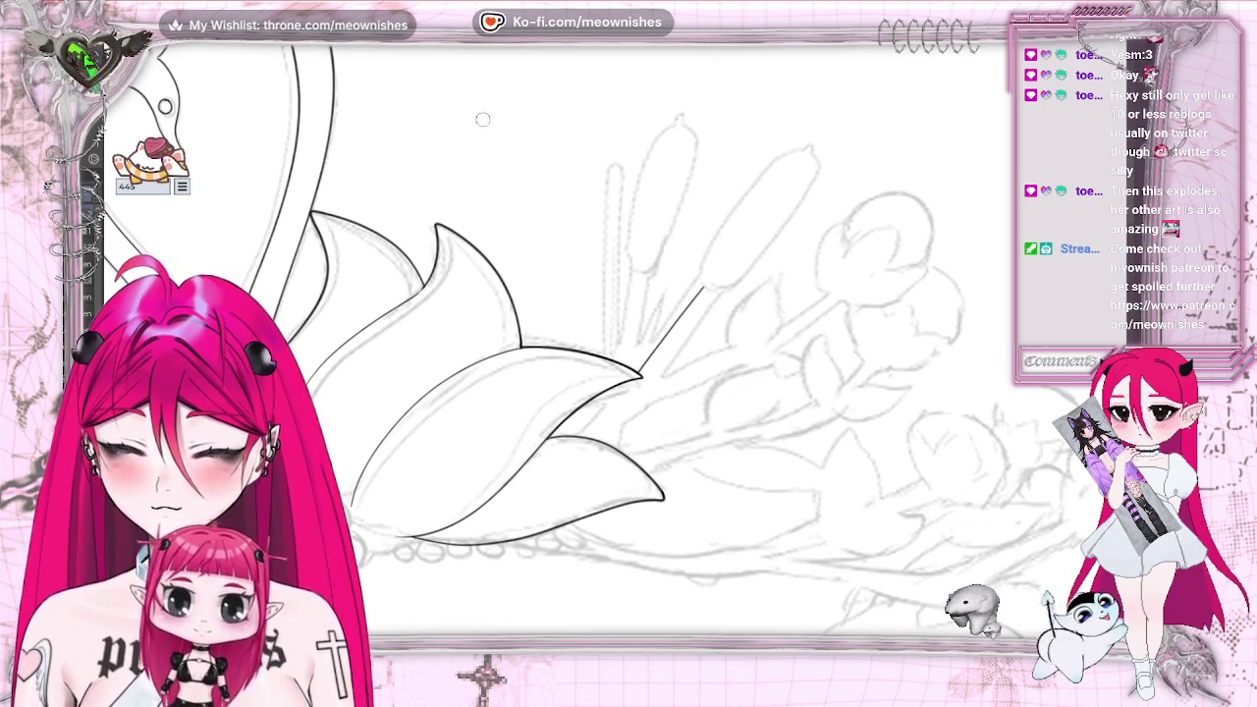
{"action": "key", "text": "ctrl+z"}
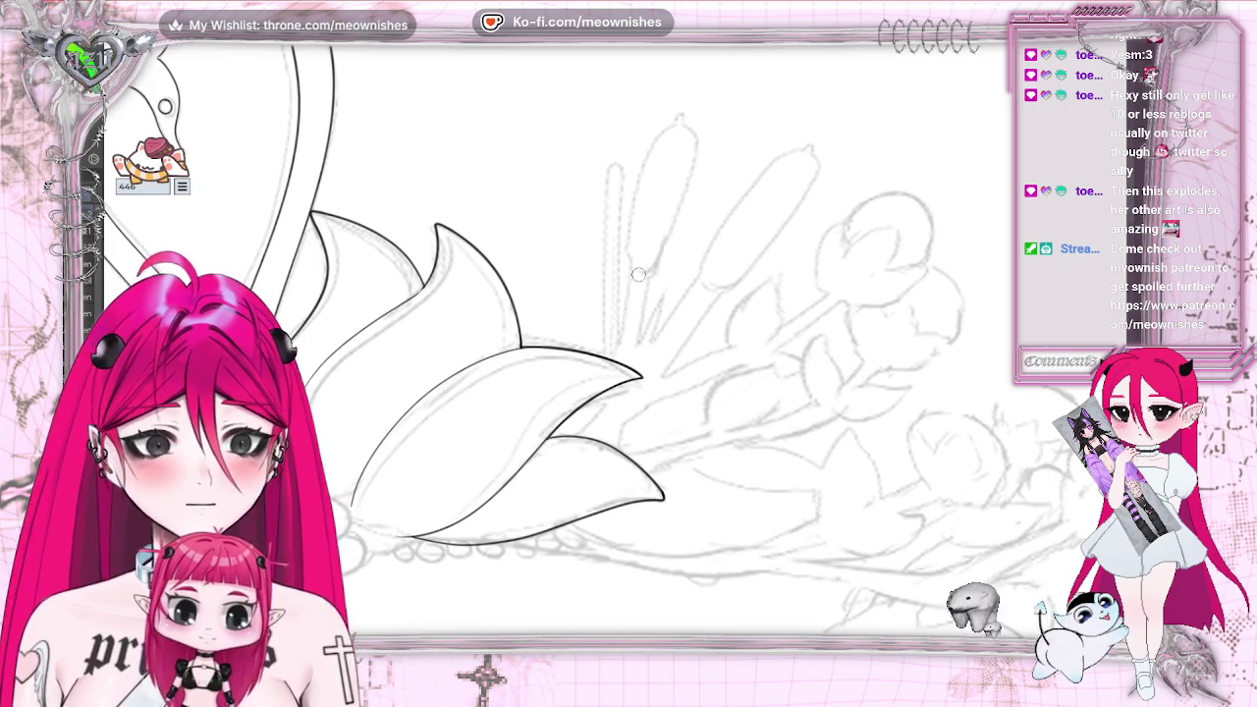
{"action": "left_click_drag", "start_coordinate": [622, 172], "coordinate": [607, 378]}
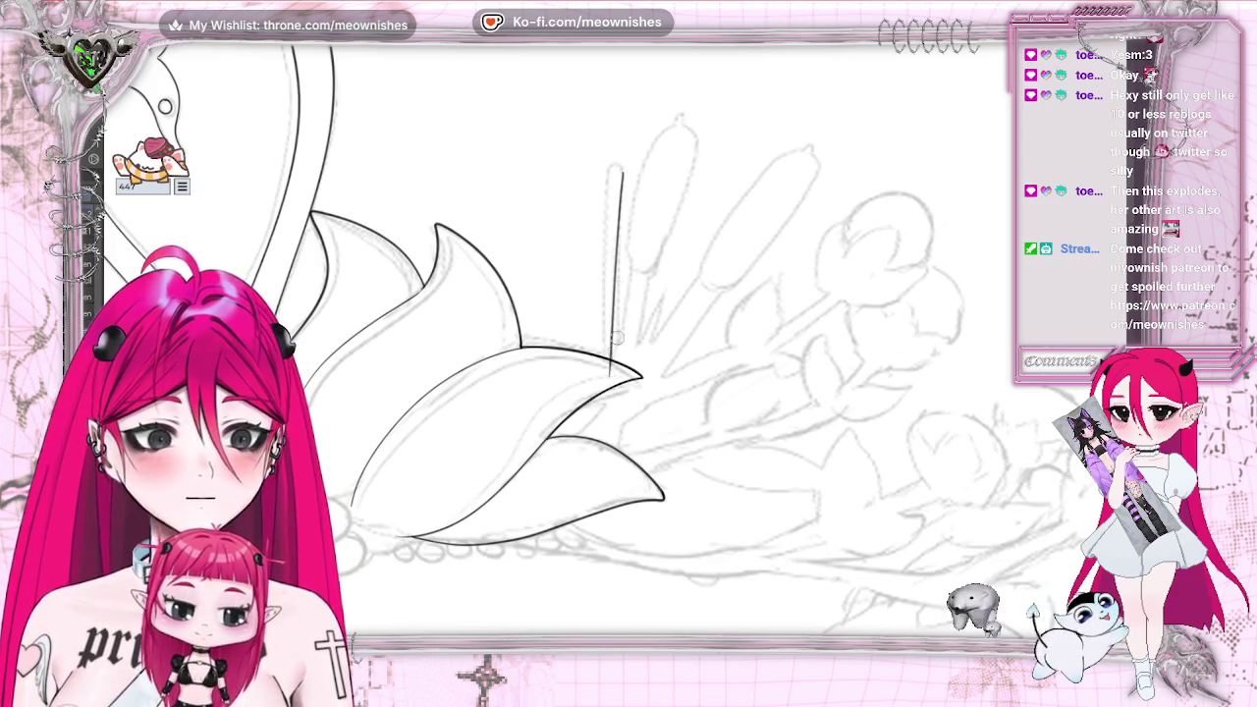
{"action": "left_click_drag", "start_coordinate": [609, 171], "coordinate": [607, 383]}
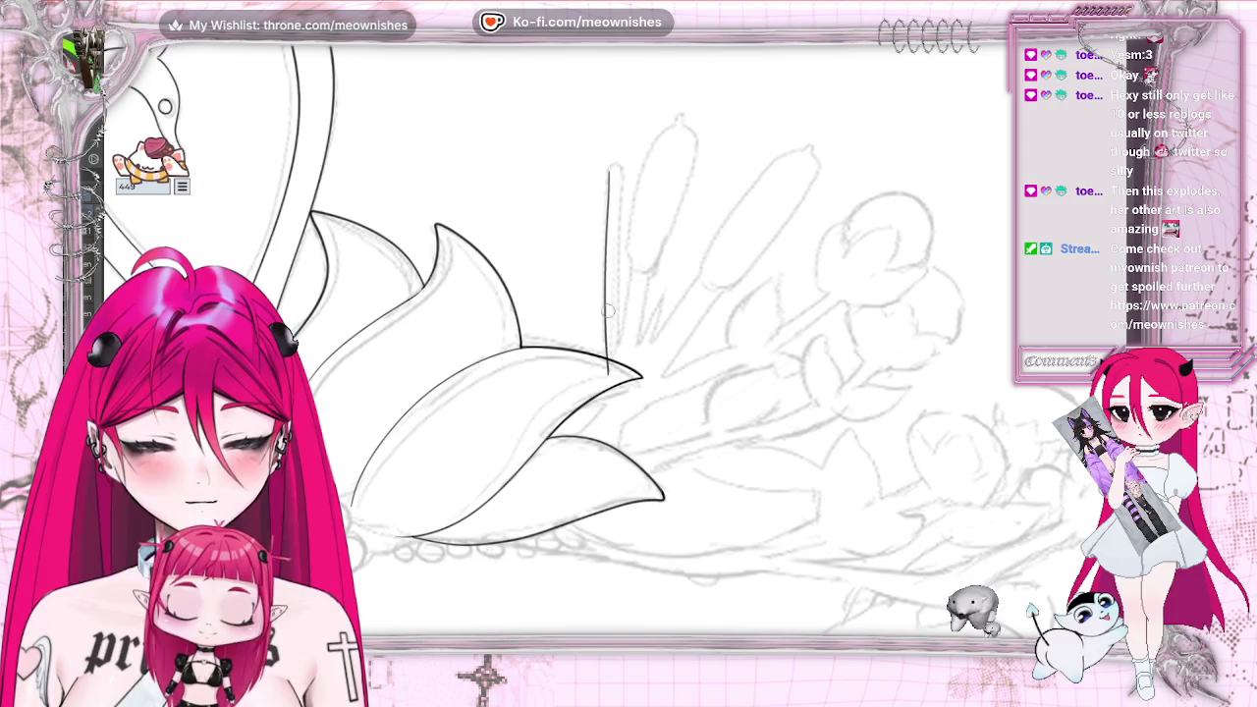
{"action": "key", "text": "ctrl+z"}
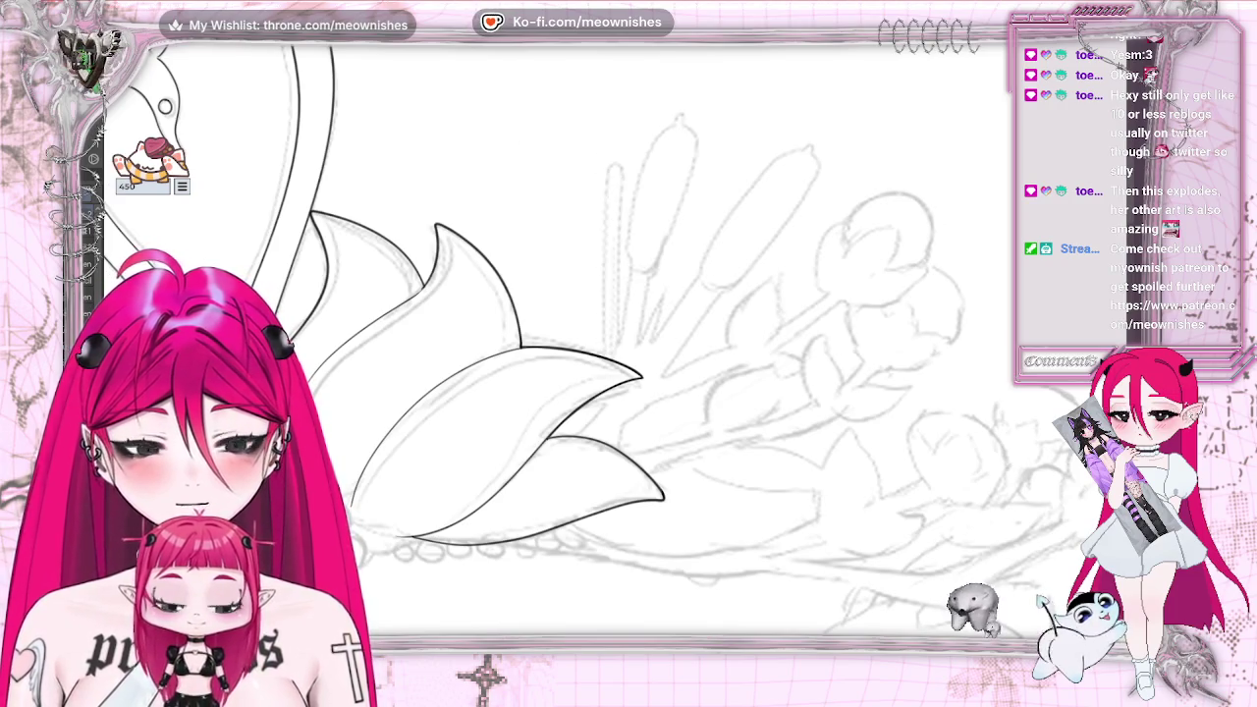
{"action": "left_click_drag", "start_coordinate": [609, 167], "coordinate": [607, 361]}
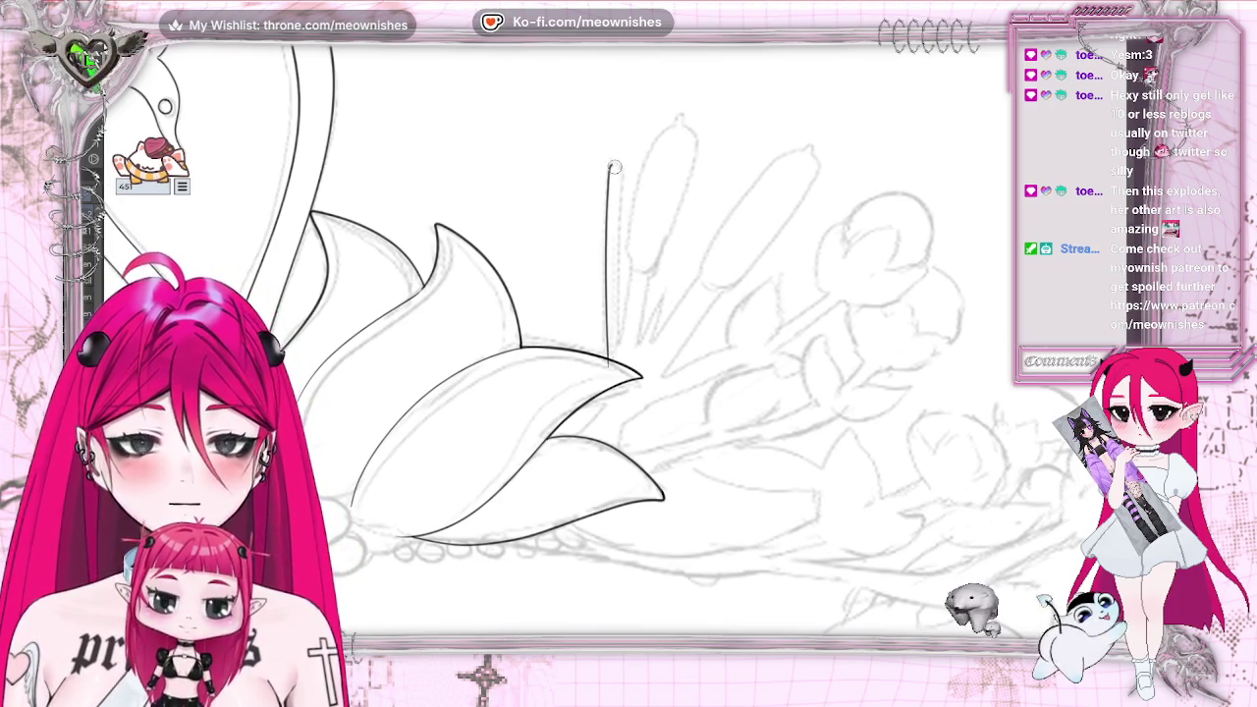
{"action": "mouse_move", "coordinate": [614, 165]}
{"action": "left_mouse_down"}
{"action": "mouse_move", "coordinate": [617, 373]}
{"action": "mouse_move", "coordinate": [654, 313]}
{"action": "mouse_move", "coordinate": [608, 356]}
{"action": "mouse_move", "coordinate": [620, 358]}
{"action": "left_mouse_up"}
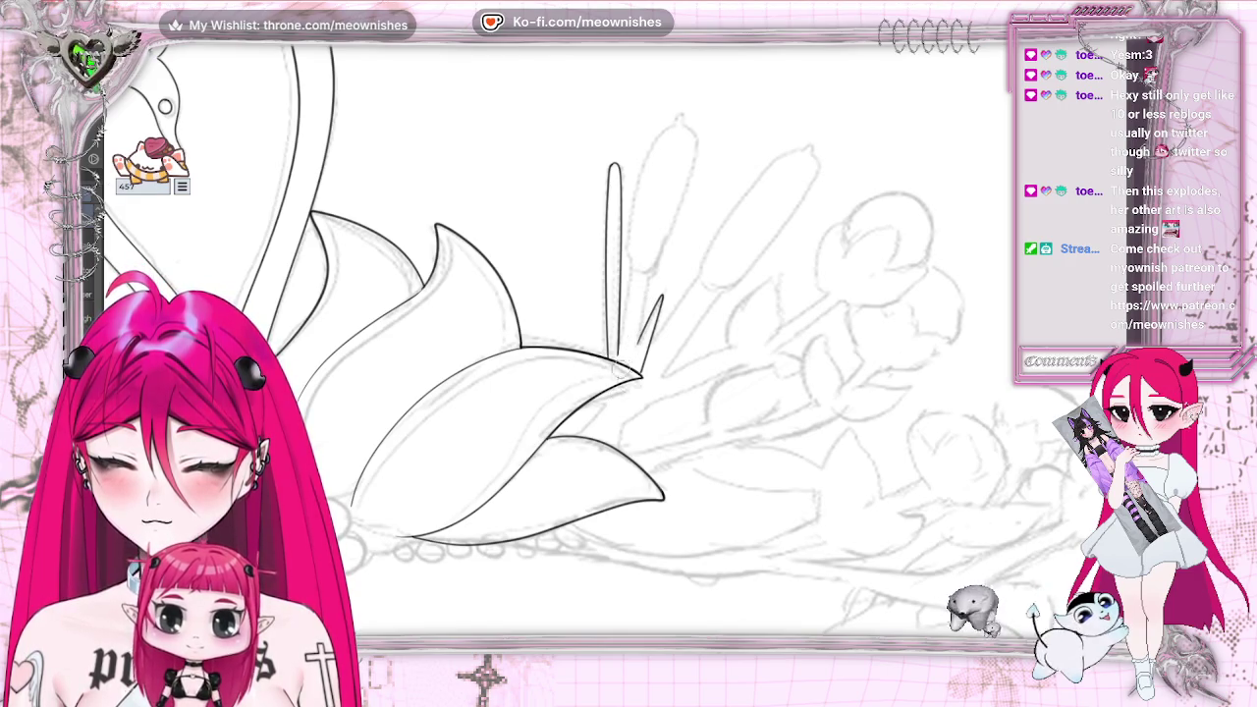
{"action": "left_click_drag", "start_coordinate": [620, 370], "coordinate": [629, 374]}
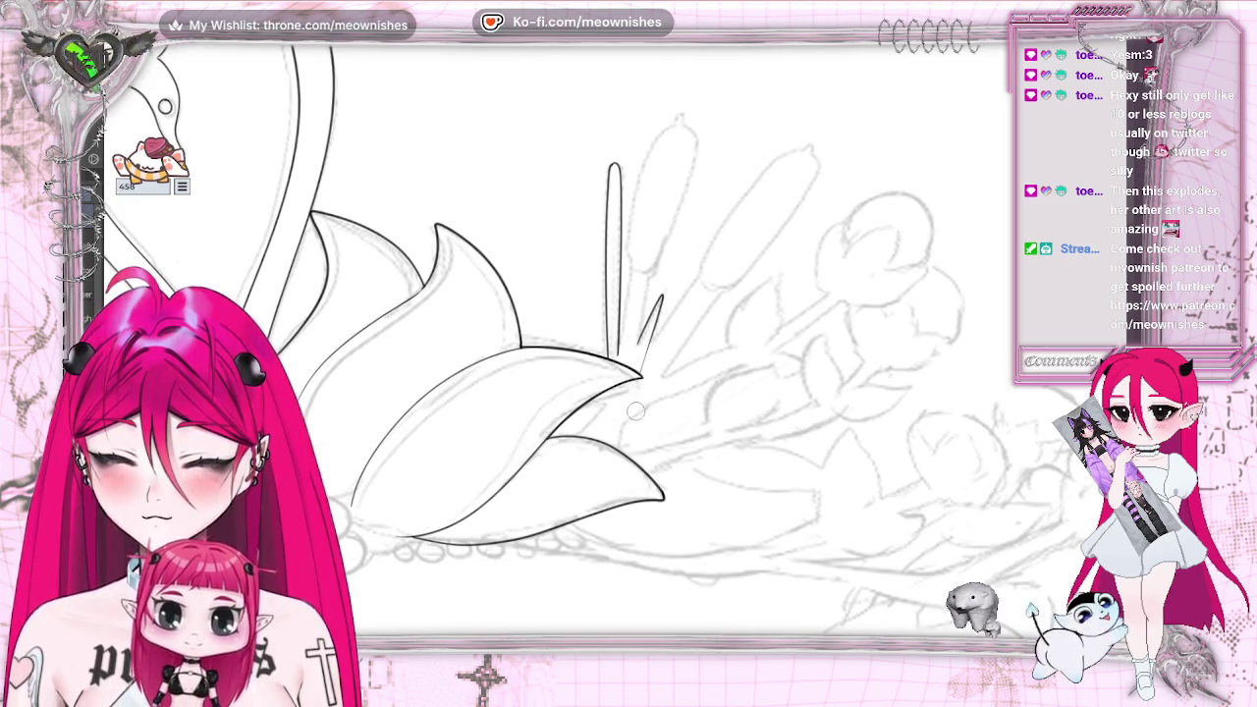
Ink two narrow blades beside the stem and outline the neighbouring cattail's rounded head
{"action": "left_click_drag", "start_coordinate": [724, 173], "coordinate": [729, 179]}
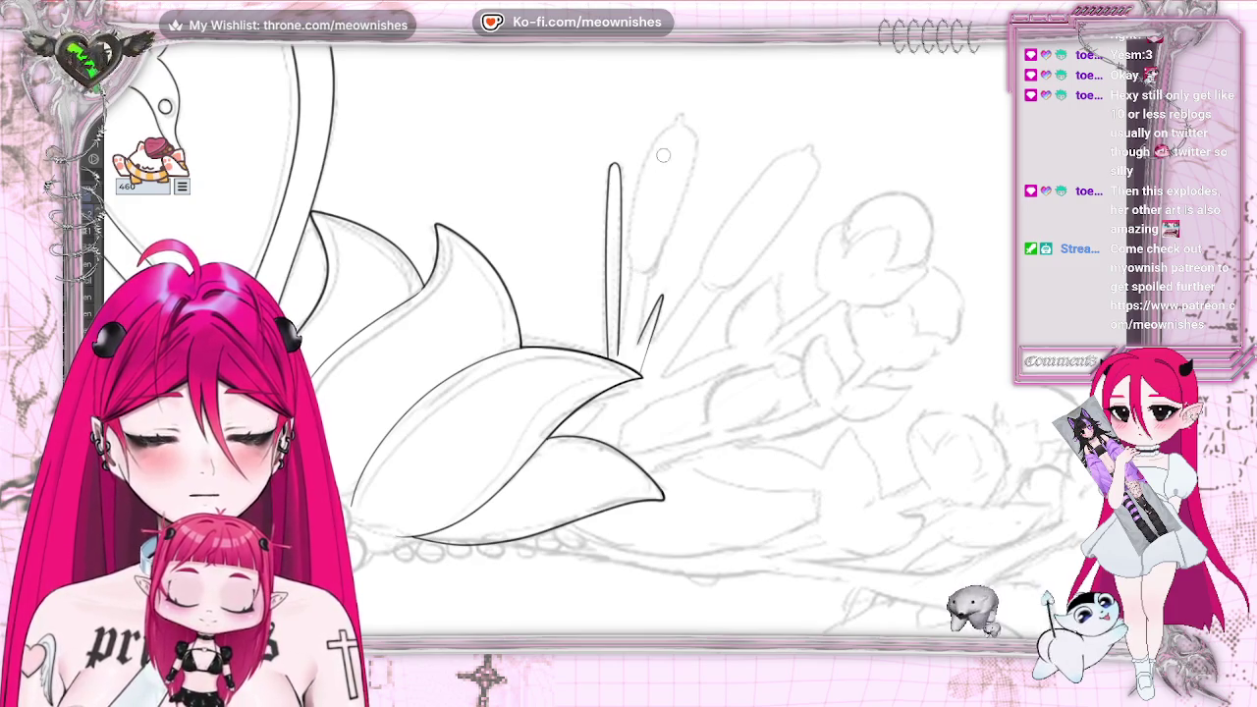
{"action": "mouse_move", "coordinate": [631, 263]}
{"action": "left_mouse_down"}
{"action": "mouse_move", "coordinate": [672, 125]}
{"action": "mouse_move", "coordinate": [692, 164]}
{"action": "left_mouse_up"}
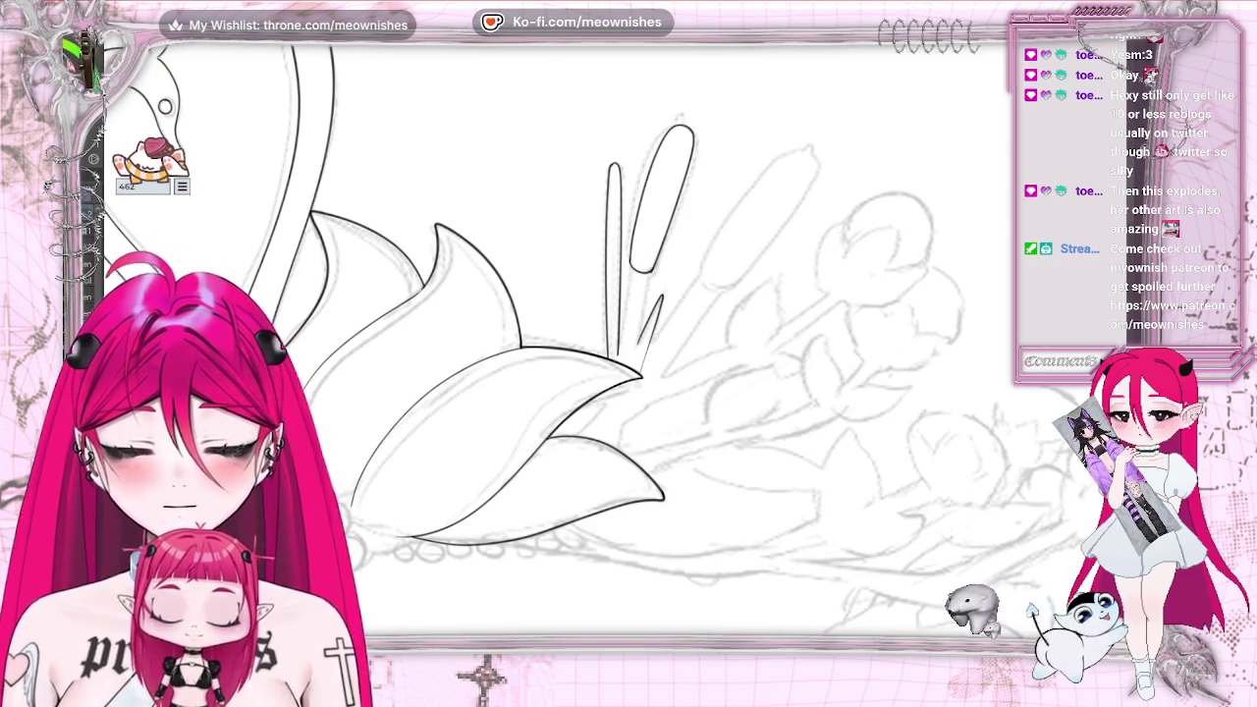
{"action": "key", "text": "e"}
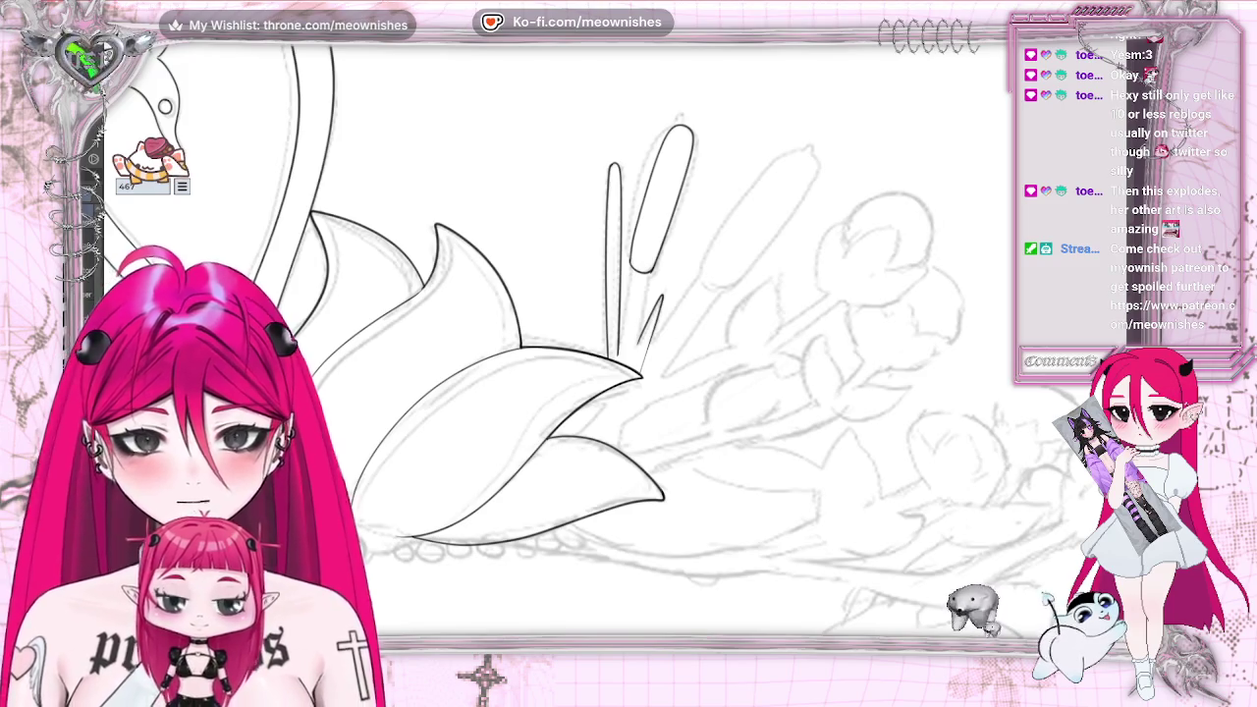
{"action": "scroll", "coordinate": [619, 353], "scroll_direction": "up", "scroll_amount": 2}
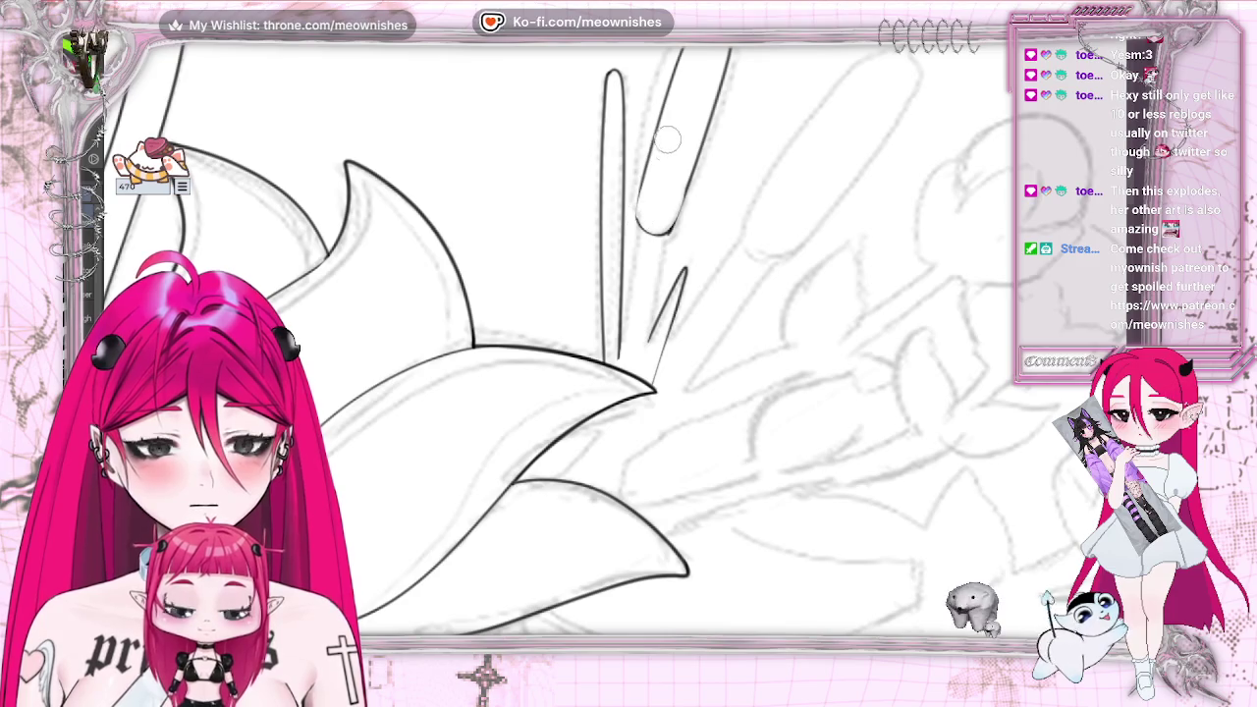
{"action": "left_click_drag", "start_coordinate": [669, 234], "coordinate": [703, 179]}
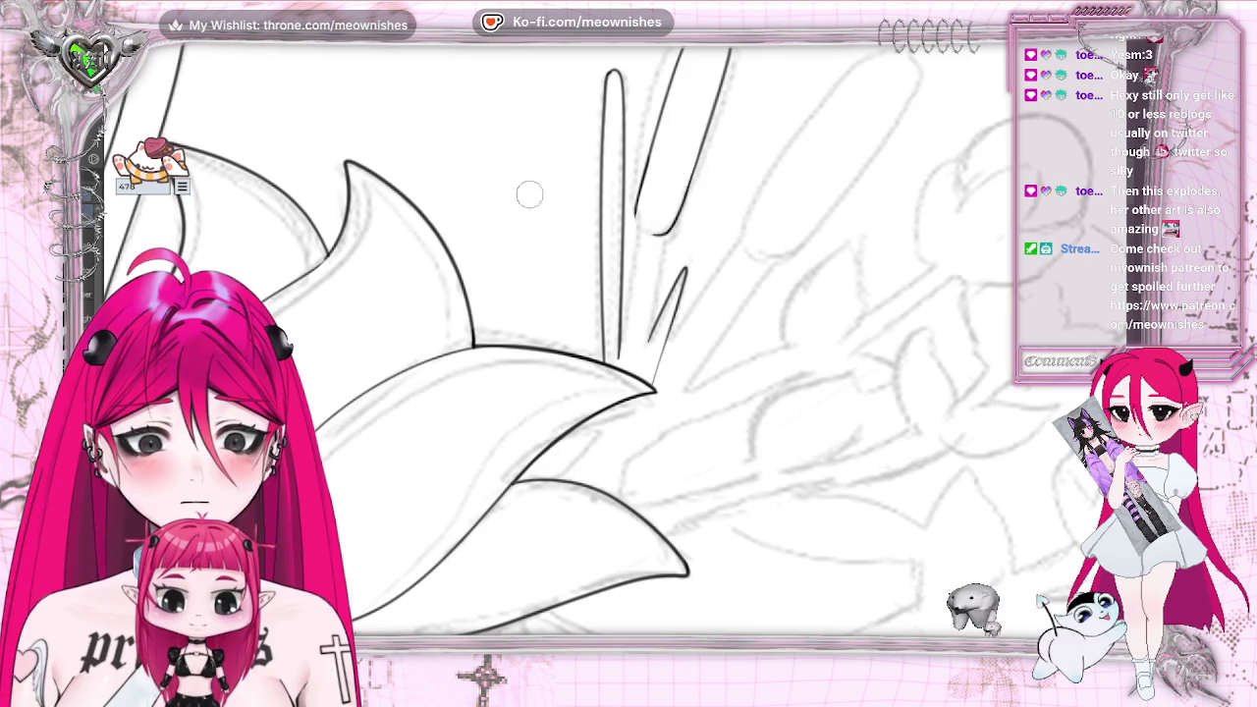
{"action": "left_click_drag", "start_coordinate": [637, 211], "coordinate": [671, 226]}
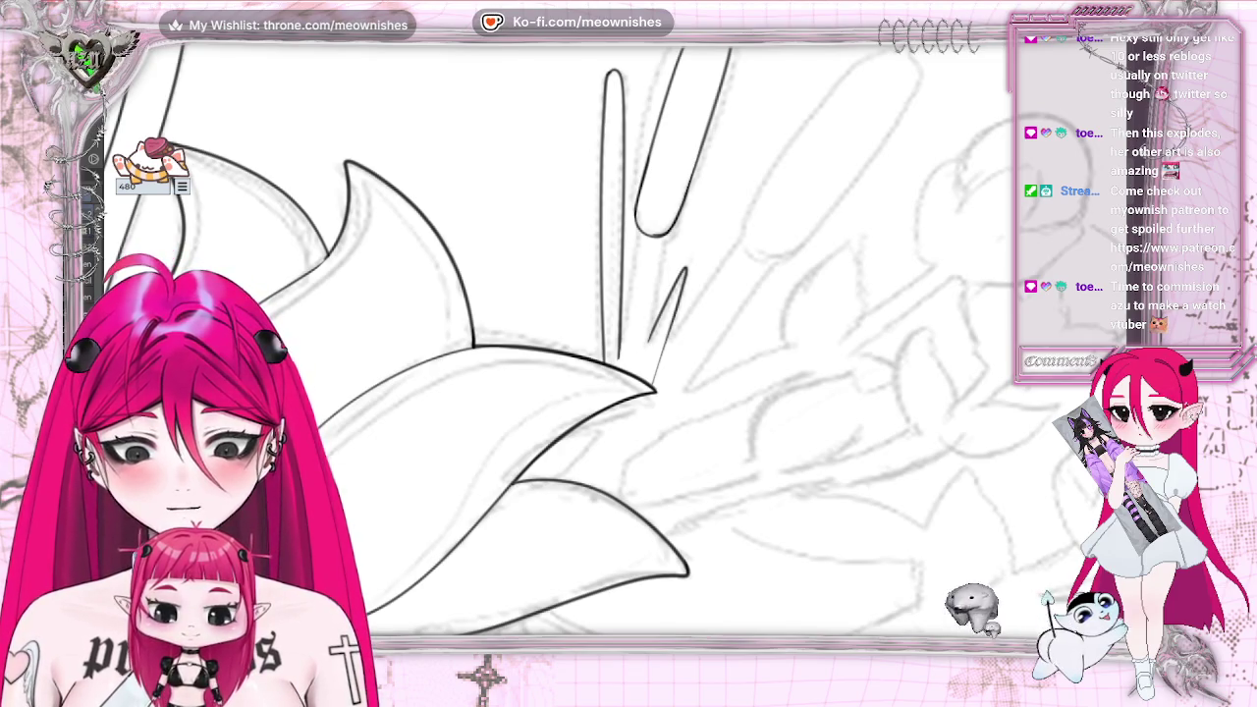
{"action": "key", "text": "ctrl+z"}
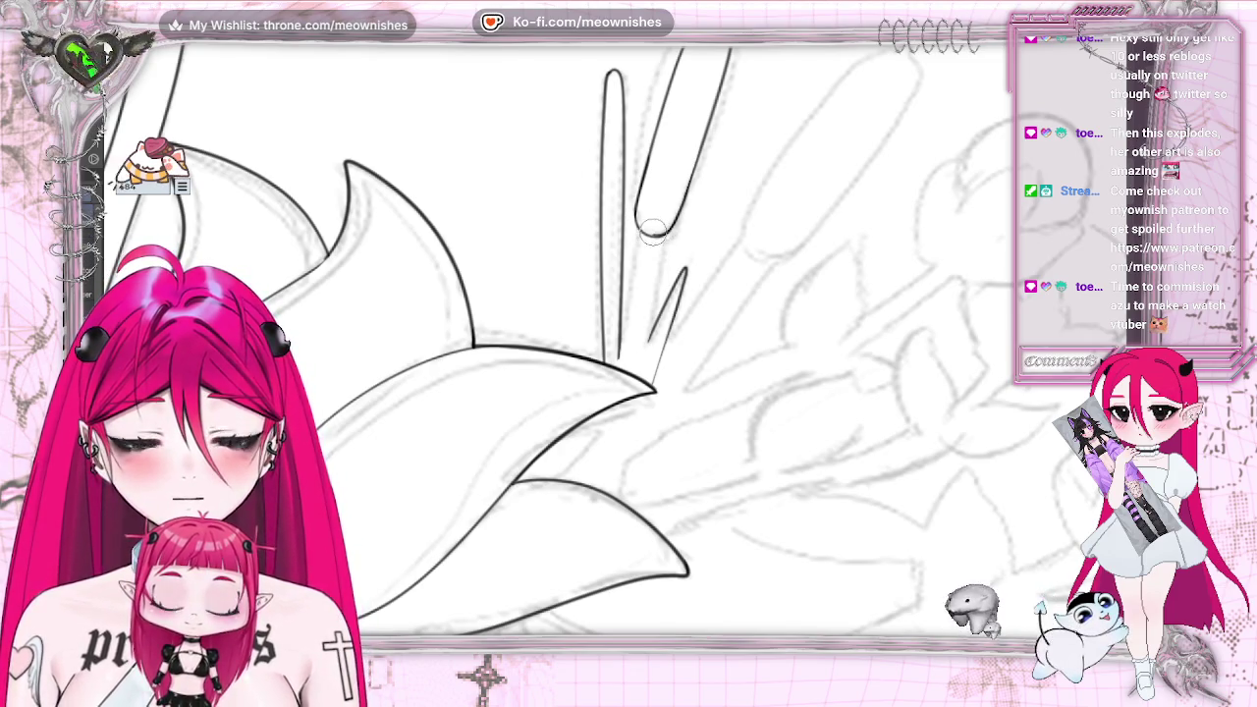
{"action": "scroll", "coordinate": [653, 231], "scroll_direction": "up", "scroll_amount": 3}
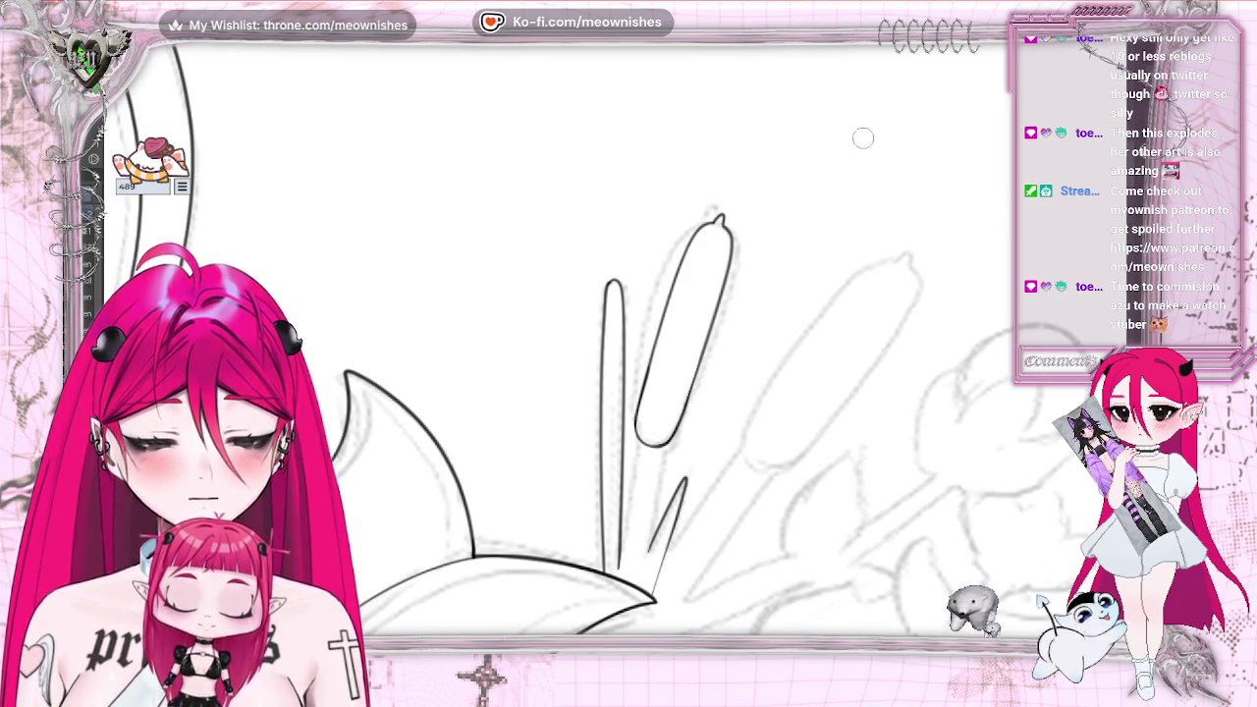
{"action": "scroll", "coordinate": [863, 138], "scroll_direction": "down", "scroll_amount": 2}
Rotate the first cattail head slightly with Ctrl+T and confirm the new angle
{"action": "scroll", "coordinate": [863, 137], "scroll_direction": "down", "scroll_amount": 3}
{"action": "scroll", "coordinate": [863, 137], "scroll_direction": "down", "scroll_amount": 2}
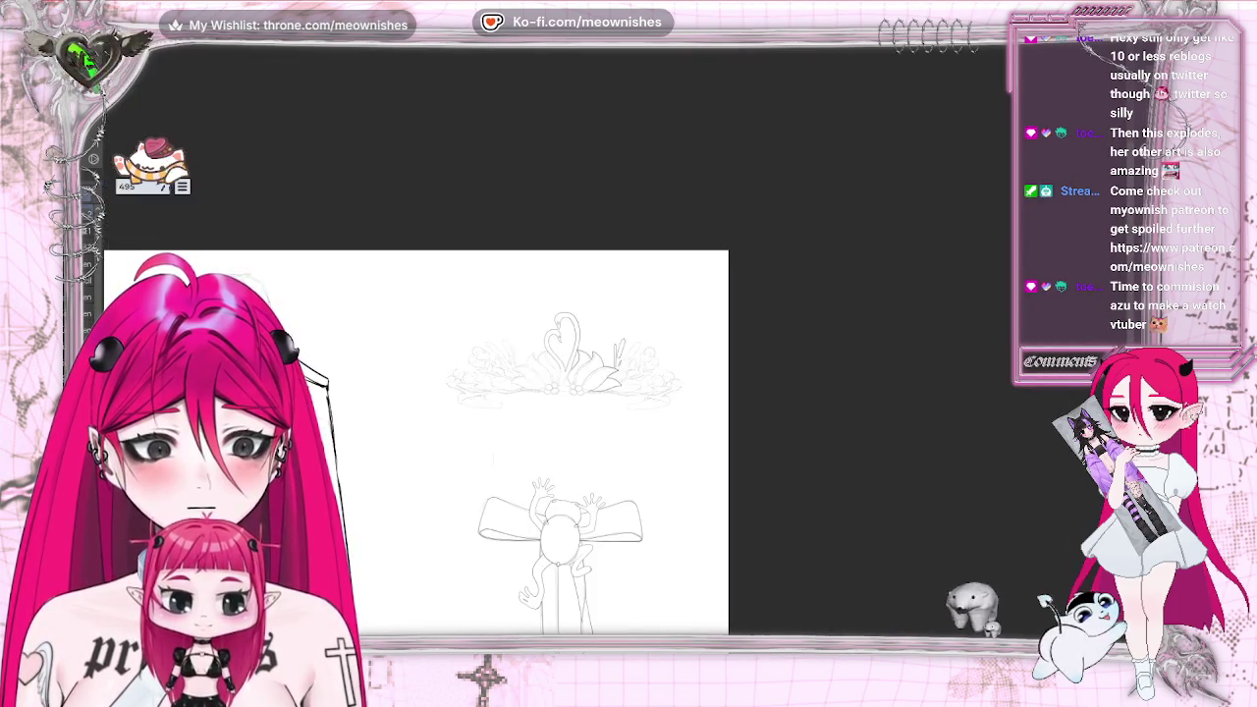
{"action": "scroll", "coordinate": [611, 350], "scroll_direction": "up", "scroll_amount": 3}
{"action": "scroll", "coordinate": [611, 351], "scroll_direction": "up", "scroll_amount": 4}
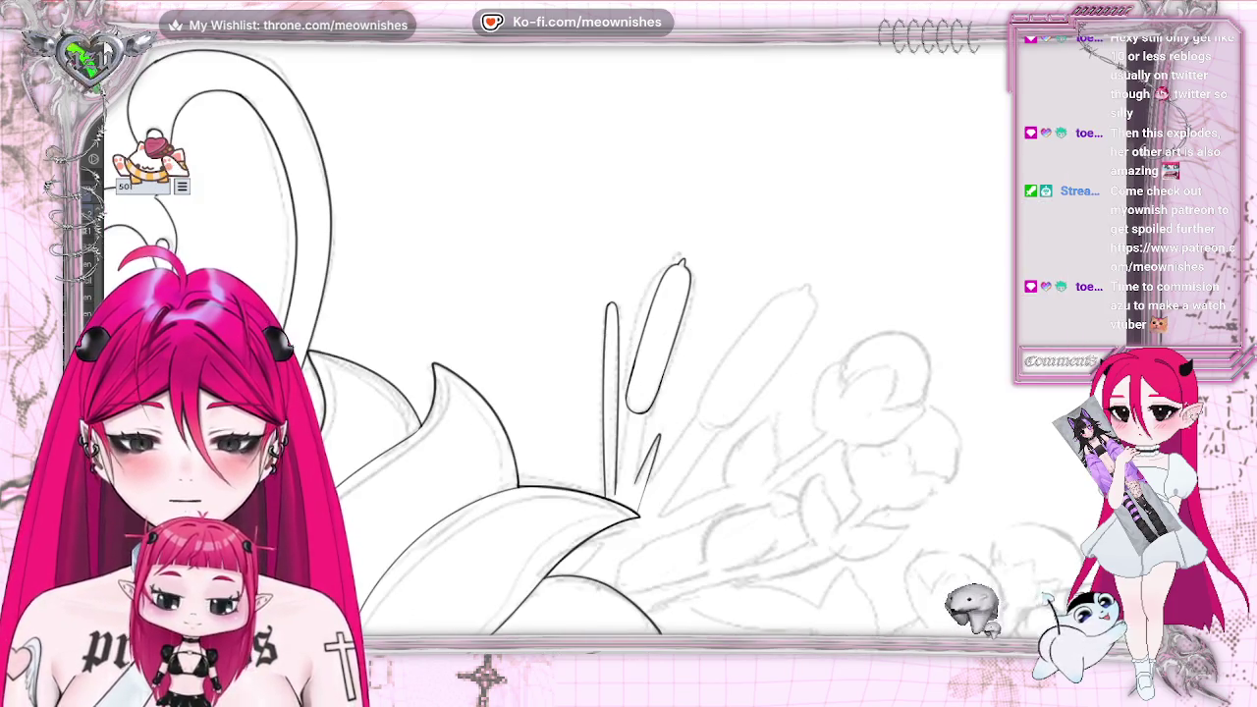
{"action": "key", "text": "ctrl+t"}
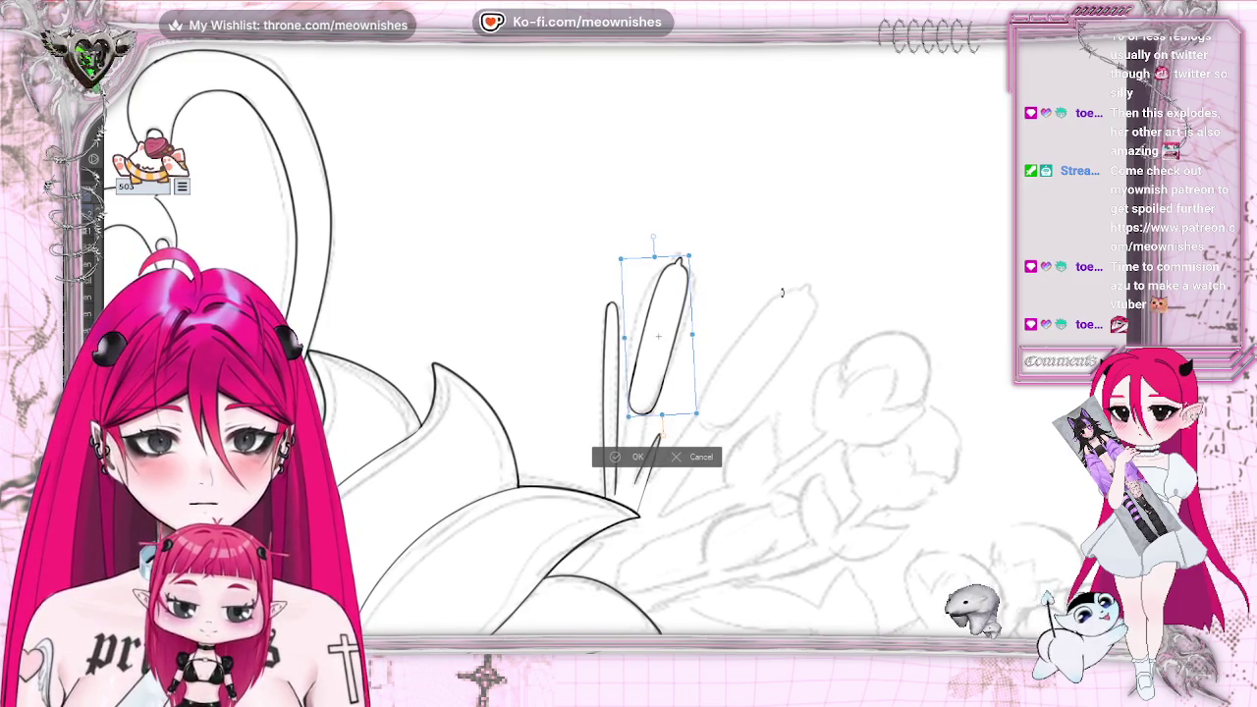
{"action": "mouse_move", "coordinate": [782, 292]}
{"action": "left_mouse_down"}
{"action": "mouse_move", "coordinate": [704, 334]}
{"action": "mouse_move", "coordinate": [728, 329]}
{"action": "left_mouse_up"}
{"action": "left_click", "coordinate": [609, 456]}
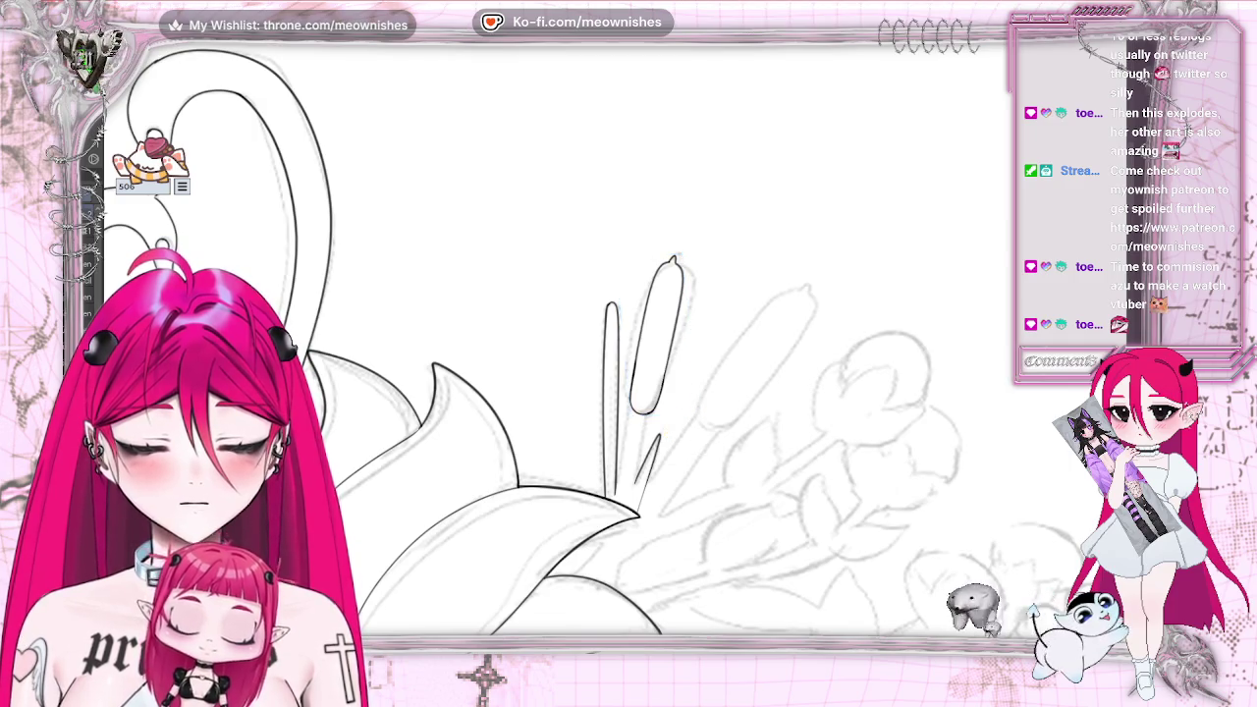
Ink the long stem line running down from the cattail head
{"action": "scroll", "coordinate": [606, 340], "scroll_direction": "down", "scroll_amount": 3}
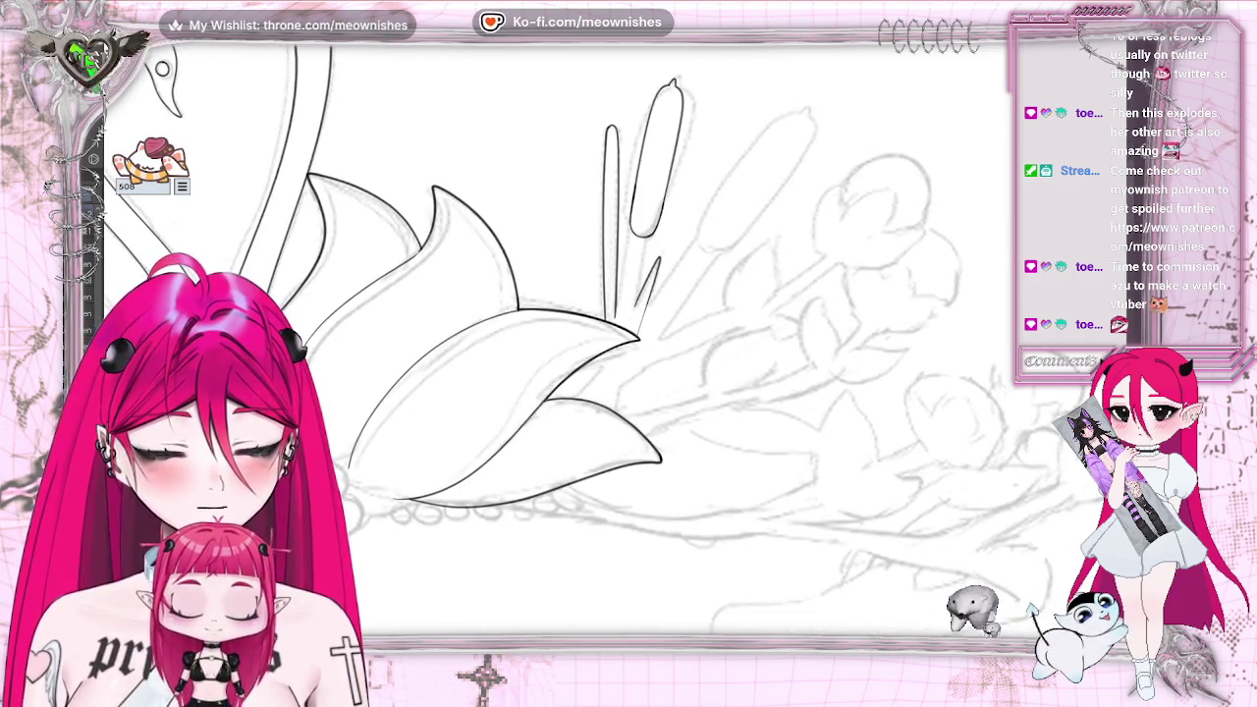
{"action": "scroll", "coordinate": [624, 307], "scroll_direction": "up", "scroll_amount": 2}
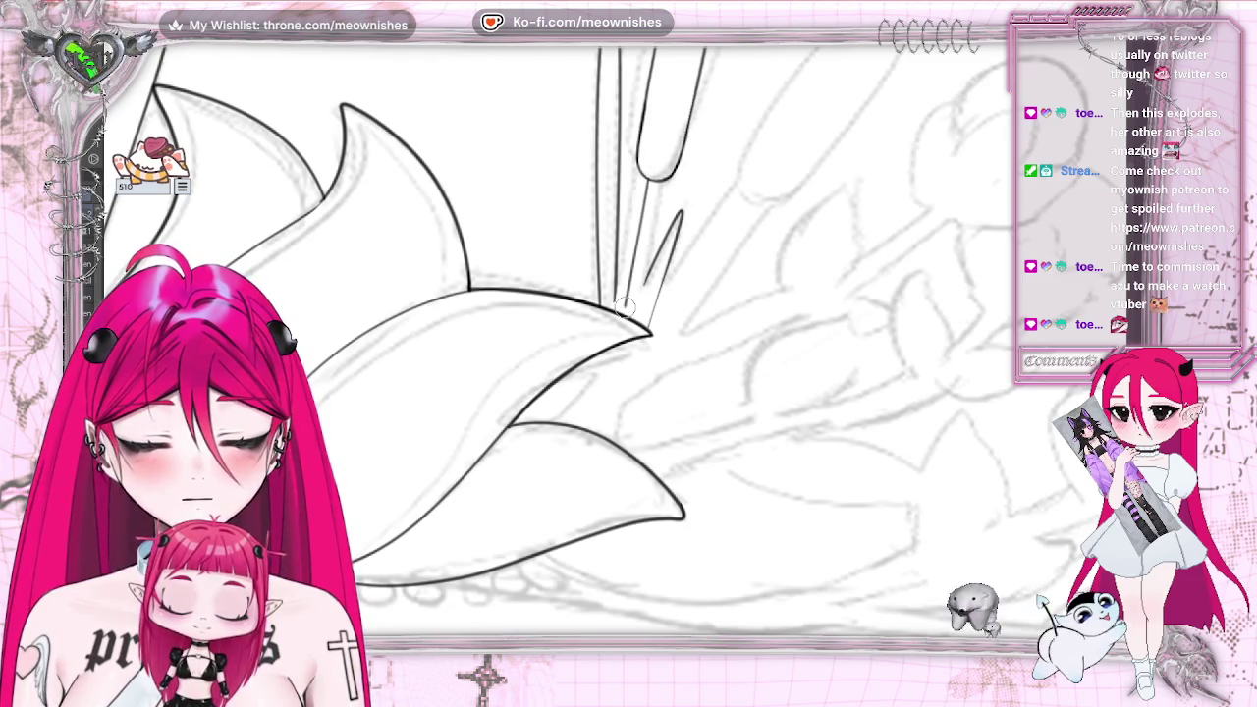
{"action": "mouse_move", "coordinate": [657, 177]}
{"action": "left_mouse_down"}
{"action": "mouse_move", "coordinate": [639, 329]}
{"action": "mouse_move", "coordinate": [628, 280]}
{"action": "mouse_move", "coordinate": [654, 263]}
{"action": "mouse_move", "coordinate": [619, 309]}
{"action": "mouse_move", "coordinate": [629, 240]}
{"action": "left_mouse_up"}
Add four short inked strokes where the cattail stems meet at their base
{"action": "left_click_drag", "start_coordinate": [623, 295], "coordinate": [624, 307]}
{"action": "mouse_move", "coordinate": [628, 260]}
{"action": "left_mouse_down"}
{"action": "mouse_move", "coordinate": [622, 285]}
{"action": "mouse_move", "coordinate": [636, 285]}
{"action": "left_mouse_up"}
{"action": "left_click_drag", "start_coordinate": [652, 257], "coordinate": [638, 287]}
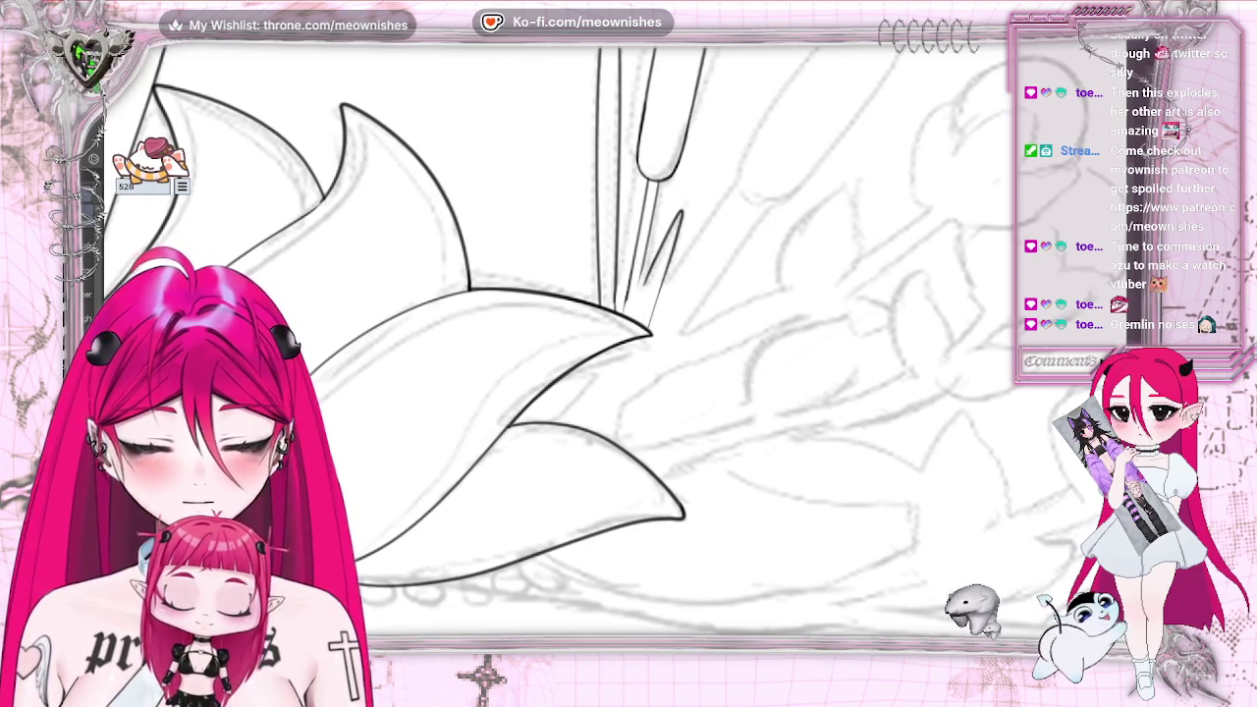
{"action": "left_click_drag", "start_coordinate": [646, 277], "coordinate": [628, 310]}
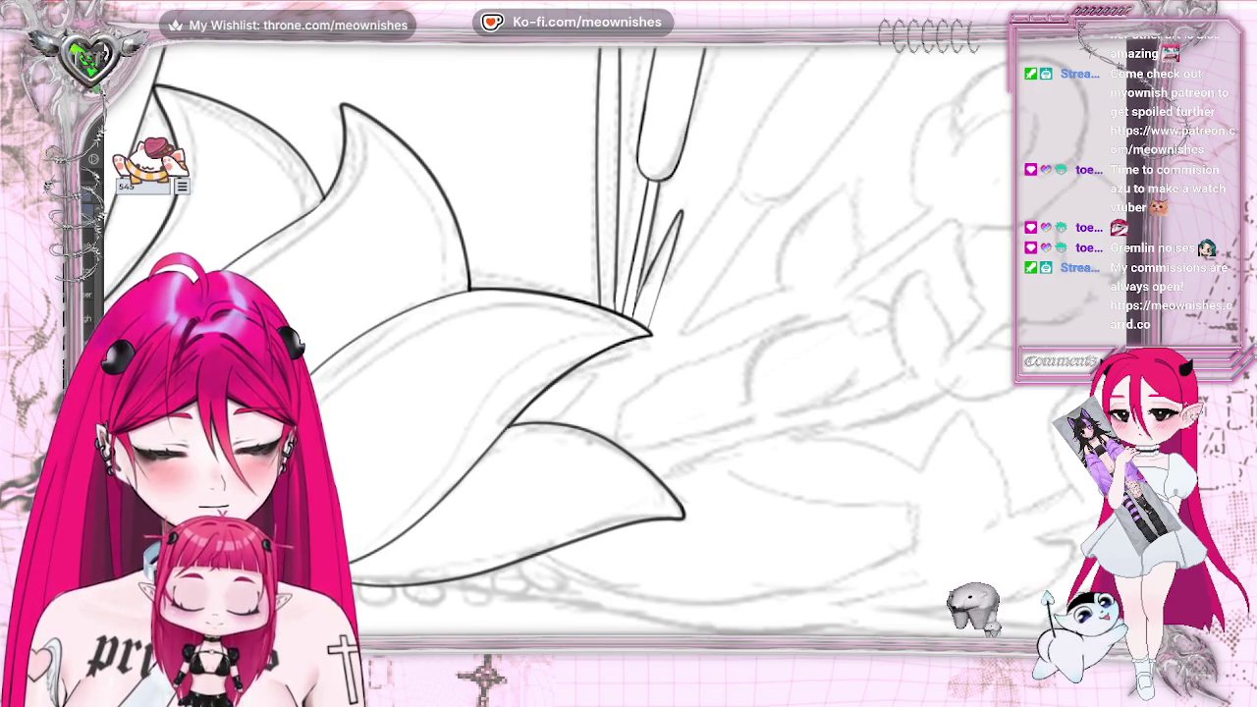
{"action": "scroll", "coordinate": [619, 331], "scroll_direction": "down", "scroll_amount": 5}
Draw a second cattail head and long stem beside the first one
{"action": "scroll", "coordinate": [614, 348], "scroll_direction": "up", "scroll_amount": 3}
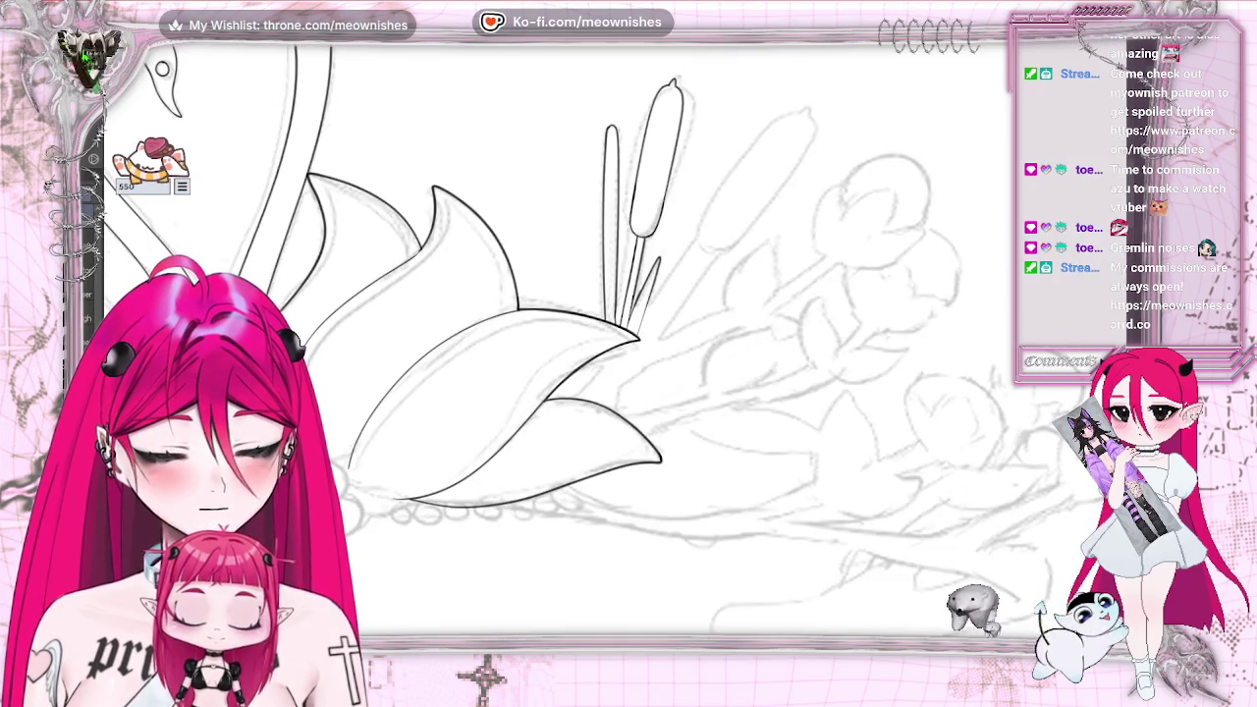
{"action": "key", "text": "ctrl+z"}
{"action": "key", "text": "ctrl+y"}
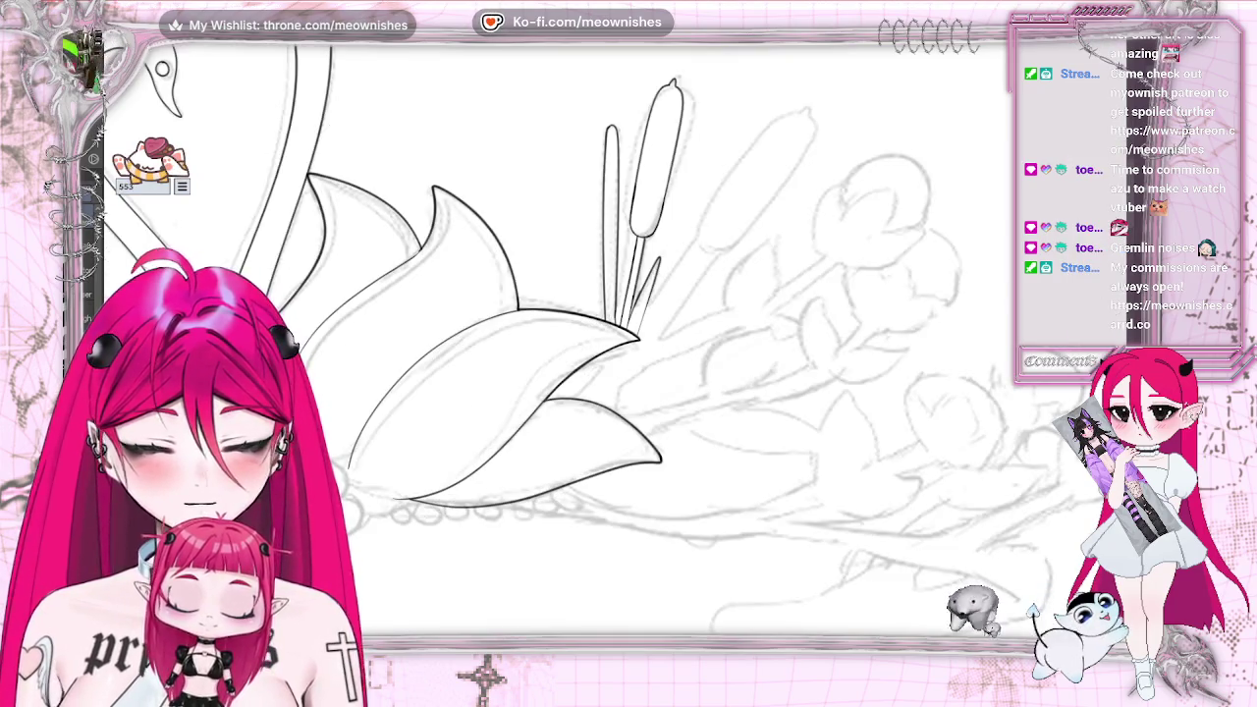
{"action": "key", "text": "m"}
{"action": "key", "text": "m"}
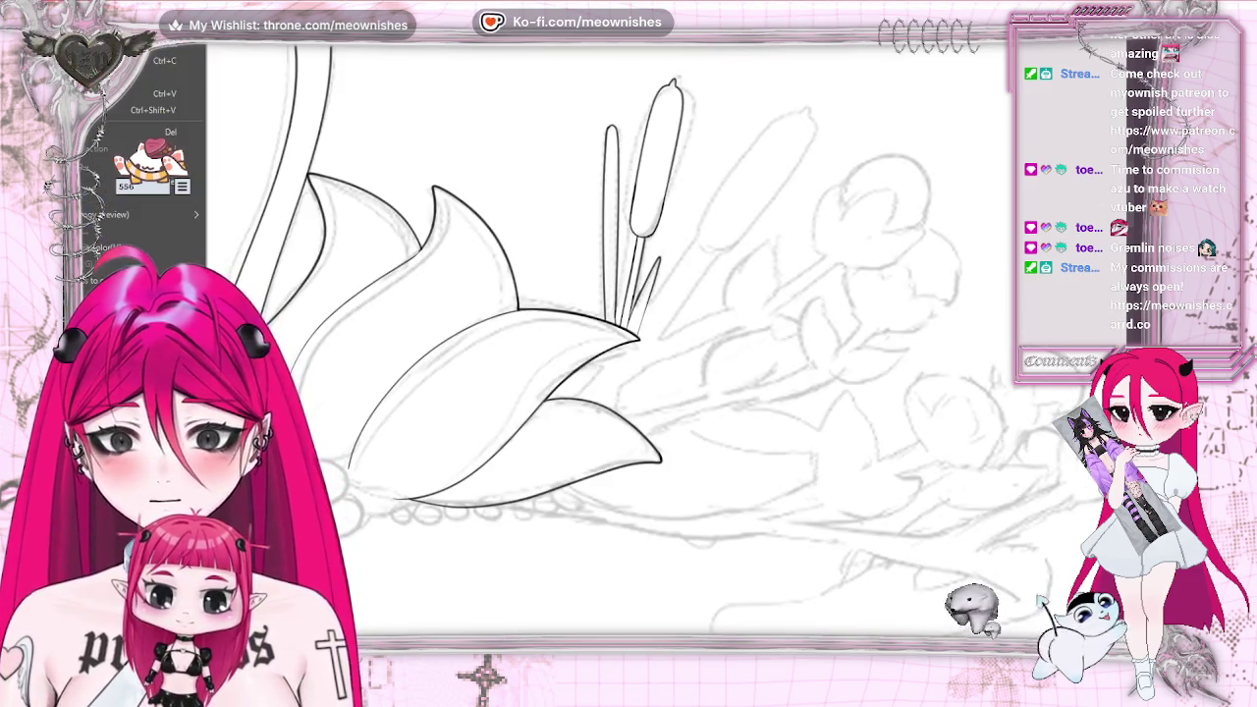
{"action": "left_click_drag", "start_coordinate": [675, 81], "coordinate": [639, 329]}
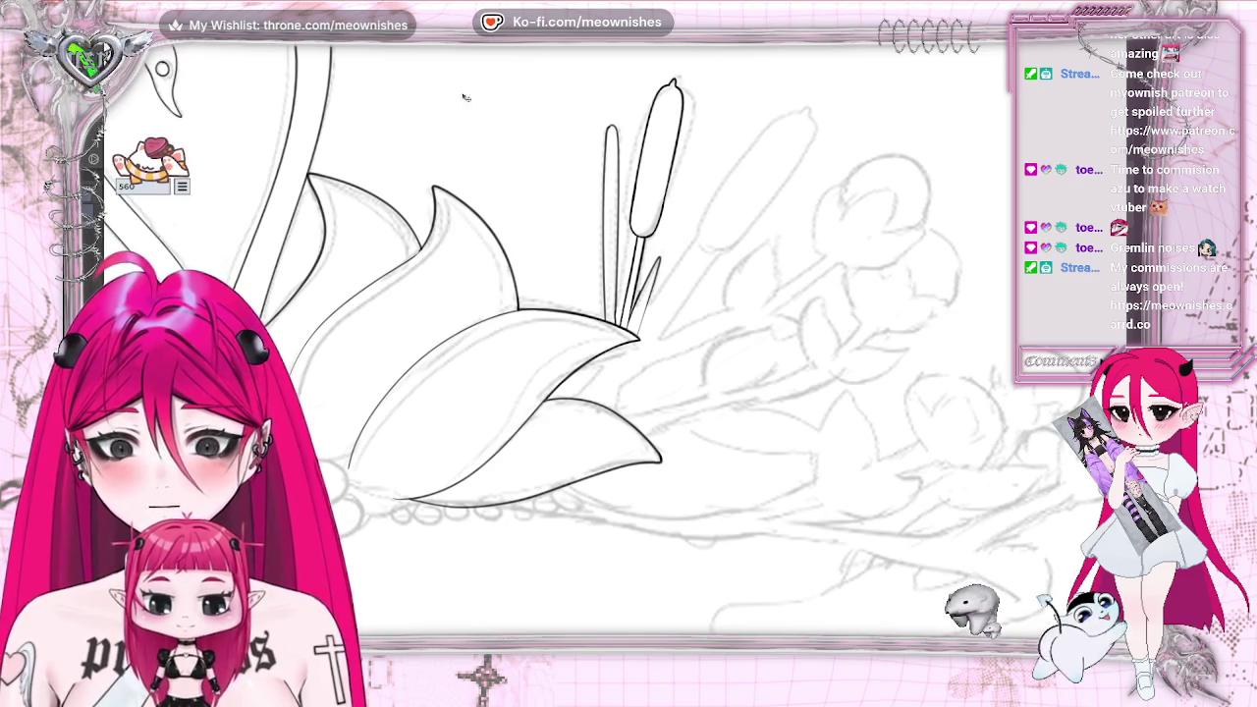
{"action": "left_click_drag", "start_coordinate": [691, 88], "coordinate": [650, 334]}
Shift the second cattail right and rotate it to lean clockwise
{"action": "mouse_move", "coordinate": [695, 177]}
{"action": "left_mouse_down"}
{"action": "mouse_move", "coordinate": [749, 174]}
{"action": "mouse_move", "coordinate": [738, 189]}
{"action": "mouse_move", "coordinate": [756, 188]}
{"action": "left_mouse_up"}
{"action": "key", "text": "ctrl+t"}
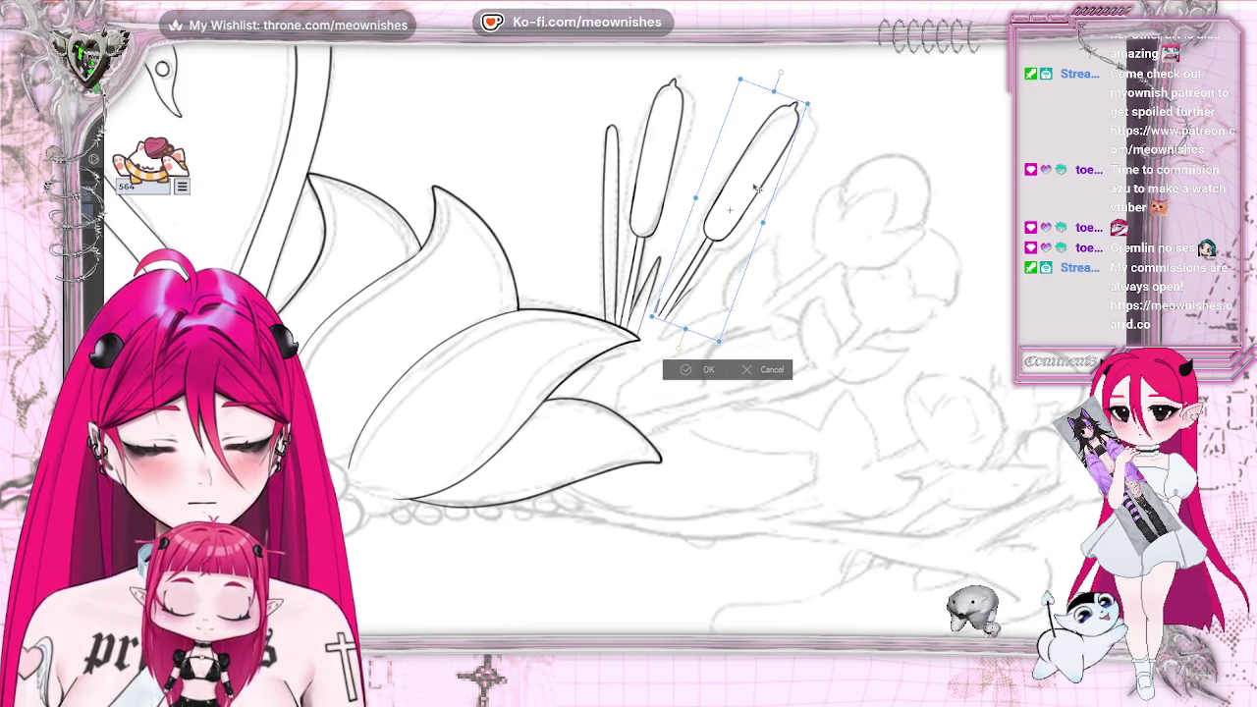
{"action": "left_click", "coordinate": [681, 371]}
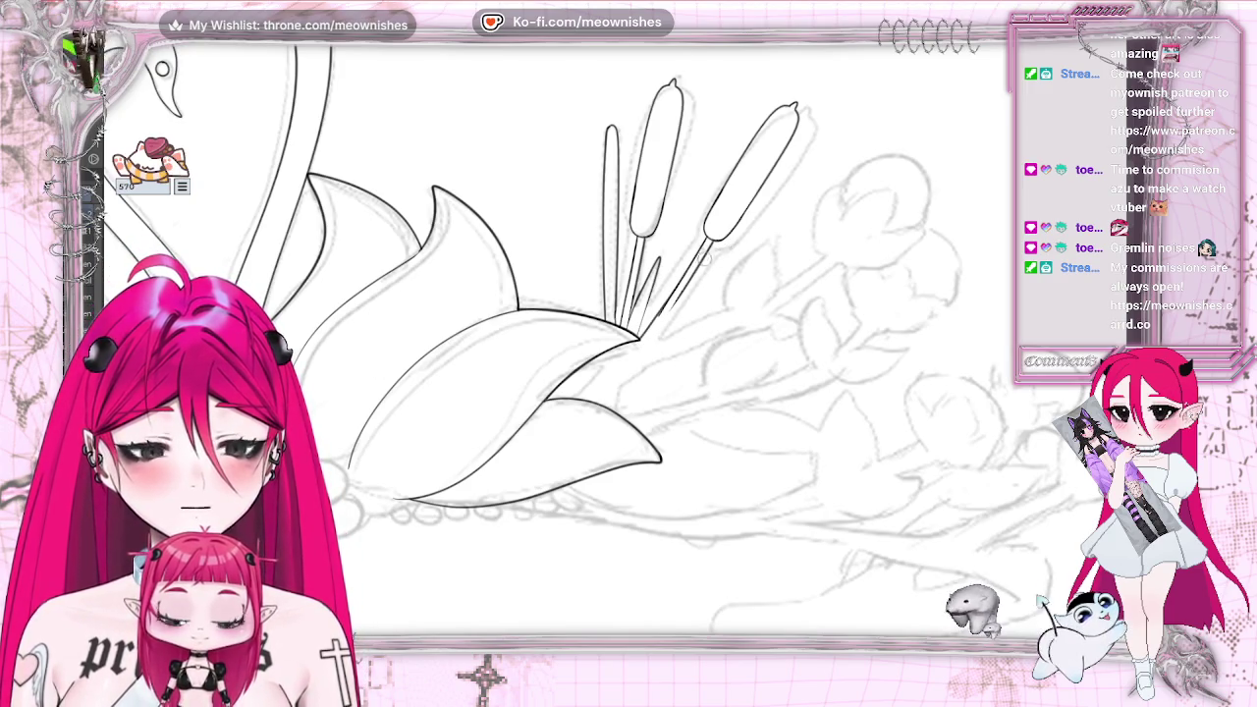
Ink parallel stem lines rising up-right from the lily tip, with a tiny mark near it
{"action": "left_click_drag", "start_coordinate": [639, 338], "coordinate": [640, 349]}
{"action": "scroll", "coordinate": [640, 349], "scroll_direction": "up", "scroll_amount": 3}
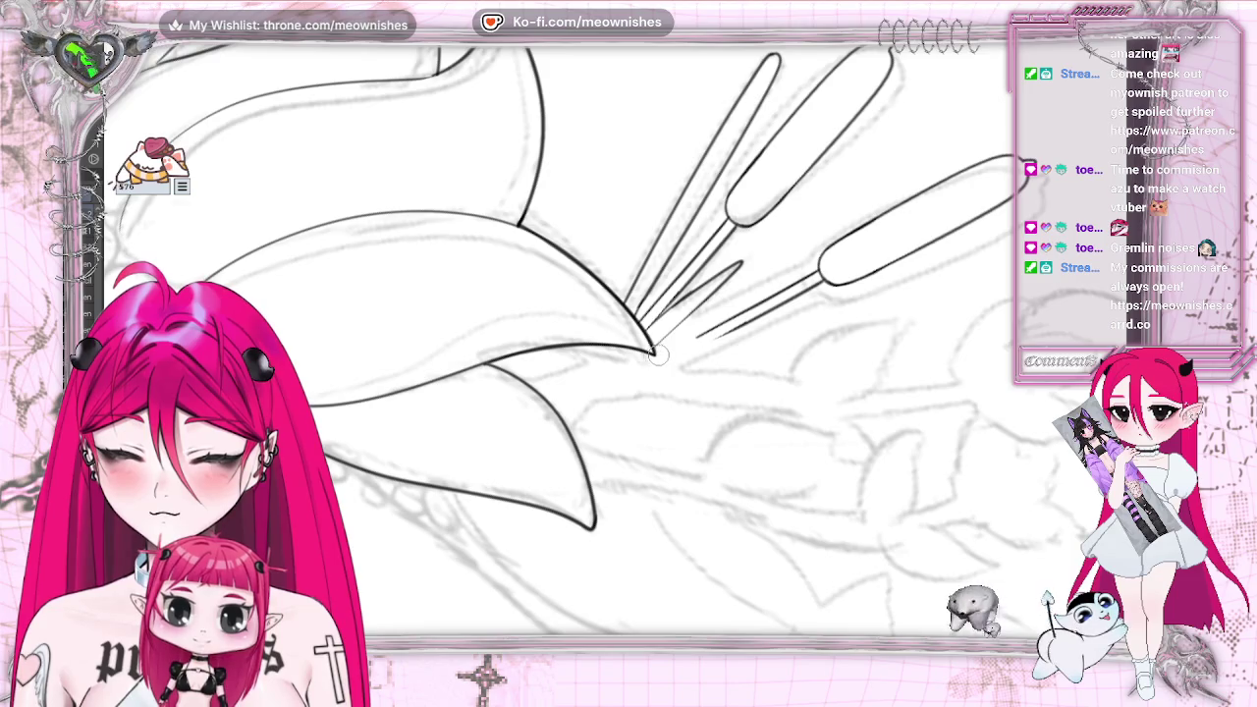
{"action": "left_click_drag", "start_coordinate": [656, 341], "coordinate": [771, 301]}
{"action": "left_click_drag", "start_coordinate": [667, 354], "coordinate": [800, 293]}
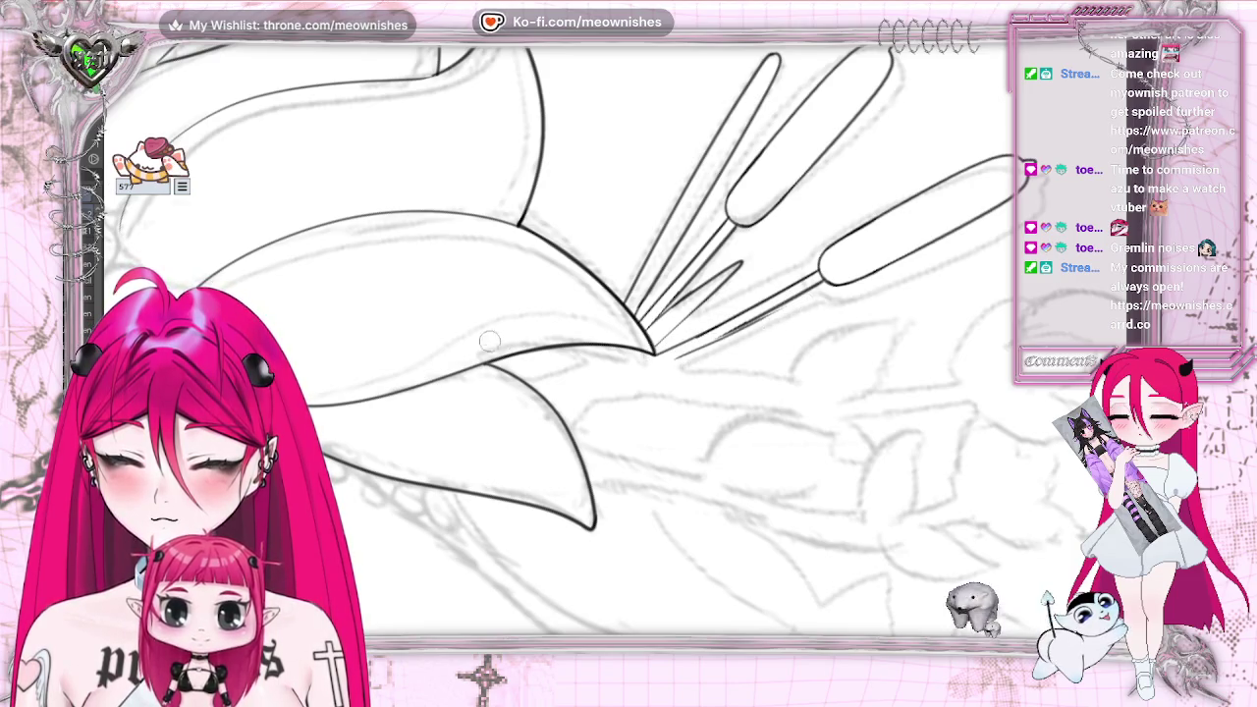
{"action": "left_click_drag", "start_coordinate": [684, 358], "coordinate": [775, 306]}
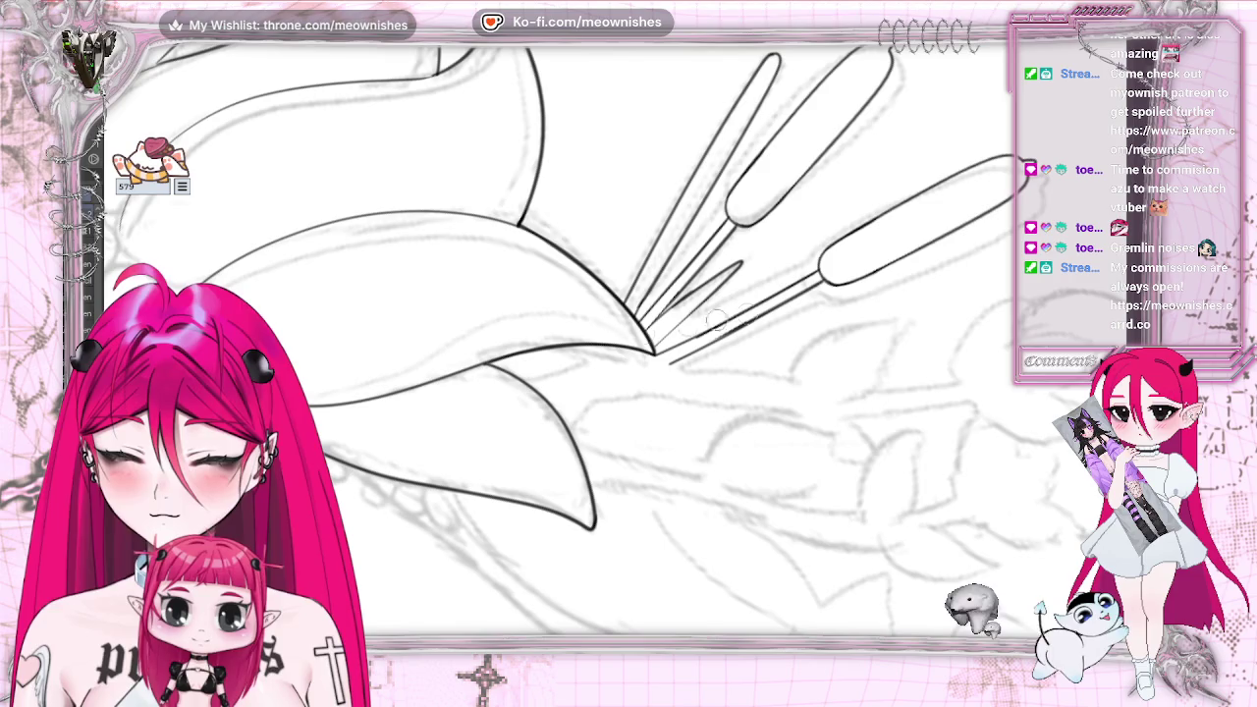
{"action": "key", "text": "ctrl+z"}
{"action": "left_click_drag", "start_coordinate": [668, 361], "coordinate": [781, 300]}
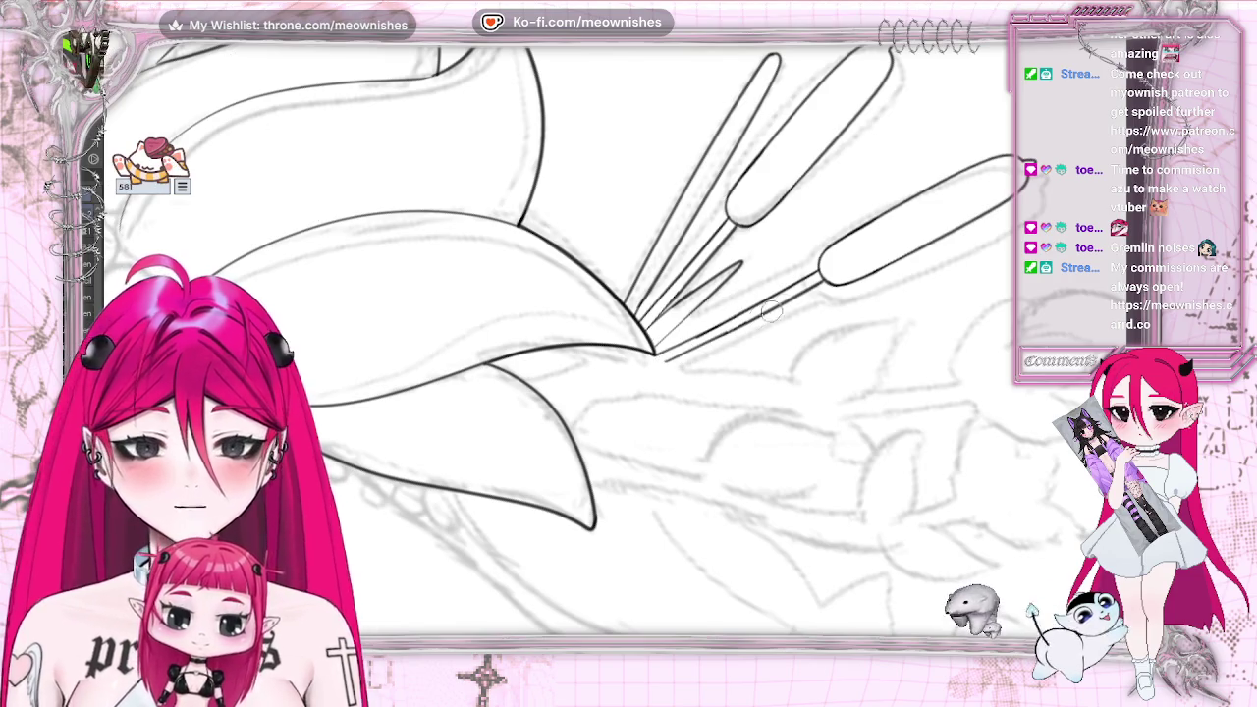
{"action": "left_click", "coordinate": [687, 343]}
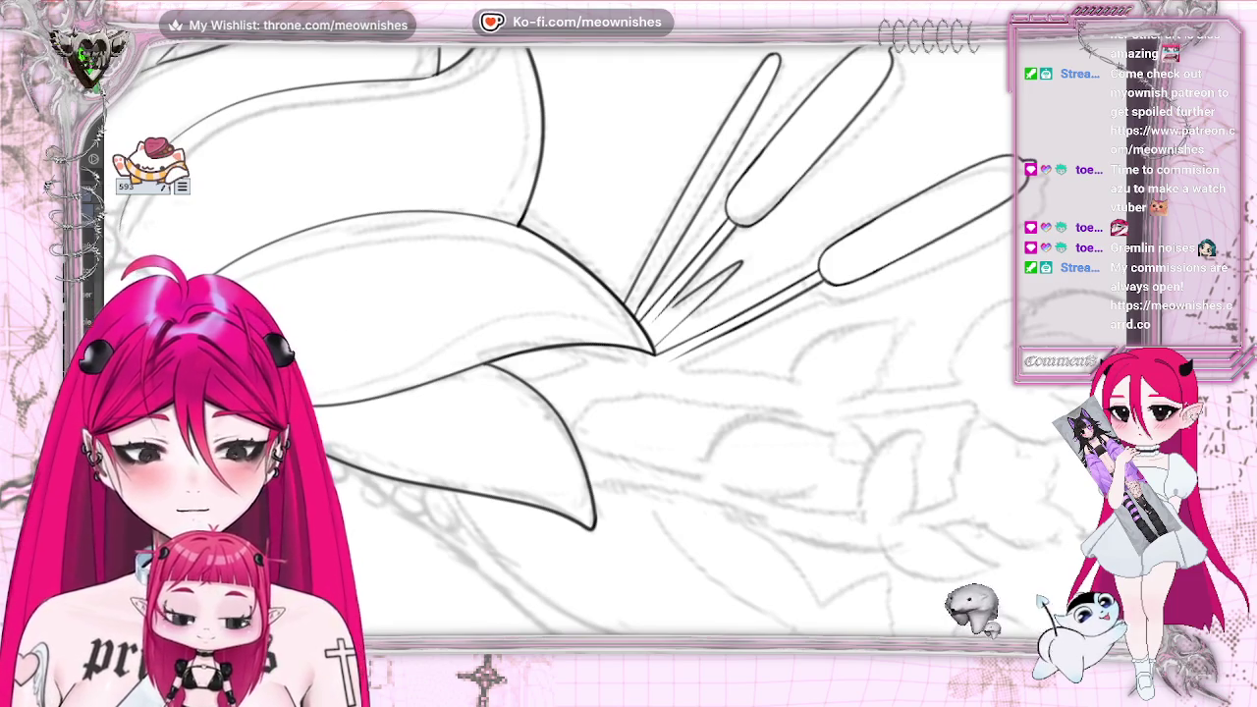
Redraw the line toward the lily tip and add a second line along the lower stem
{"action": "key", "text": "ctrl+z"}
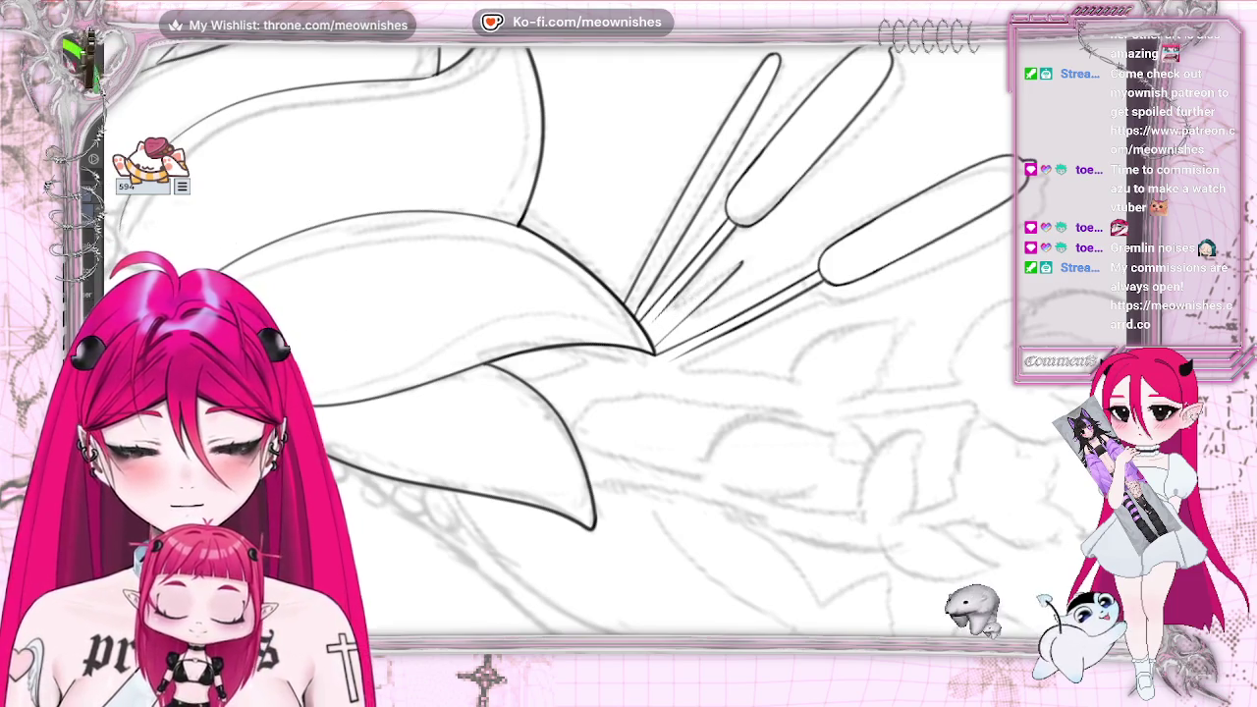
{"action": "left_click_drag", "start_coordinate": [742, 263], "coordinate": [638, 326]}
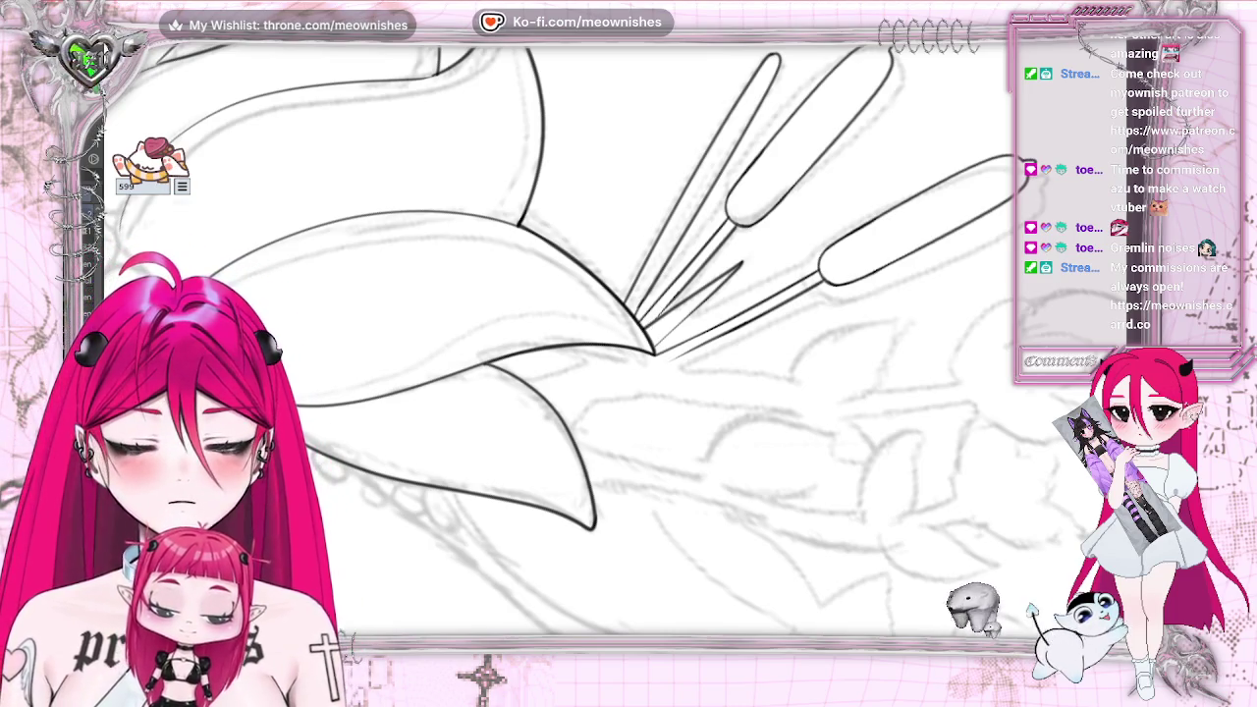
{"action": "key", "text": "ctrl+z"}
{"action": "key", "text": "ctrl+y"}
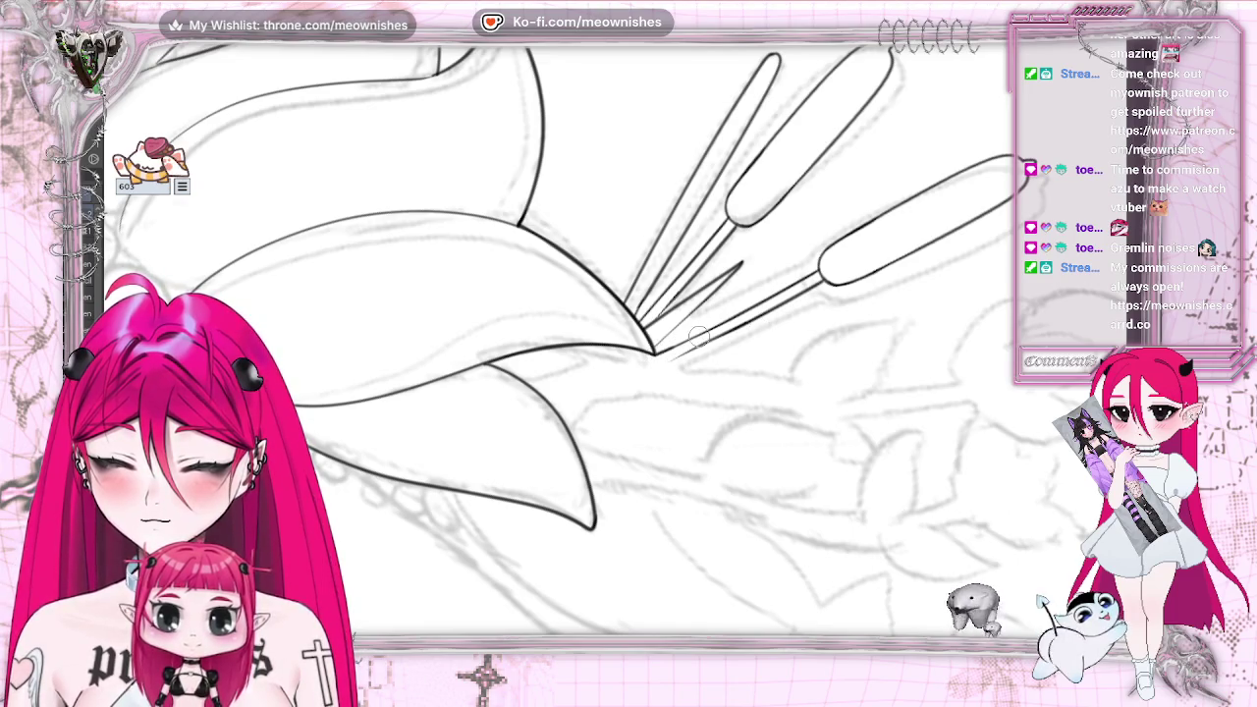
{"action": "mouse_move", "coordinate": [785, 299]}
{"action": "left_mouse_down"}
{"action": "mouse_move", "coordinate": [656, 353]}
{"action": "mouse_move", "coordinate": [786, 292]}
{"action": "left_mouse_up"}
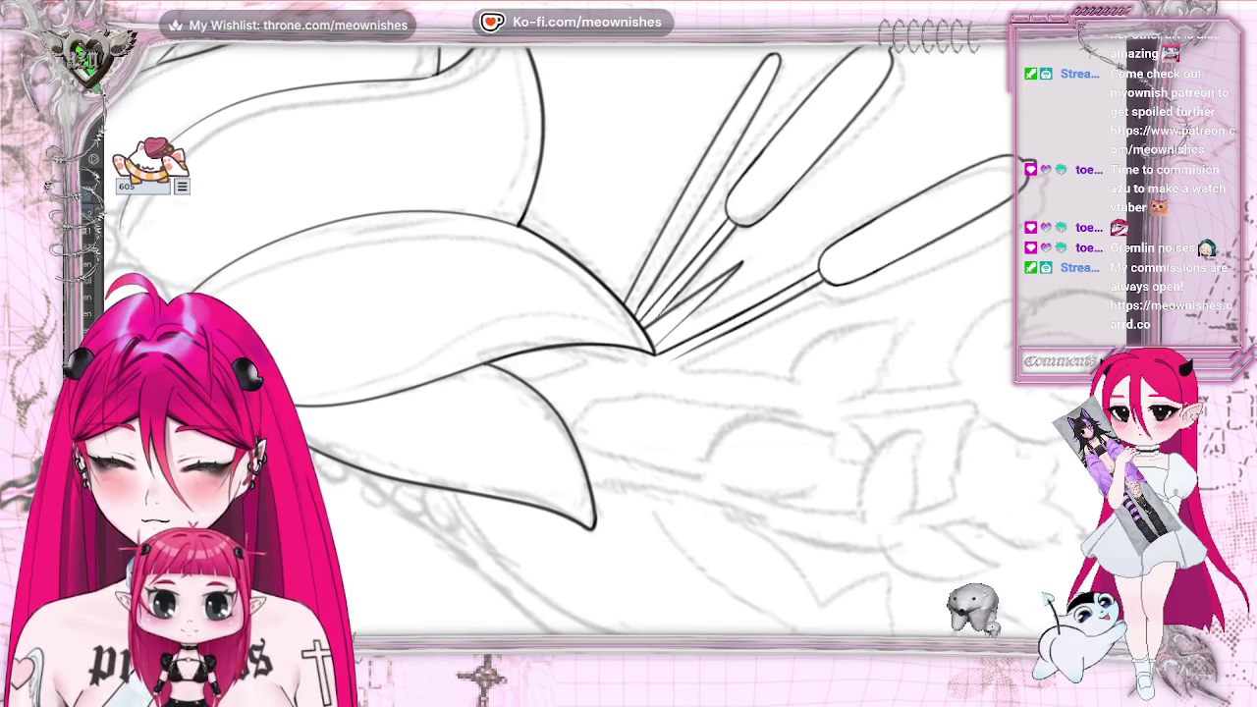
Return to the lily area and draw an inked circle outline over the round bud
{"action": "scroll", "coordinate": [628, 339], "scroll_direction": "down", "scroll_amount": 5}
{"action": "scroll", "coordinate": [628, 338], "scroll_direction": "down", "scroll_amount": 3}
{"action": "scroll", "coordinate": [559, 334], "scroll_direction": "up", "scroll_amount": 1}
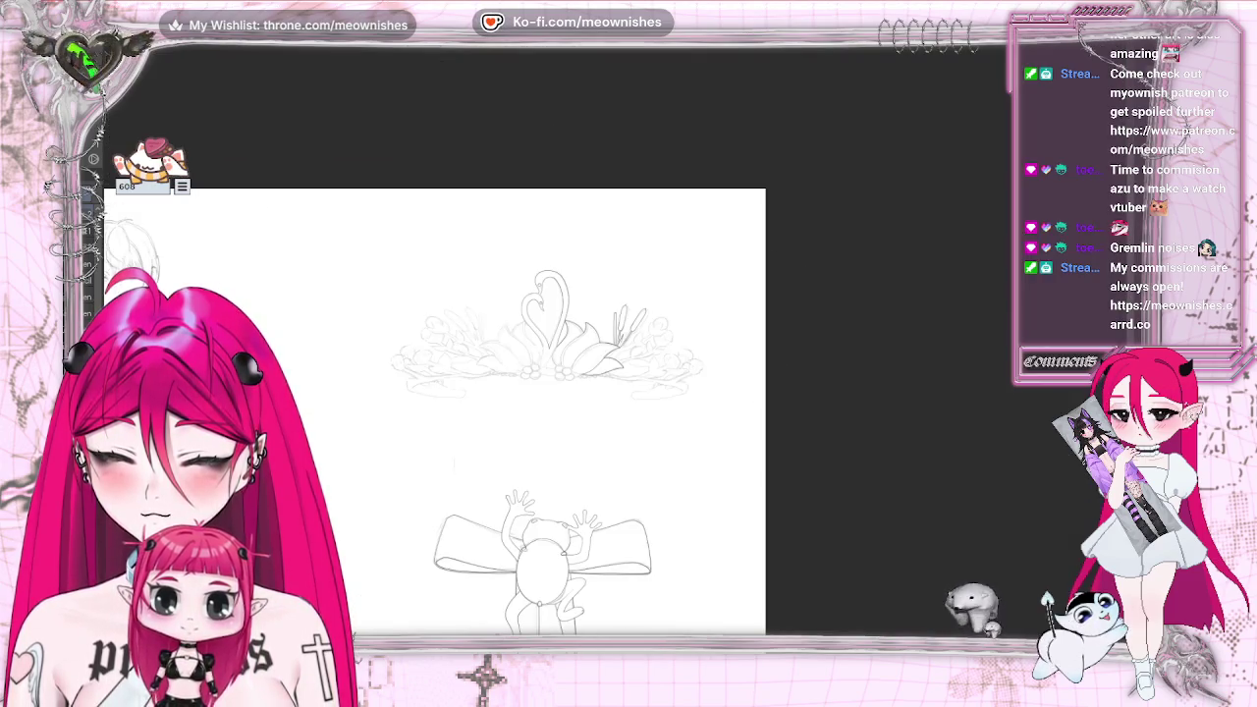
{"action": "scroll", "coordinate": [559, 334], "scroll_direction": "up", "scroll_amount": 3}
{"action": "scroll", "coordinate": [559, 334], "scroll_direction": "up", "scroll_amount": 2}
{"action": "scroll", "coordinate": [616, 344], "scroll_direction": "up", "scroll_amount": 2}
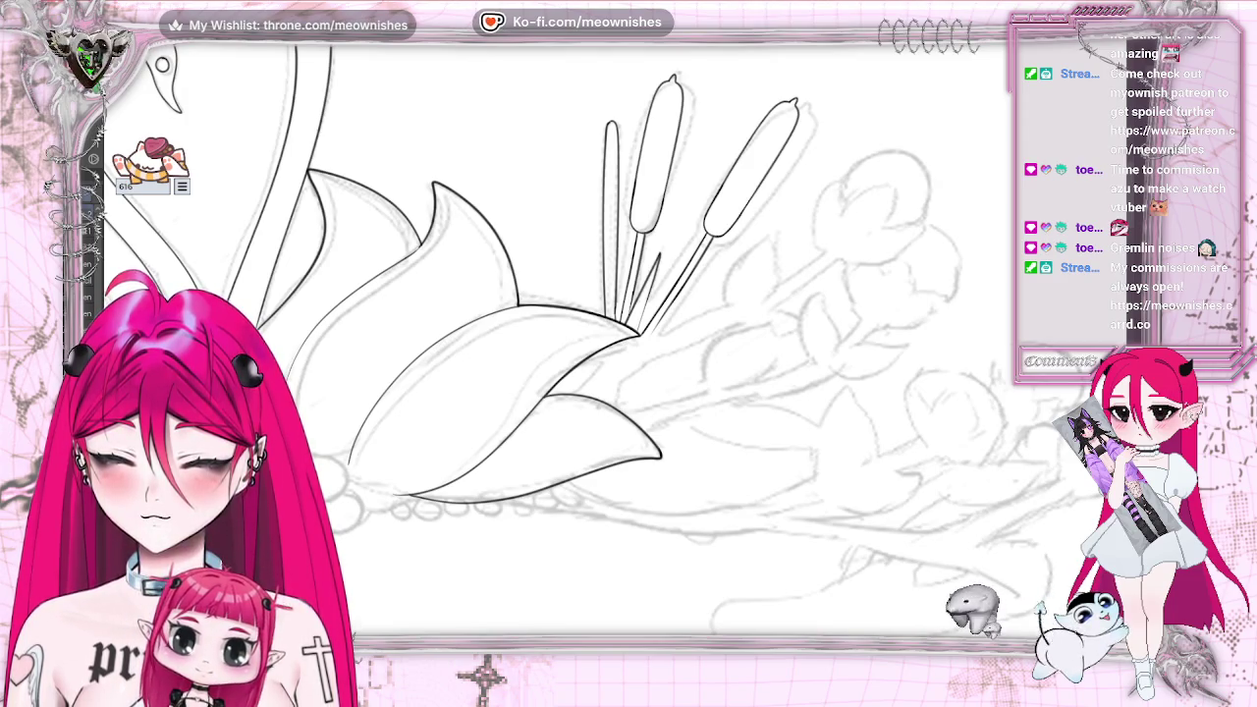
{"action": "scroll", "coordinate": [555, 339], "scroll_direction": "right", "scroll_amount": 4}
{"action": "scroll", "coordinate": [555, 338], "scroll_direction": "left", "scroll_amount": 1}
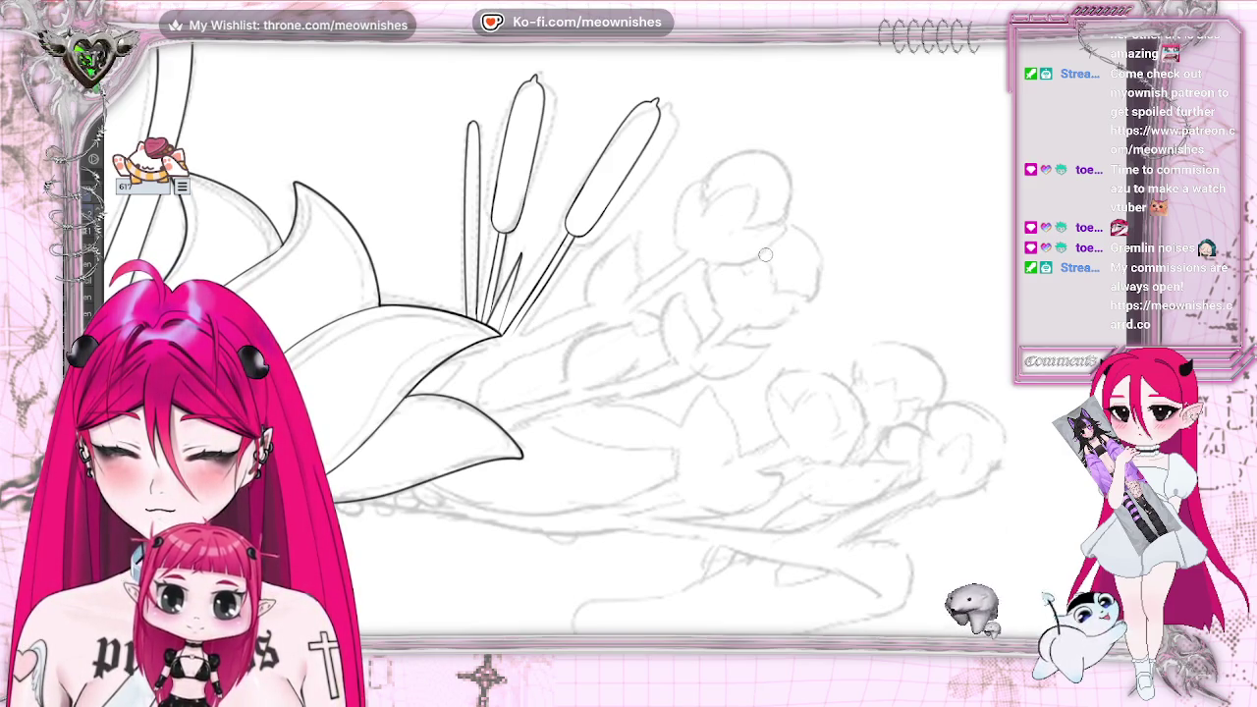
{"action": "left_click_drag", "start_coordinate": [718, 253], "coordinate": [717, 262]}
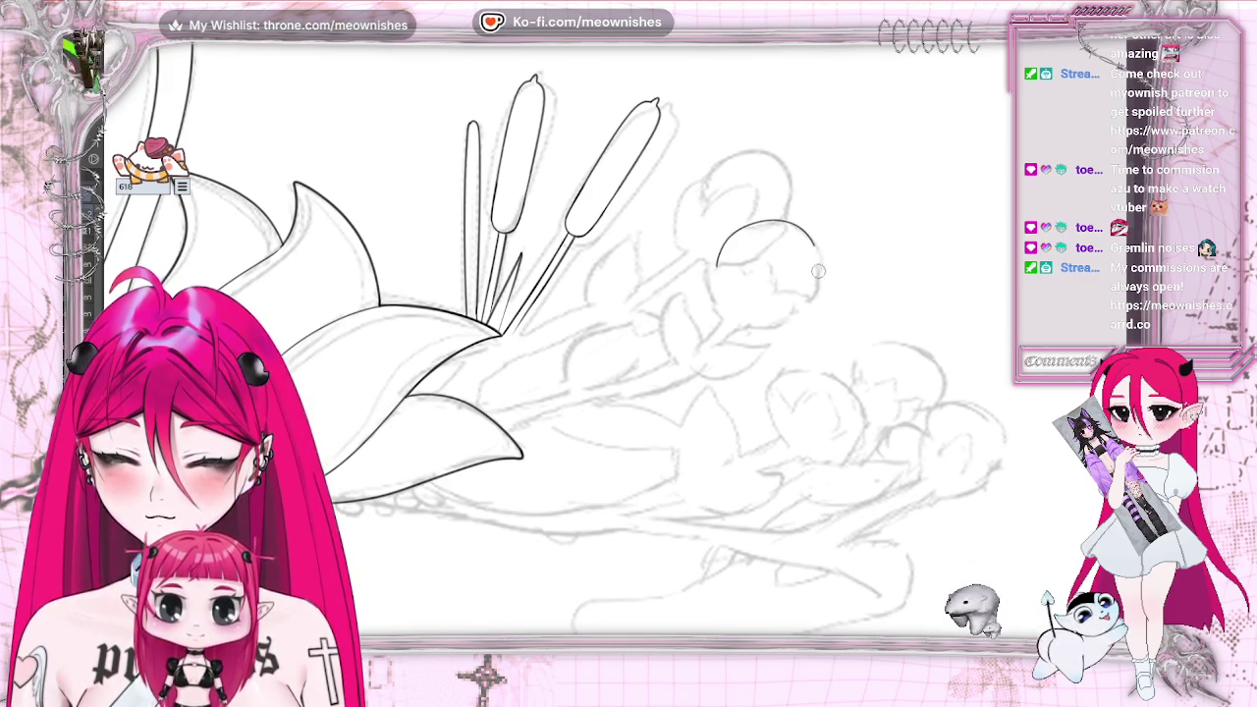
{"action": "left_click_drag", "start_coordinate": [818, 271], "coordinate": [807, 300]}
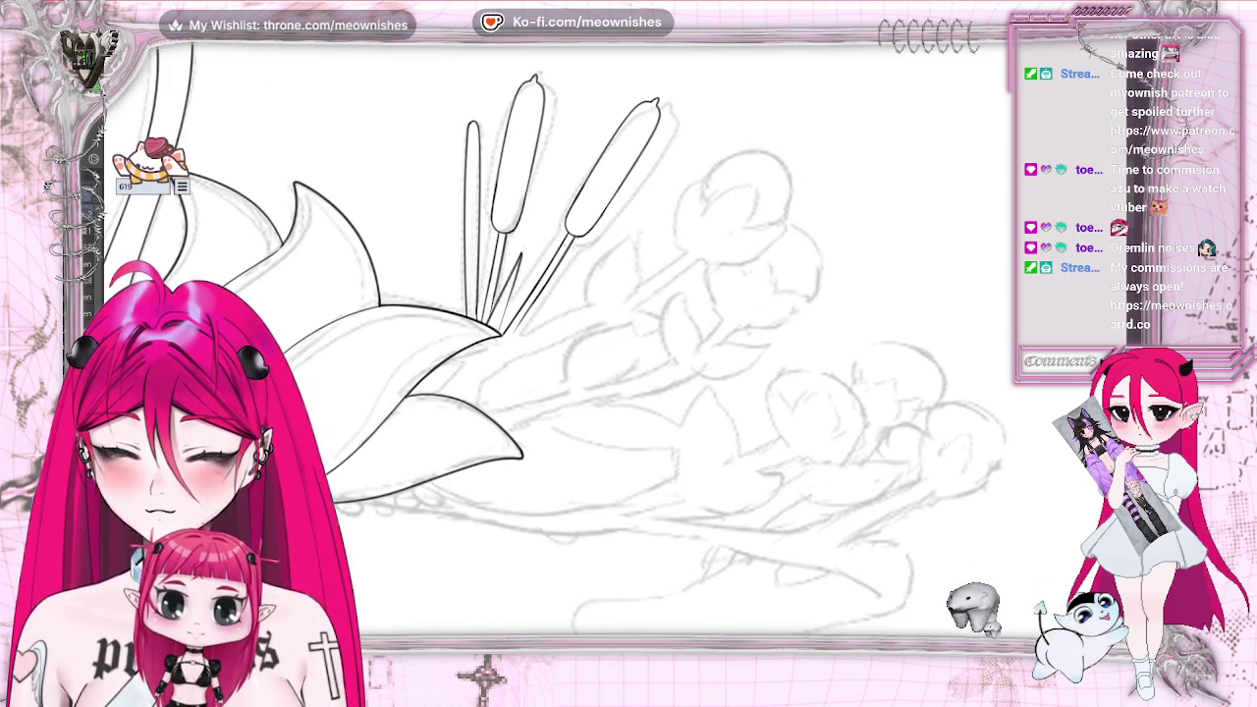
{"action": "left_click_drag", "start_coordinate": [813, 280], "coordinate": [807, 300]}
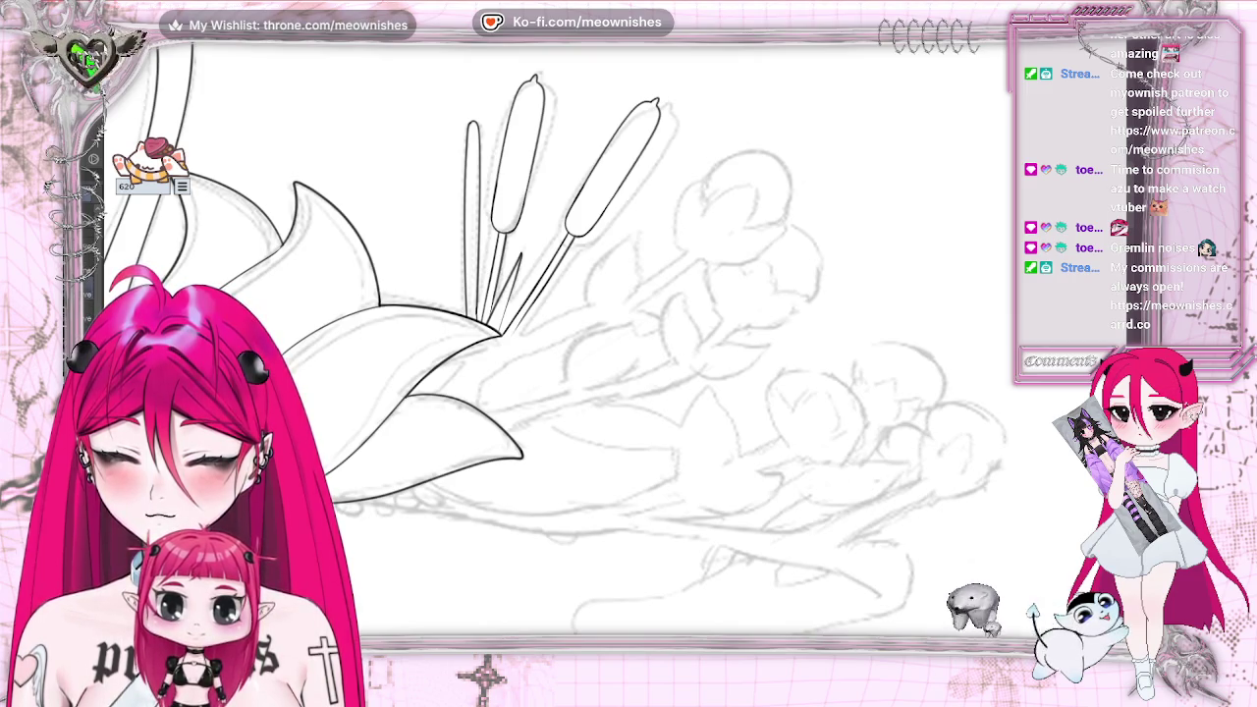
{"action": "left_click_drag", "start_coordinate": [743, 217], "coordinate": [731, 228]}
{"action": "key", "text": "ctrl+t"}
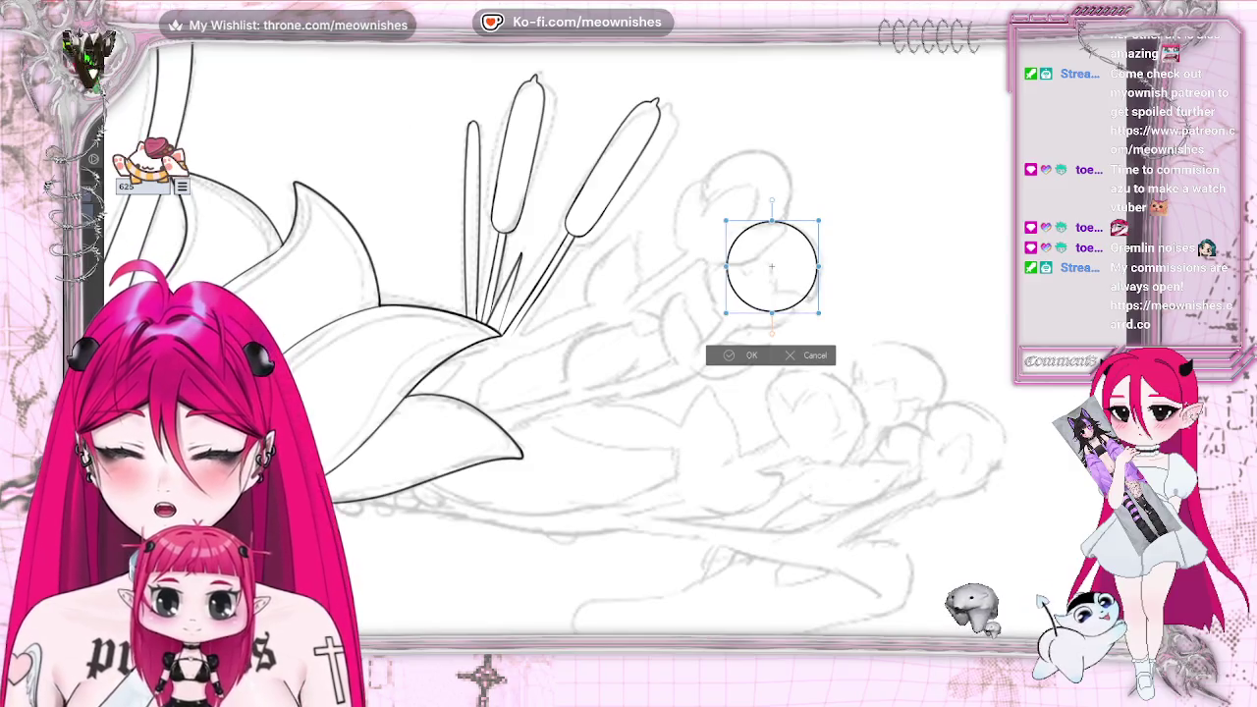
Nudge the circle slightly right and ink the bud's left edge along it
{"action": "left_click_drag", "start_coordinate": [794, 289], "coordinate": [798, 289]}
{"action": "left_click", "coordinate": [726, 364]}
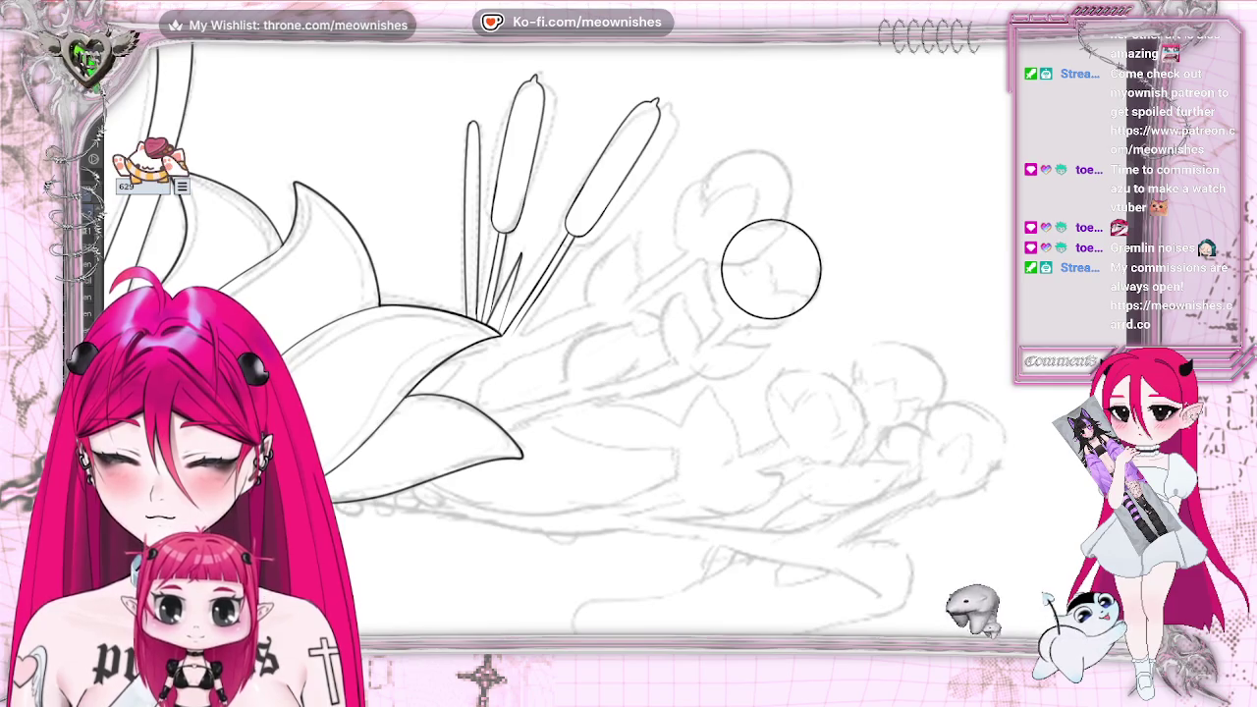
{"action": "left_click_drag", "start_coordinate": [722, 260], "coordinate": [713, 299]}
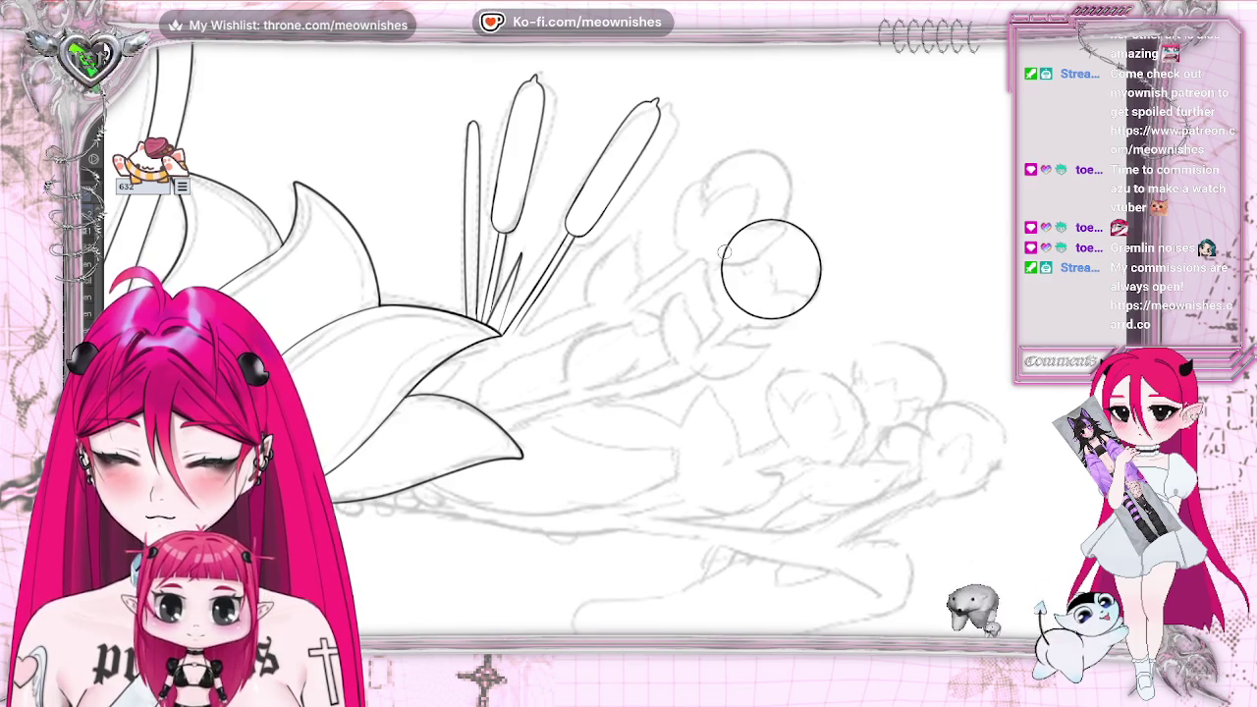
{"action": "left_click_drag", "start_coordinate": [723, 257], "coordinate": [719, 320]}
{"action": "mouse_move", "coordinate": [720, 258]}
{"action": "left_mouse_down"}
{"action": "mouse_move", "coordinate": [773, 263]}
{"action": "mouse_move", "coordinate": [777, 293]}
{"action": "left_mouse_up"}
{"action": "key", "text": "ctrl+z"}
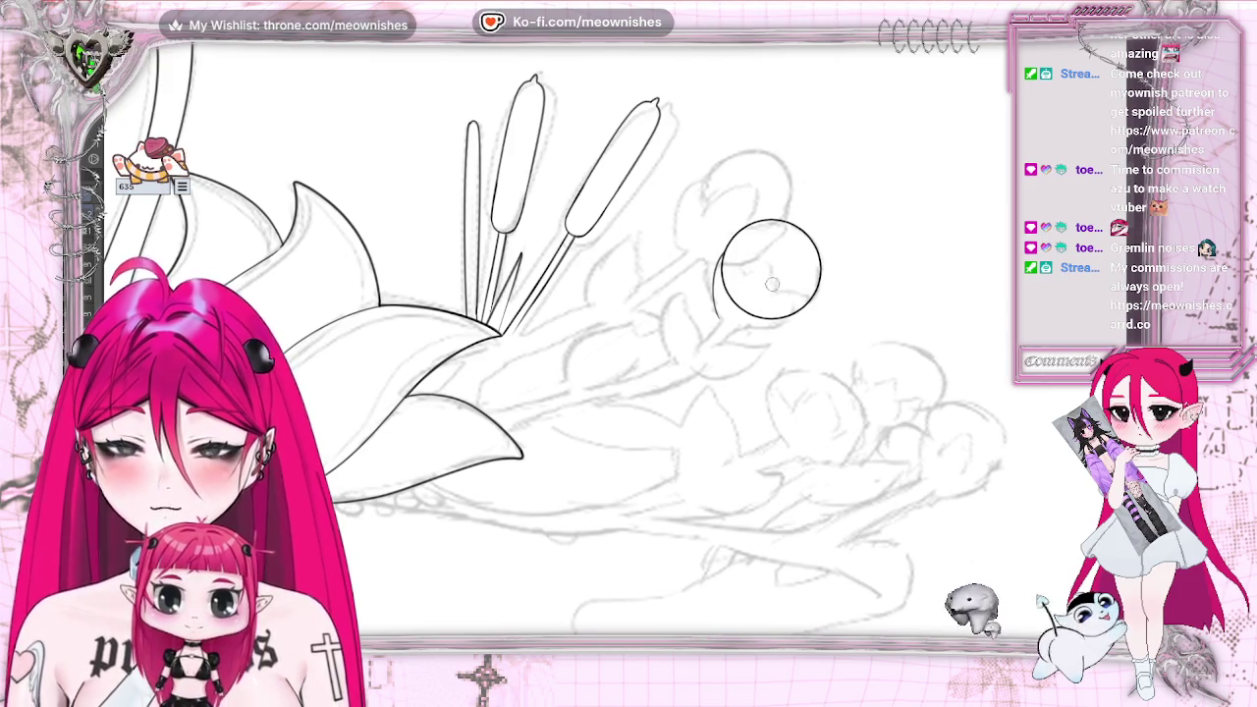
Draw the hooked petal curl inside the bud and close its lower-right outline
{"action": "mouse_move", "coordinate": [738, 278]}
{"action": "left_mouse_down"}
{"action": "mouse_move", "coordinate": [777, 263]}
{"action": "mouse_move", "coordinate": [775, 299]}
{"action": "mouse_move", "coordinate": [805, 304]}
{"action": "left_mouse_up"}
{"action": "left_click_drag", "start_coordinate": [731, 280], "coordinate": [727, 253]}
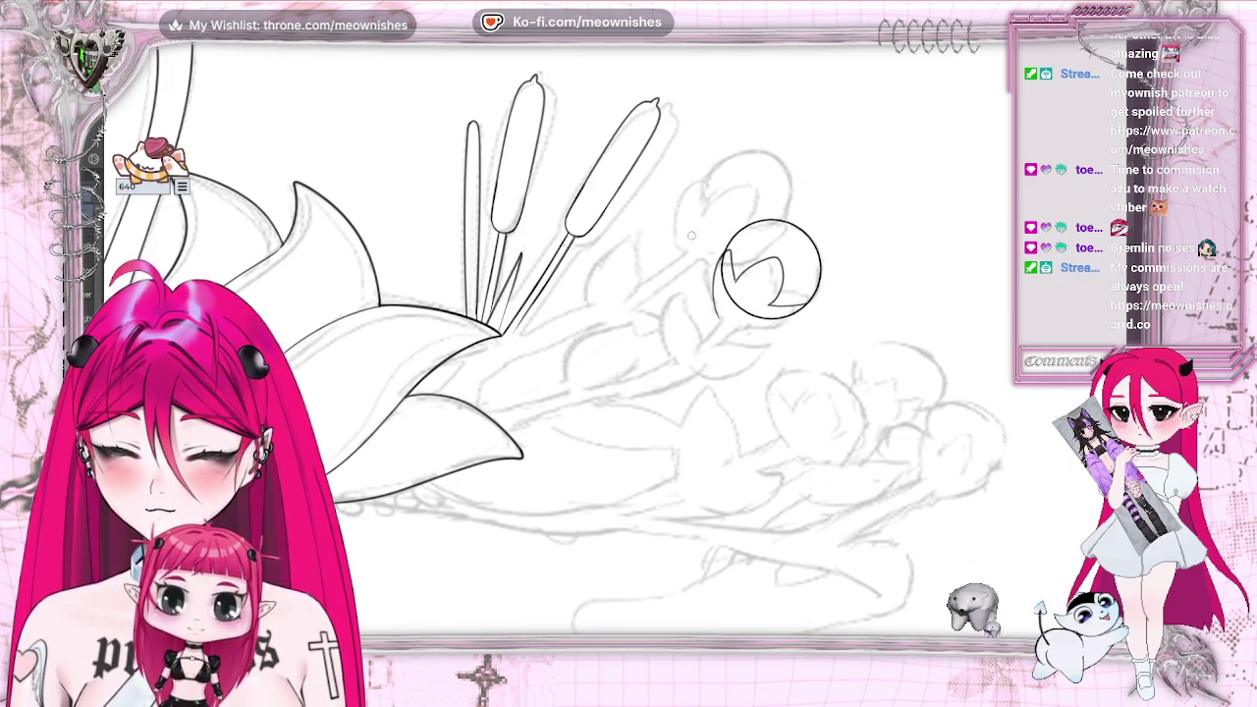
{"action": "key", "text": "ctrl+z"}
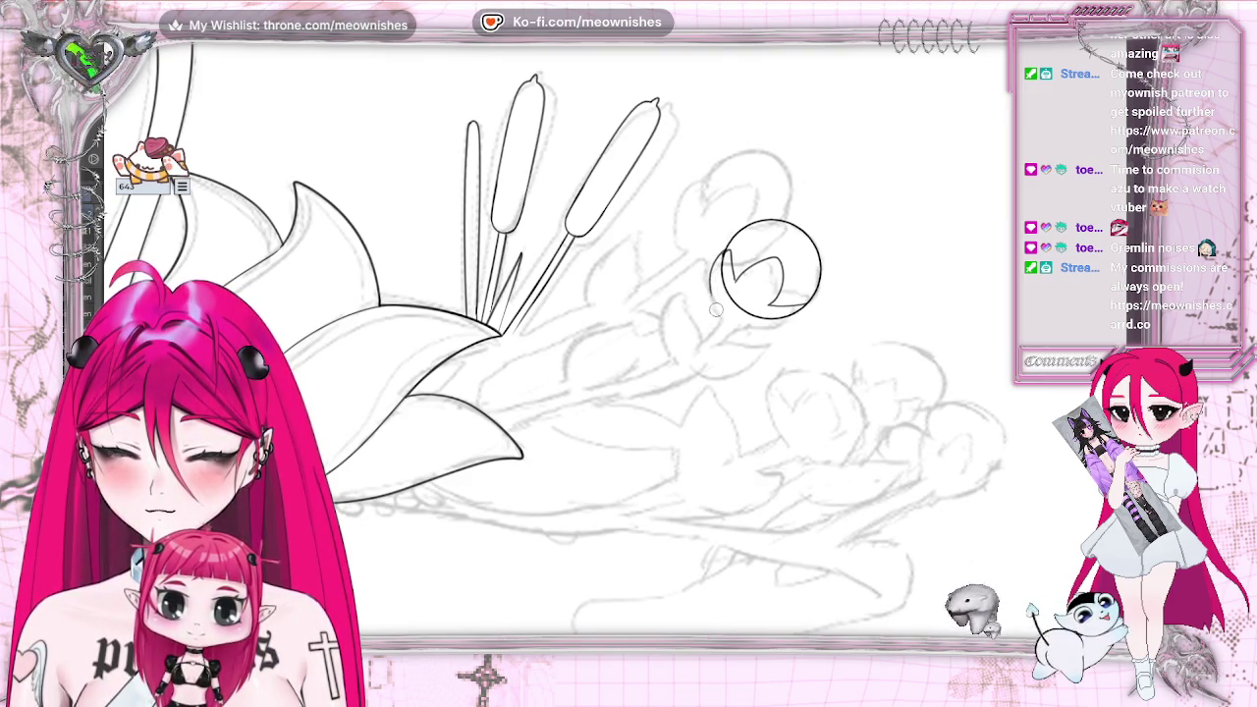
{"action": "left_click_drag", "start_coordinate": [762, 334], "coordinate": [805, 308]}
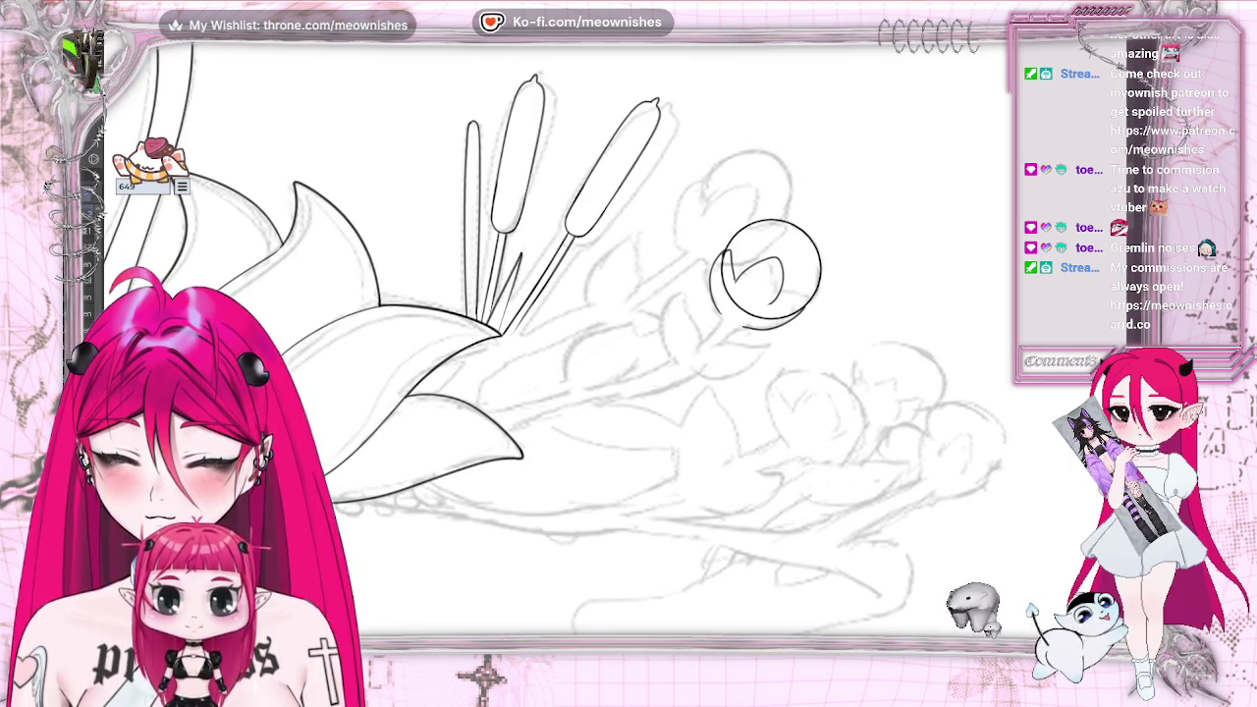
{"action": "left_click_drag", "start_coordinate": [771, 299], "coordinate": [800, 307]}
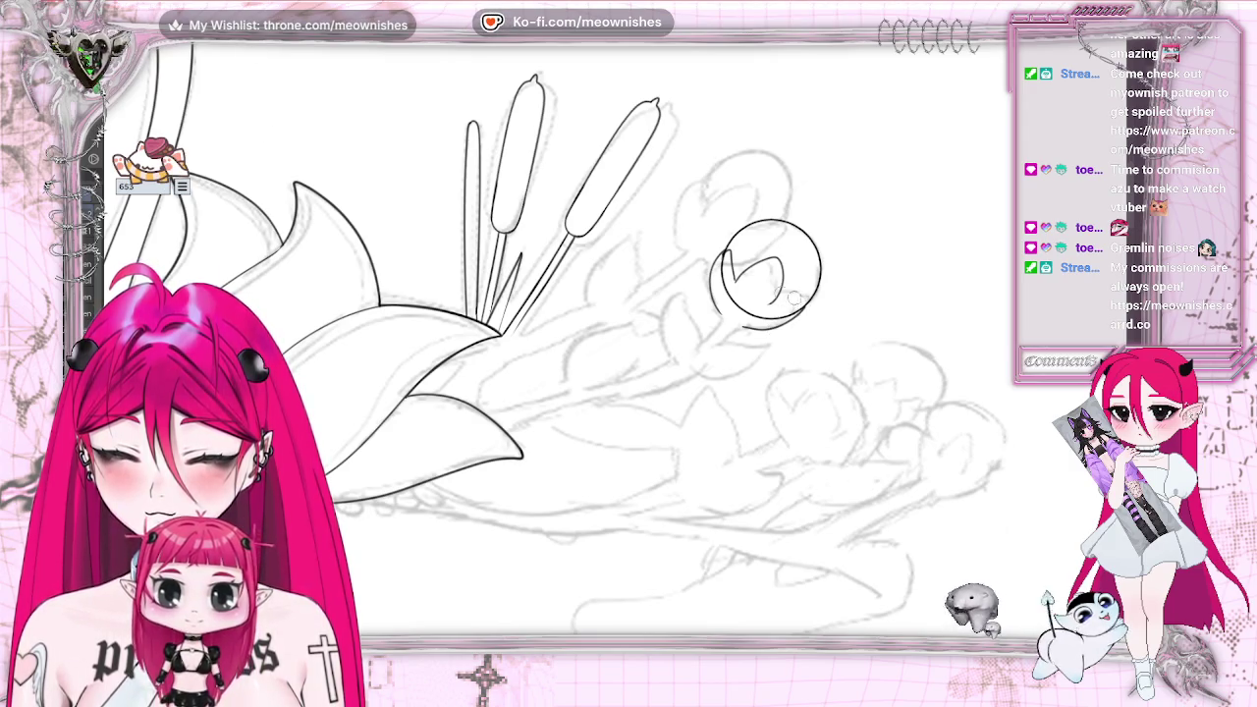
{"action": "left_click_drag", "start_coordinate": [769, 304], "coordinate": [804, 306]}
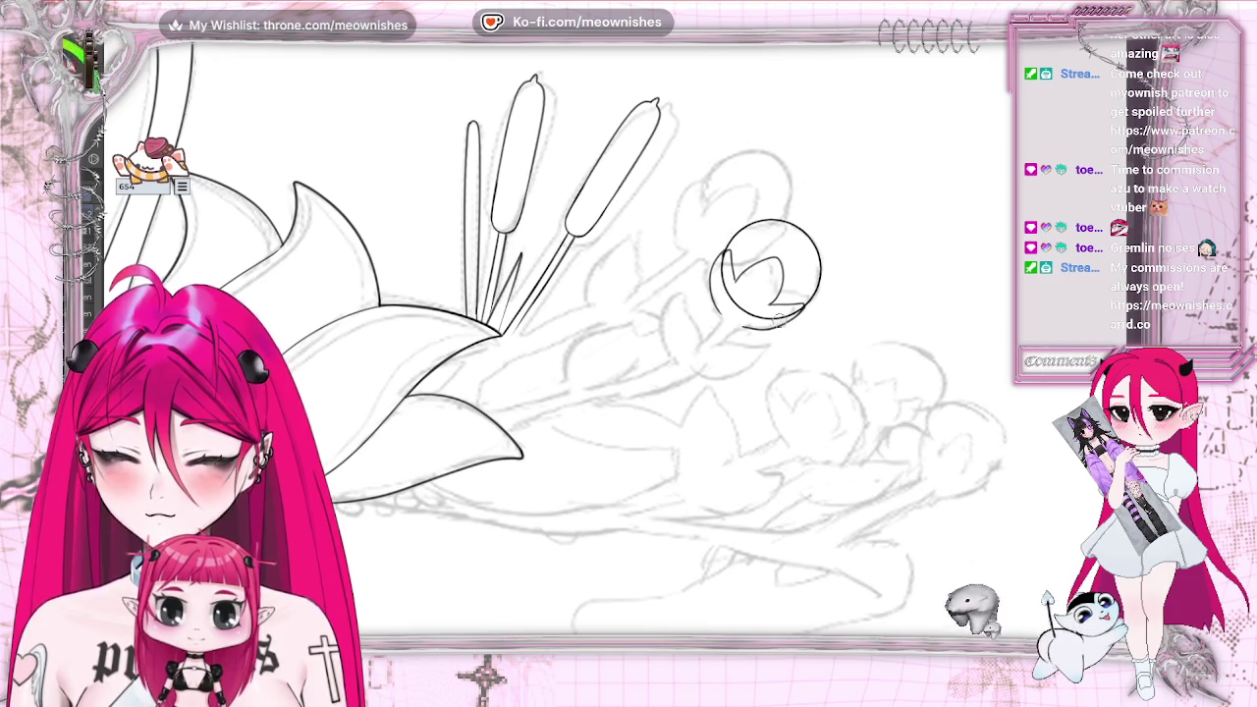
{"action": "key", "text": "ctrl+z"}
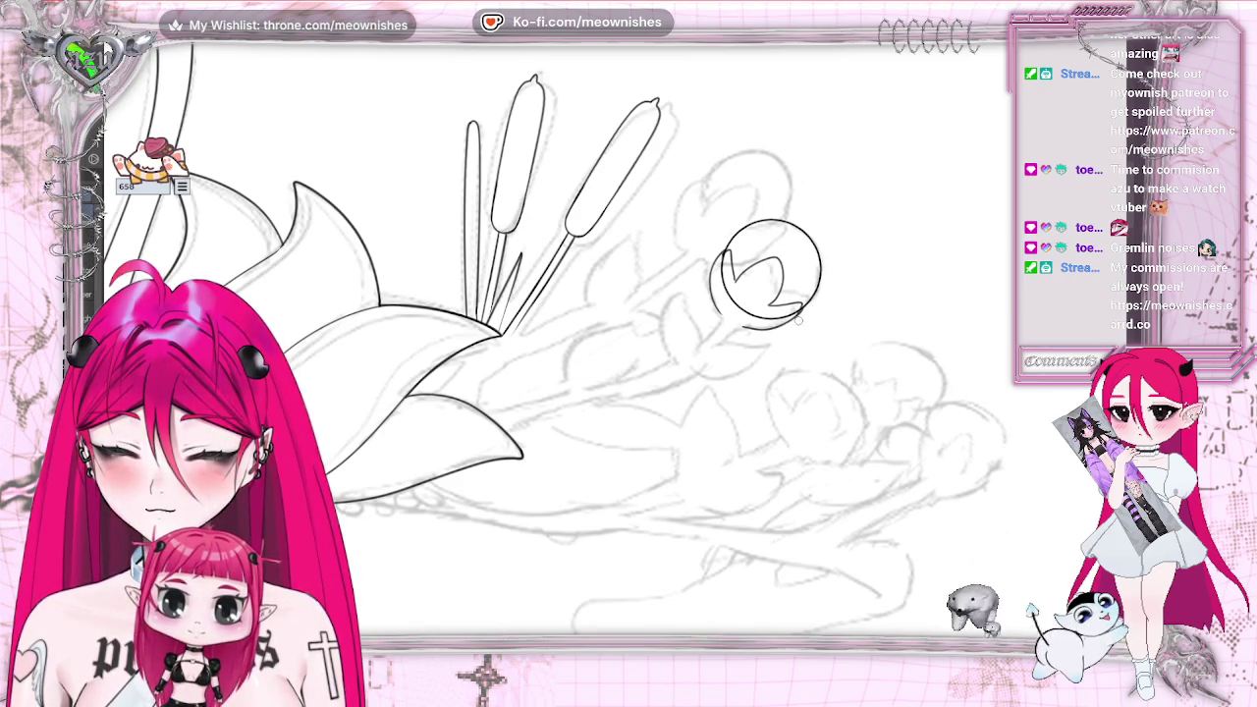
{"action": "left_click_drag", "start_coordinate": [807, 306], "coordinate": [797, 317]}
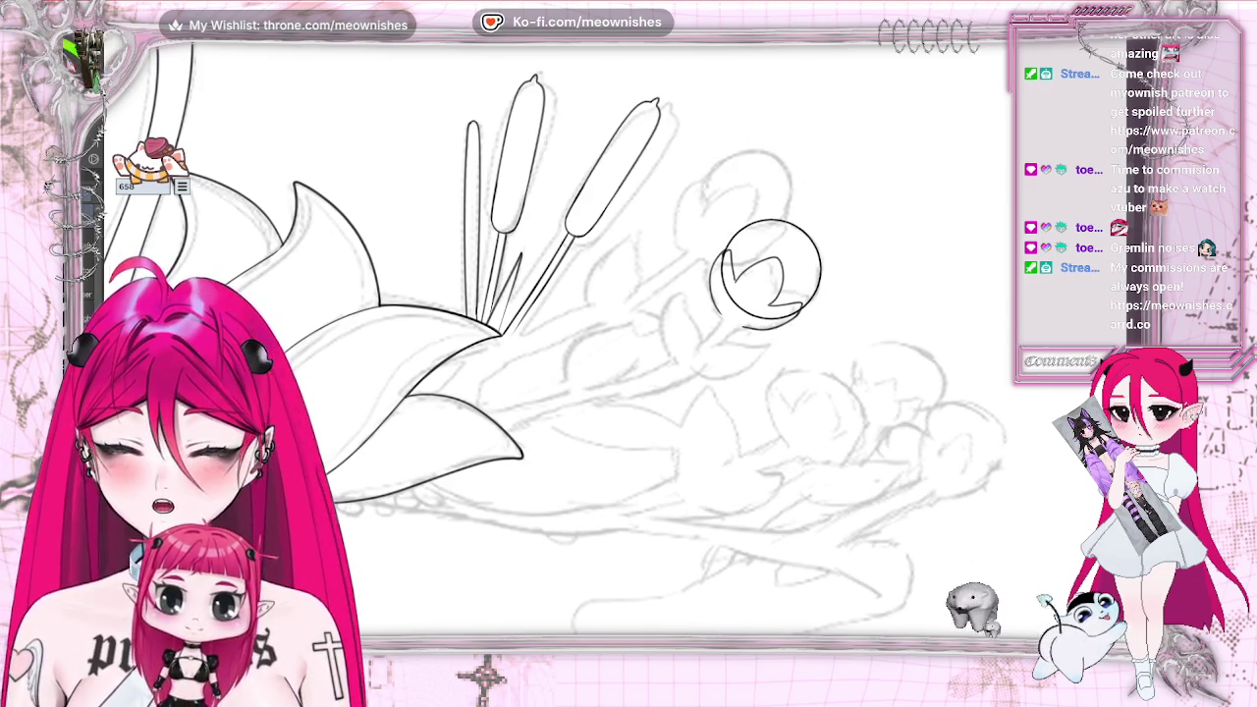
Ink two pointed petal curves inside the bud, on its right side and lower left
{"action": "scroll", "coordinate": [589, 334], "scroll_direction": "down", "scroll_amount": 1}
{"action": "scroll", "coordinate": [589, 334], "scroll_direction": "down", "scroll_amount": 1}
{"action": "scroll", "coordinate": [589, 333], "scroll_direction": "up", "scroll_amount": 2}
{"action": "scroll", "coordinate": [598, 343], "scroll_direction": "up", "scroll_amount": 1}
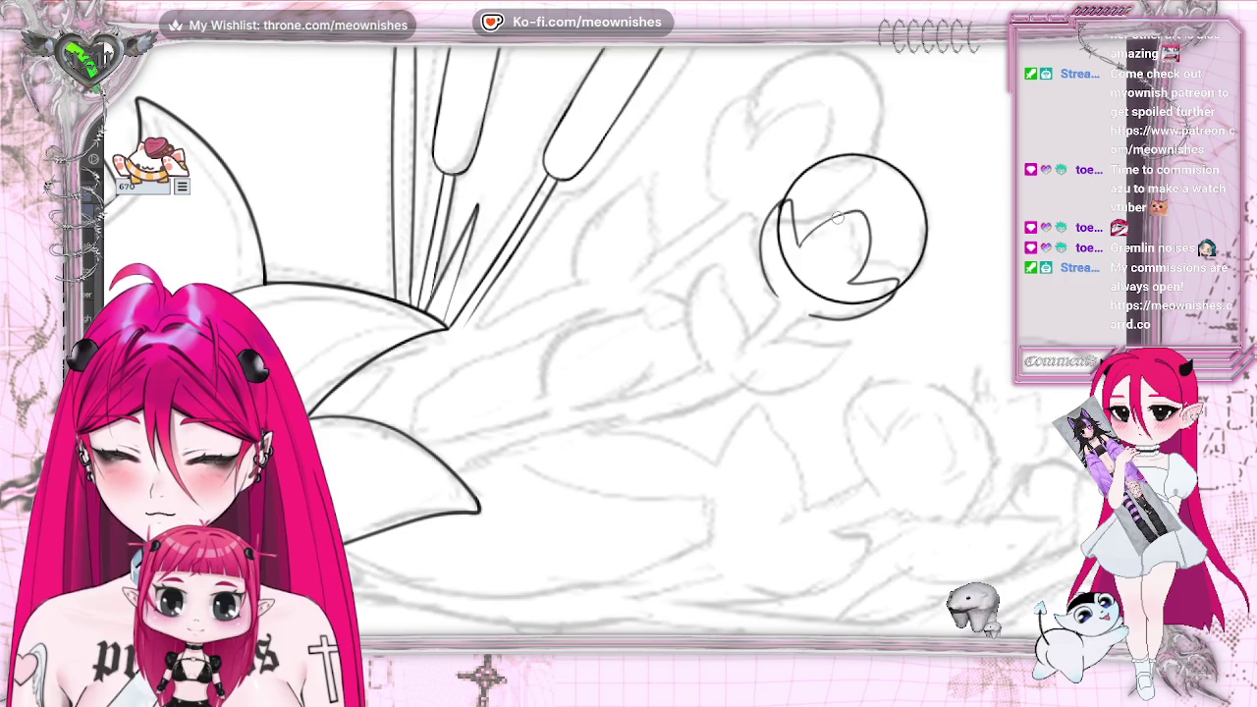
{"action": "left_click_drag", "start_coordinate": [858, 251], "coordinate": [835, 220]}
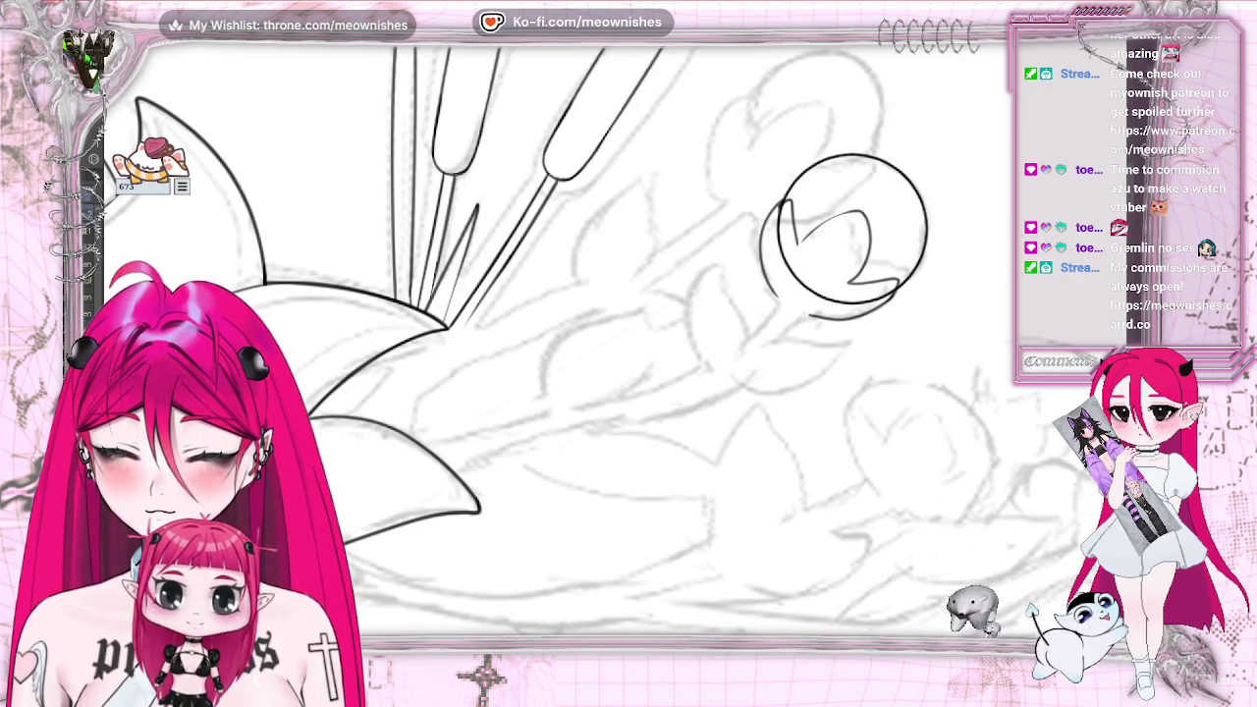
{"action": "left_click_drag", "start_coordinate": [800, 245], "coordinate": [869, 208]}
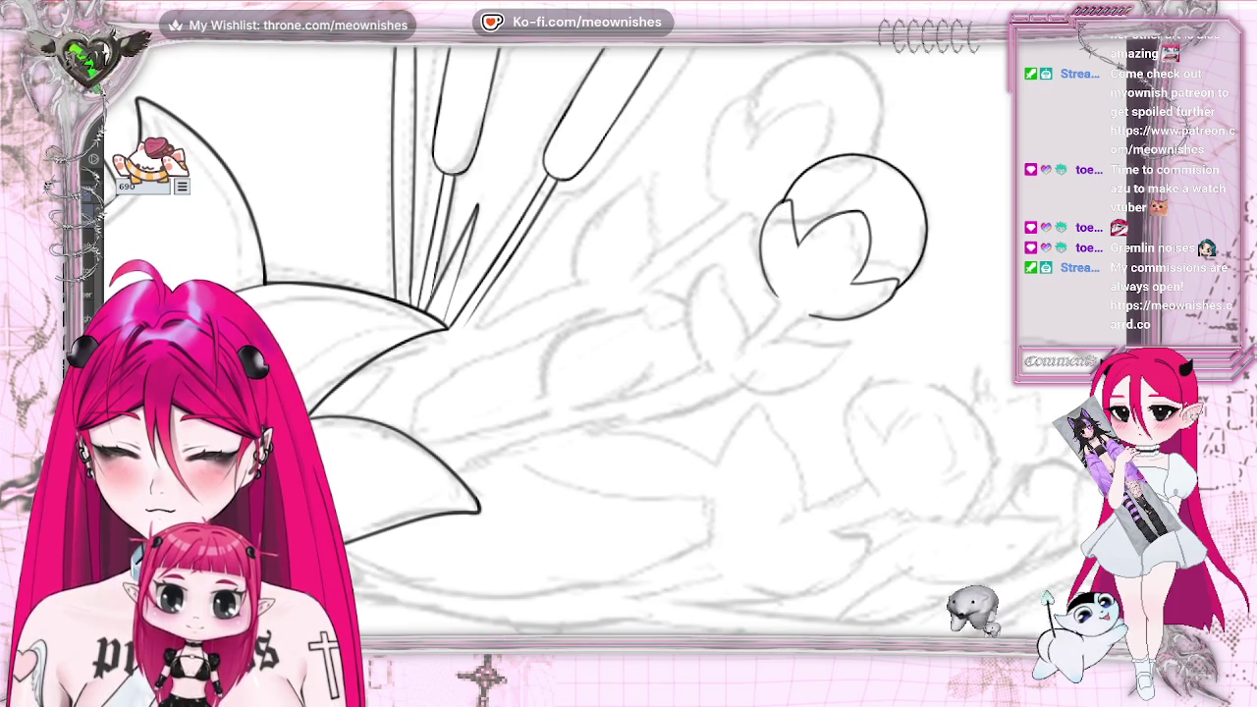
Check the whole crown drawing with zoom and a mirrored view, then begin the stem at the bud
{"action": "key", "text": "ctrl+0"}
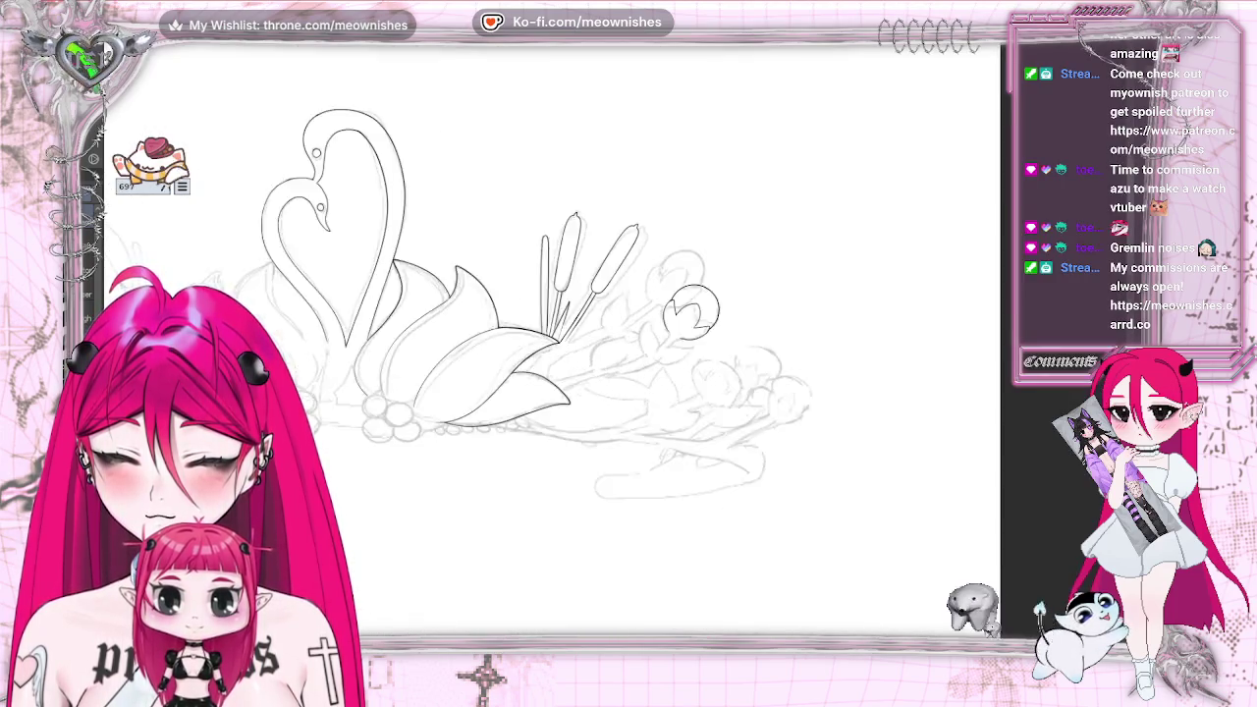
{"action": "key", "text": "ctrl+plus"}
{"action": "key", "text": "m"}
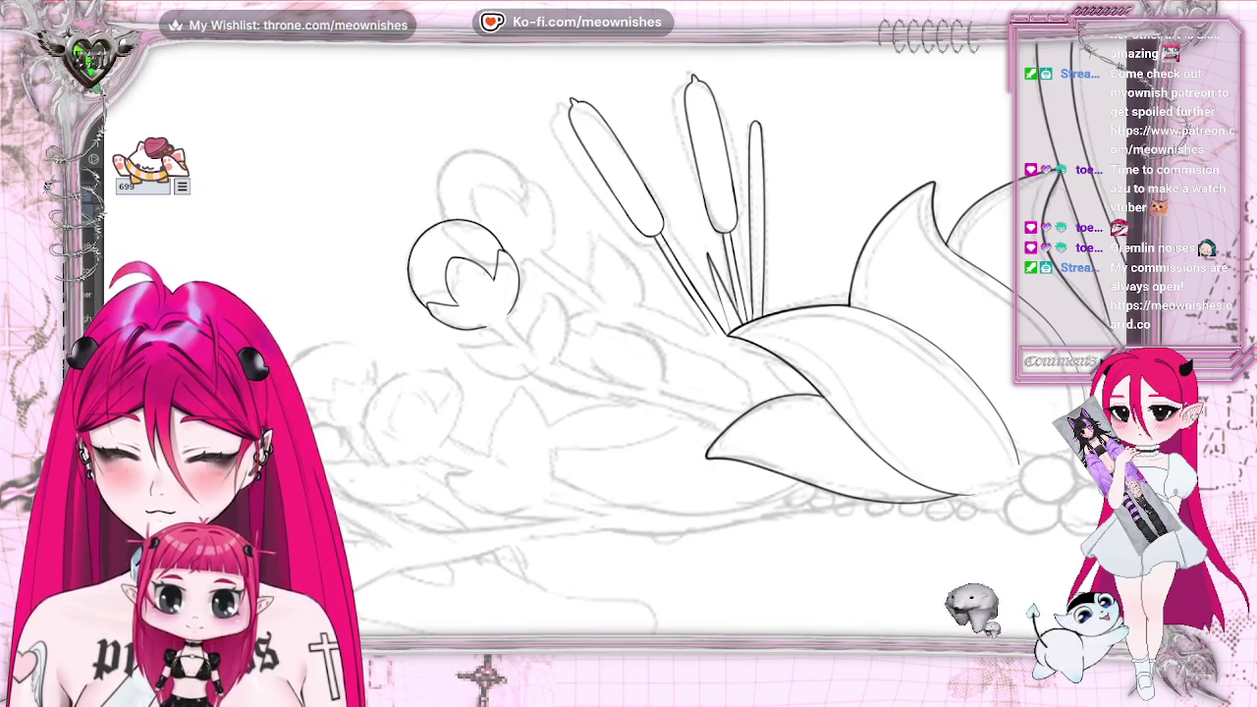
{"action": "key", "text": "m"}
{"action": "key", "text": "ctrl+plus"}
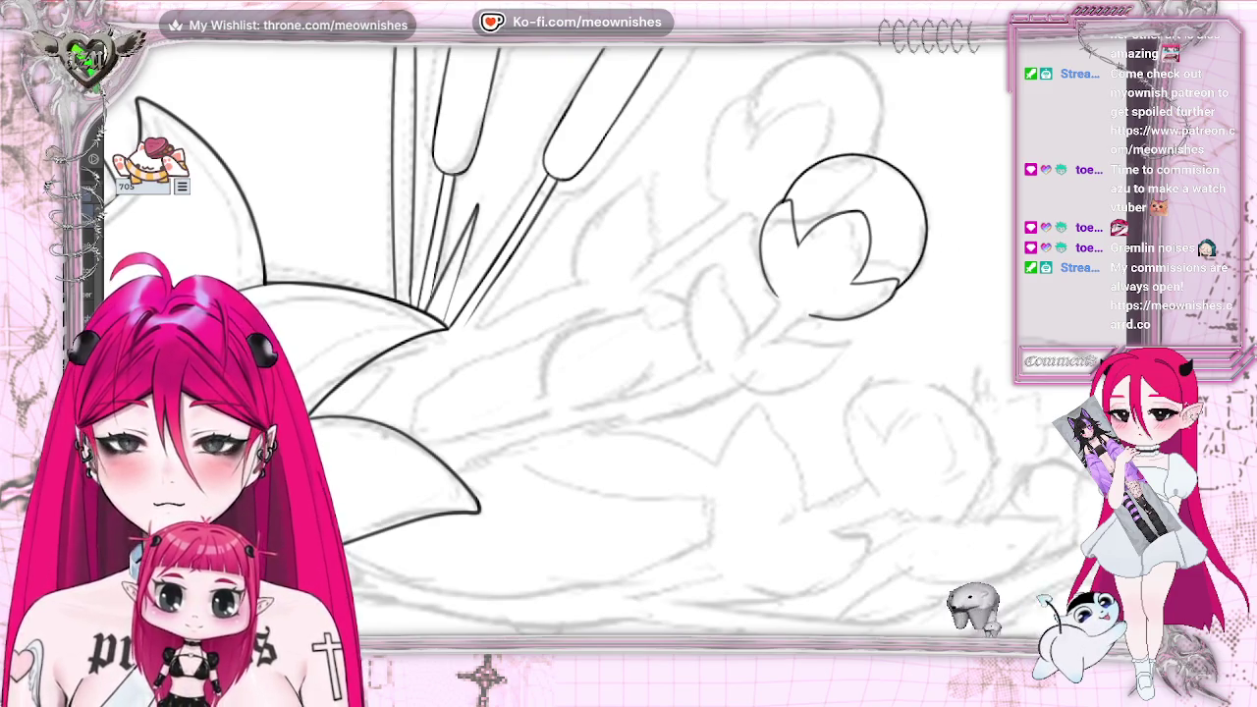
{"action": "key", "text": "ctrl+0"}
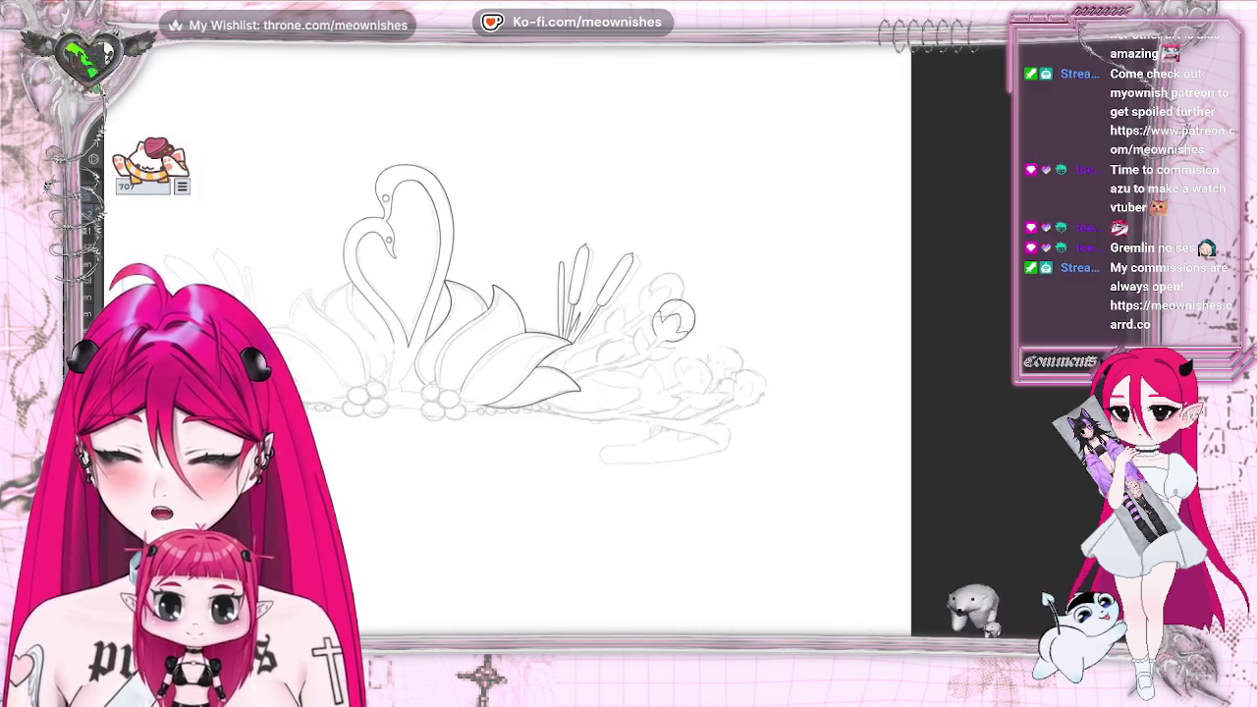
{"action": "key", "text": "ctrl+plus"}
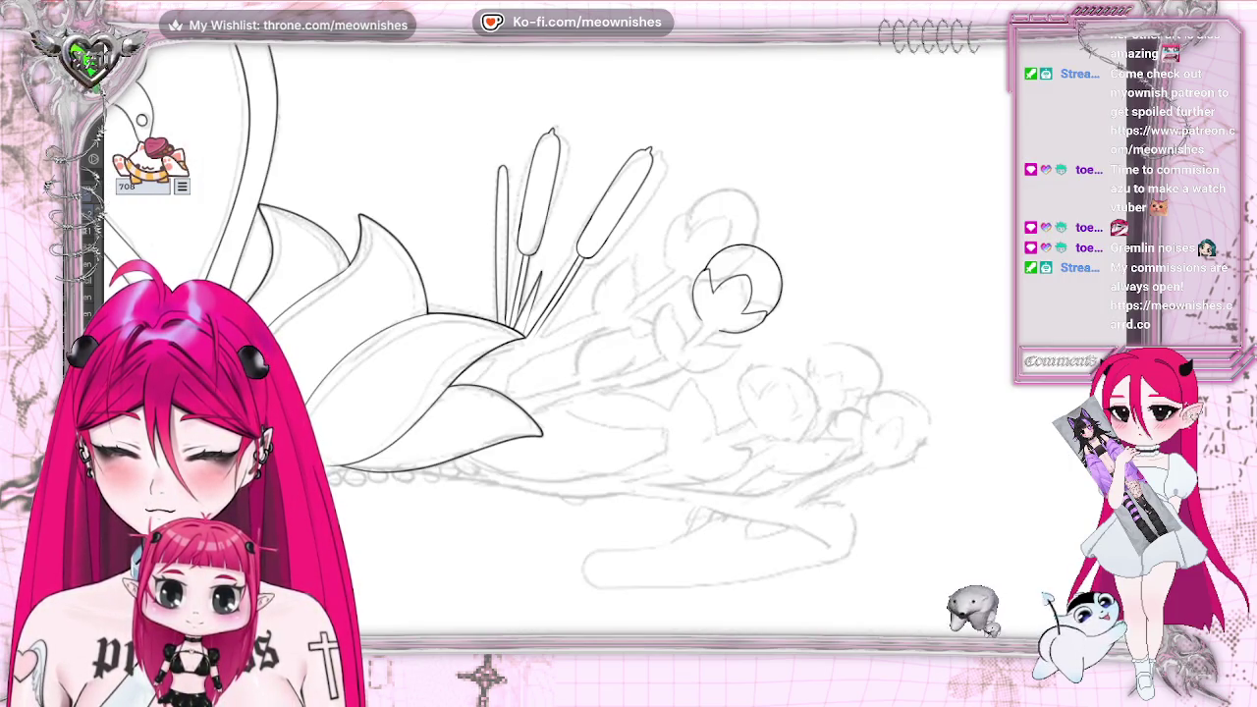
{"action": "key", "text": "ctrl+plus"}
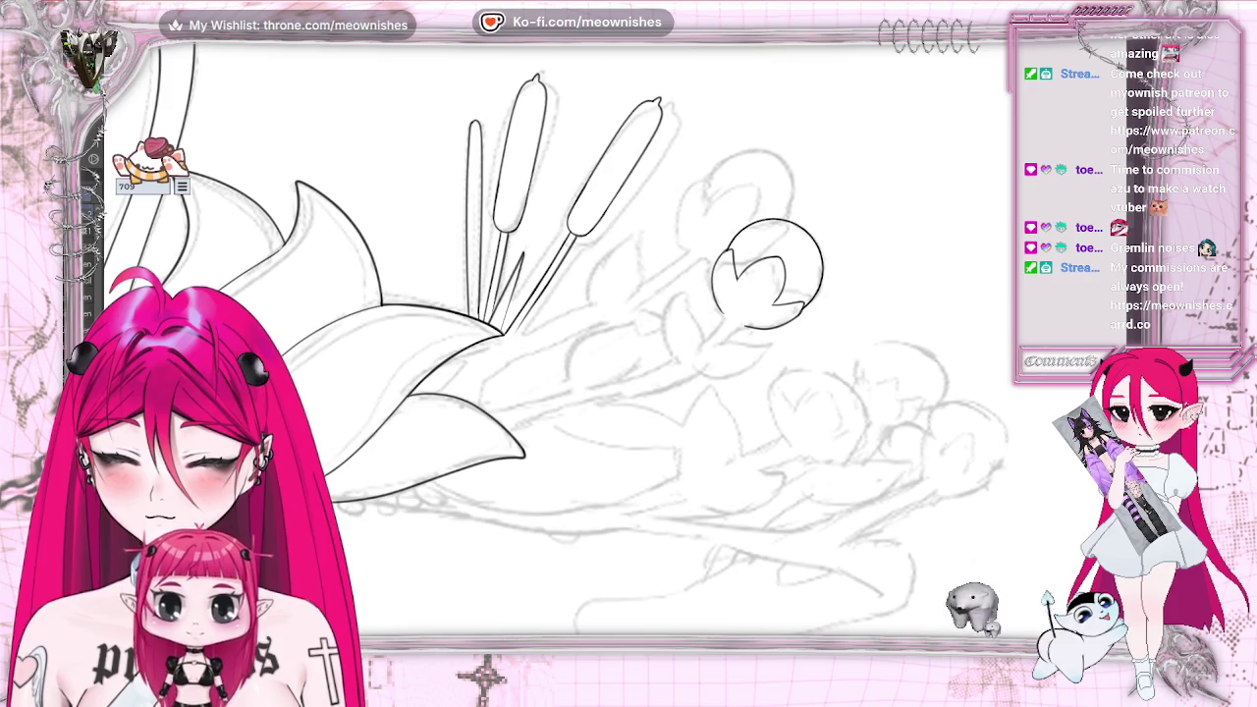
{"action": "left_click_drag", "start_coordinate": [773, 291], "coordinate": [793, 299]}
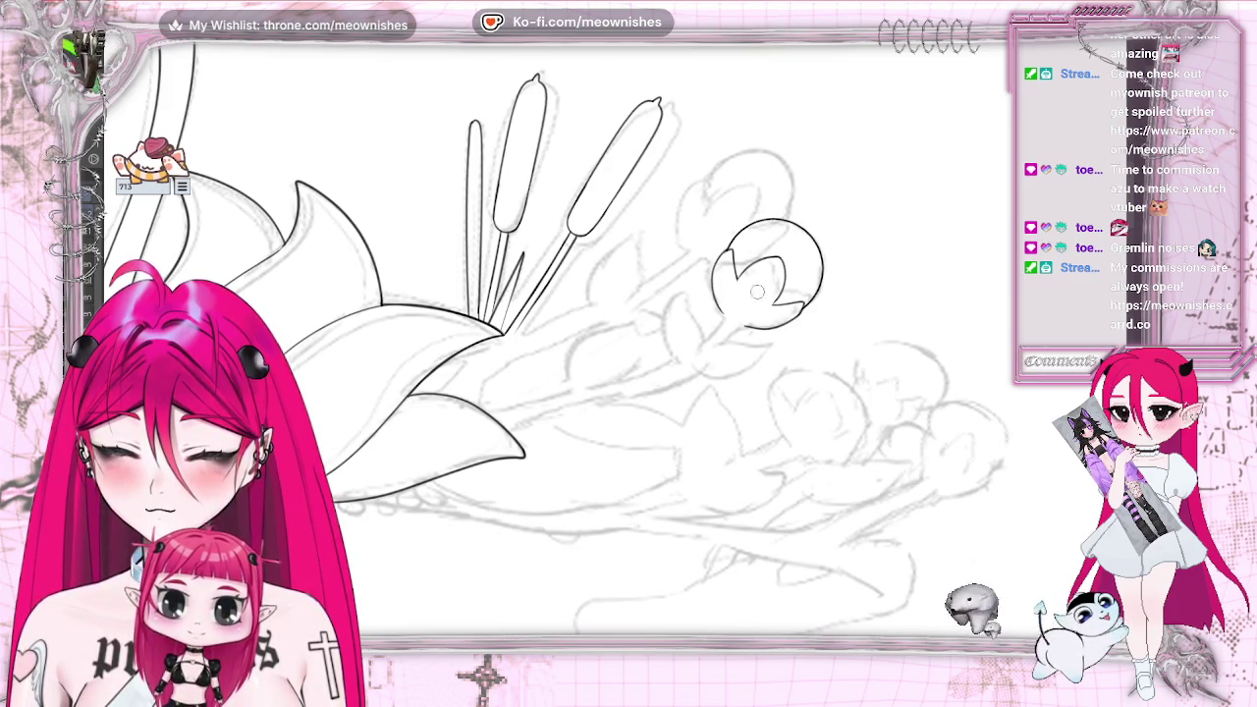
Draw the stem curving from the bud down-left to the lily leaf, redoing failed attempts
{"action": "left_click_drag", "start_coordinate": [667, 371], "coordinate": [483, 427]}
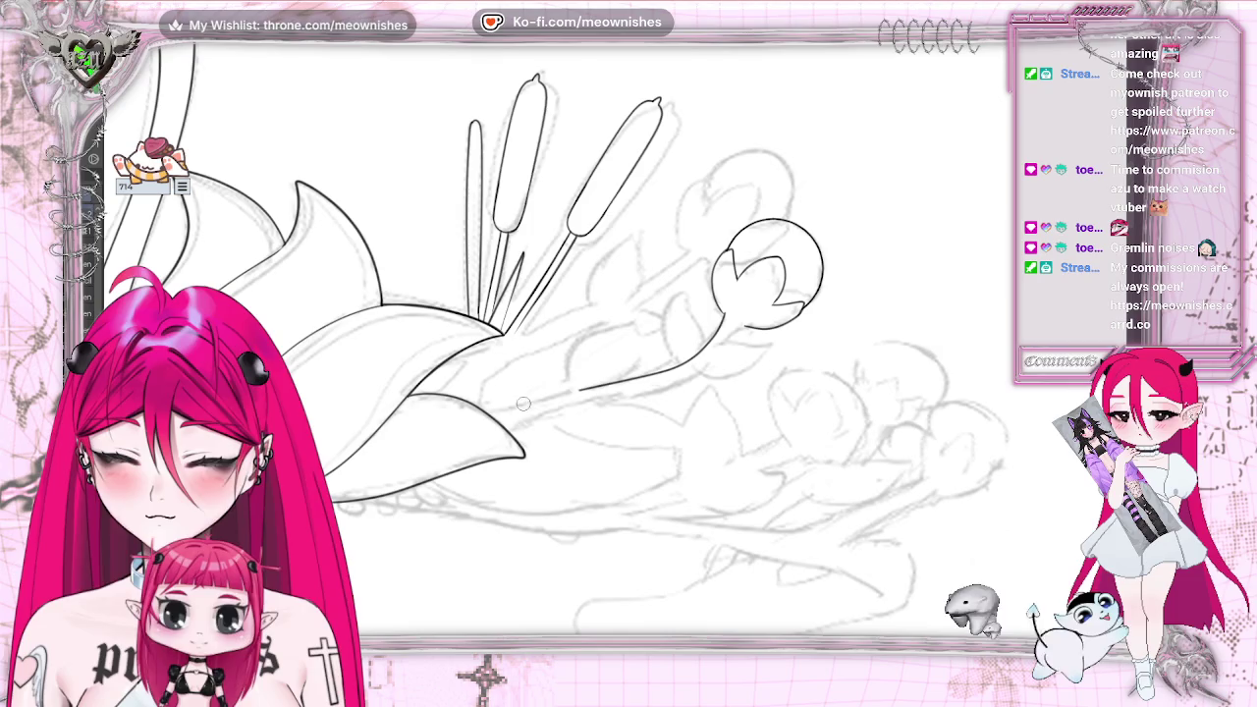
{"action": "key", "text": "ctrl+z"}
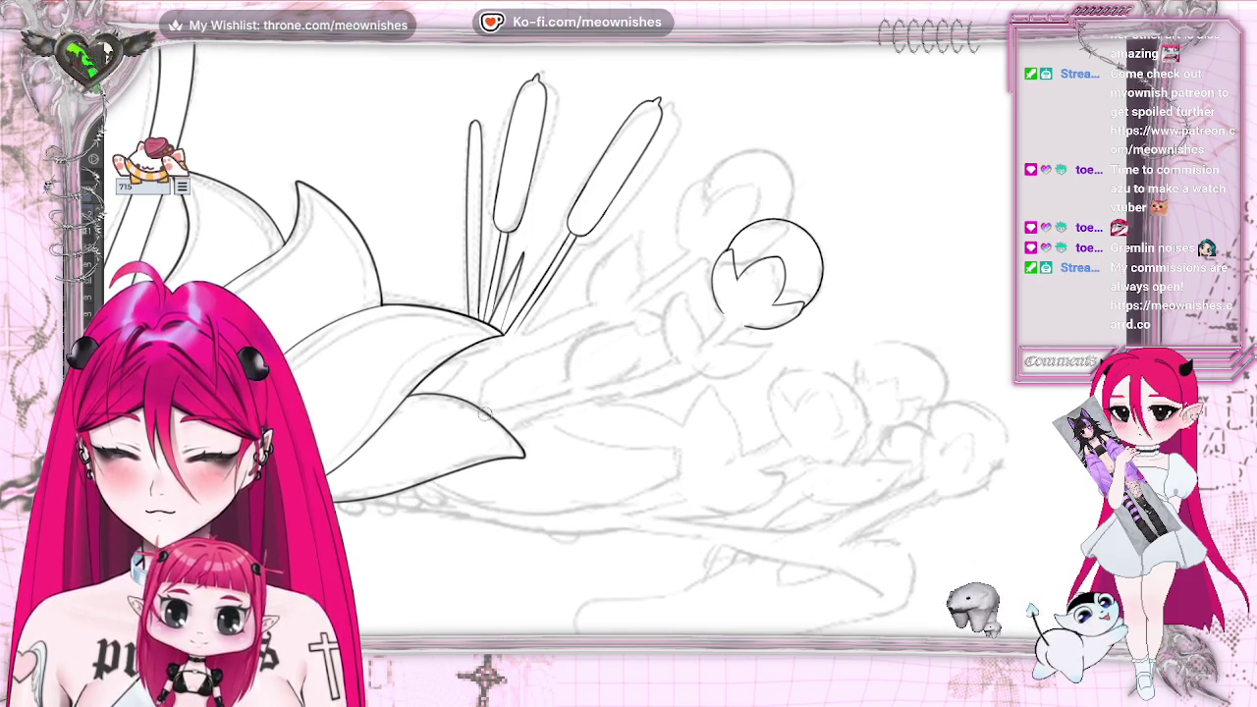
{"action": "left_click_drag", "start_coordinate": [481, 416], "coordinate": [587, 390]}
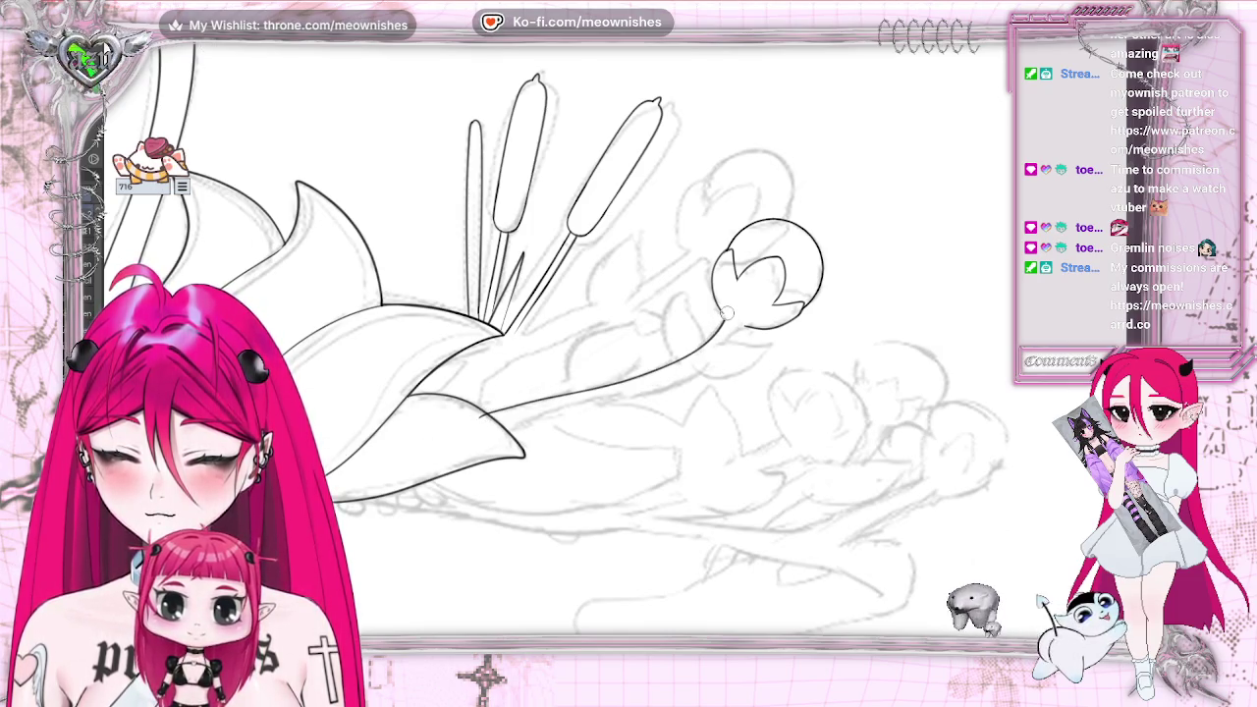
{"action": "key", "text": "ctrl+z"}
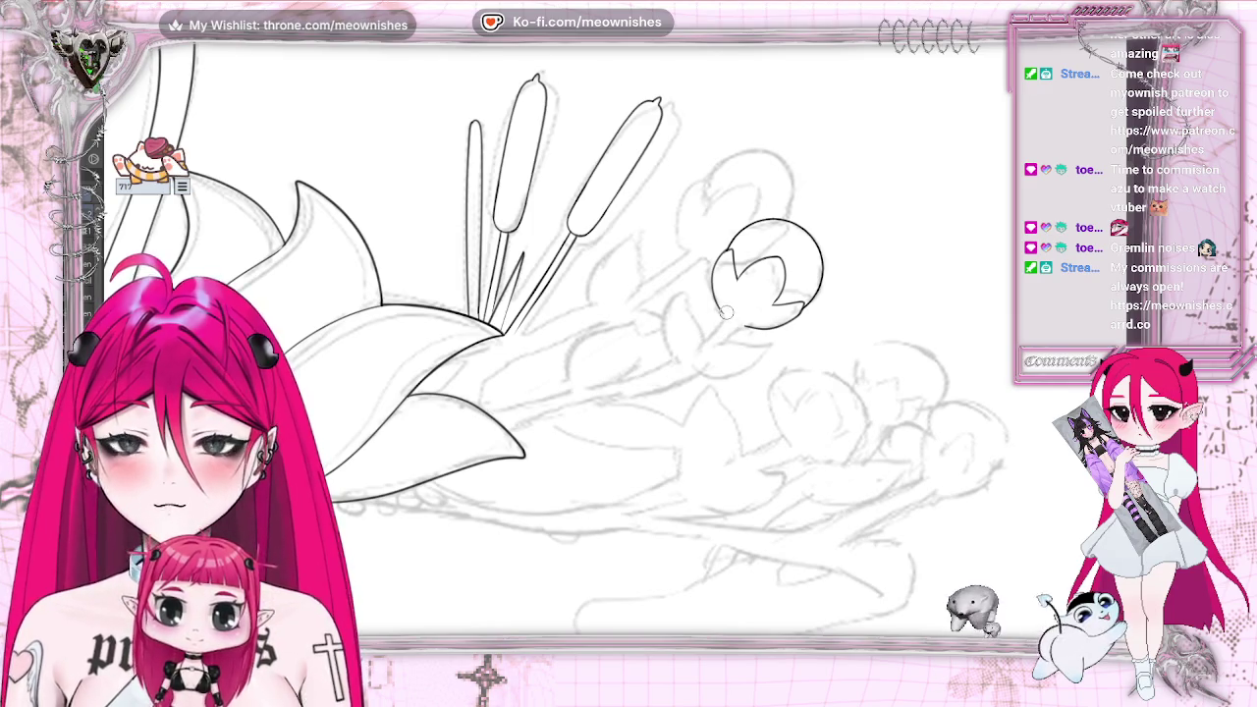
{"action": "mouse_move", "coordinate": [724, 315]}
{"action": "left_mouse_down"}
{"action": "mouse_move", "coordinate": [697, 345]}
{"action": "mouse_move", "coordinate": [479, 416]}
{"action": "left_mouse_up"}
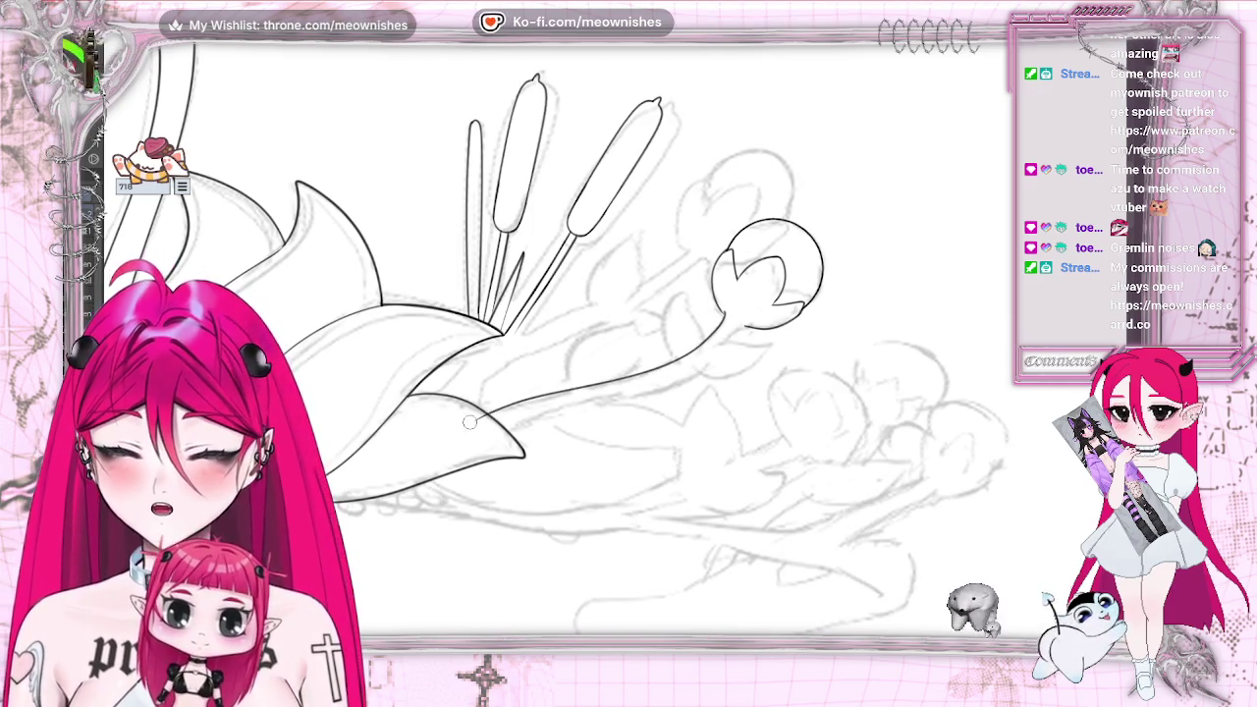
Paste a copy of the stem line via the Edit menu, ready to reposition
{"action": "left_click", "coordinate": [94, 35]}
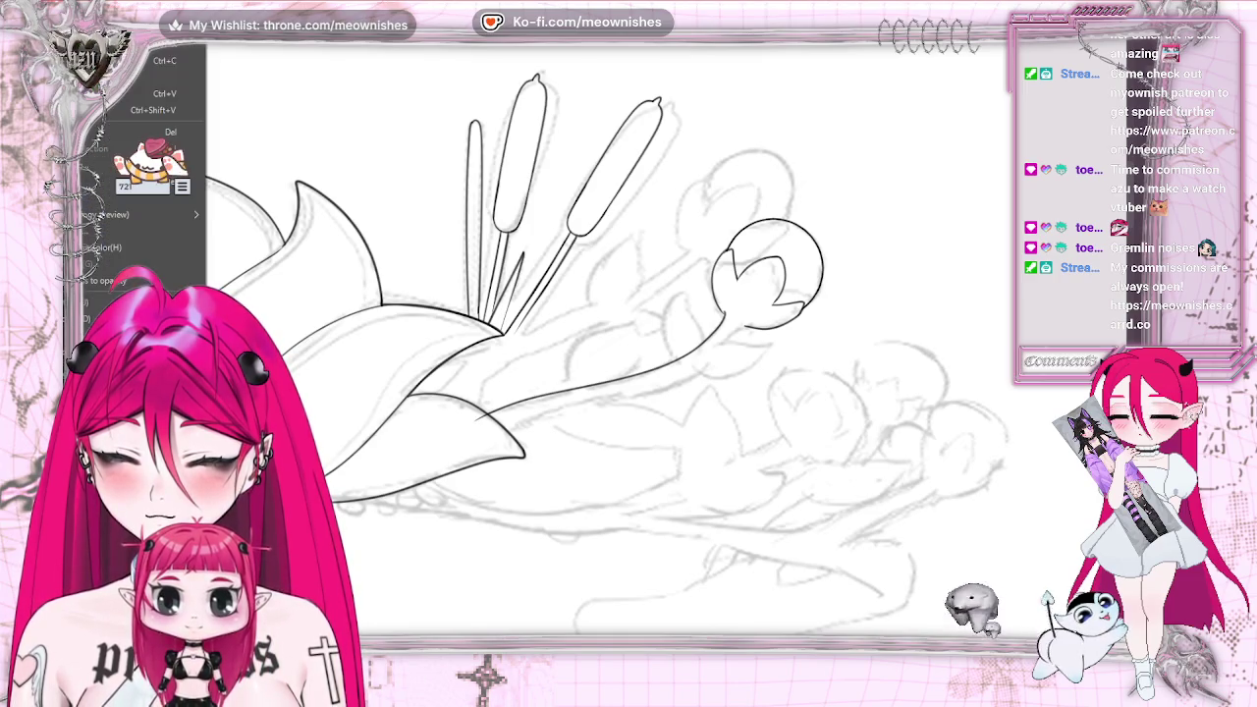
{"action": "left_click", "coordinate": [147, 93]}
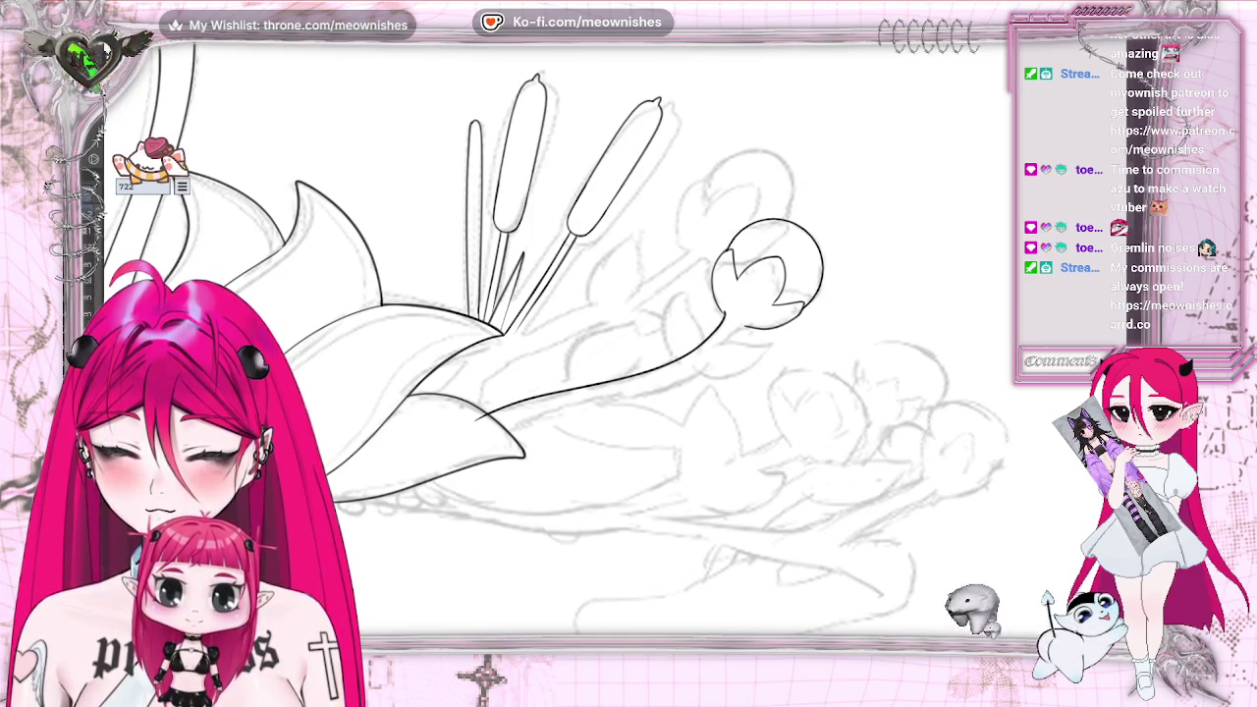
{"action": "key", "text": "ctrl+t"}
Shift the pasted stem copy slightly left beside the original, commit it, and compare with undo/redo
{"action": "left_click_drag", "start_coordinate": [675, 408], "coordinate": [665, 395]}
{"action": "key", "text": "Left"}
{"action": "key", "text": "Left"}
{"action": "key", "text": "Left"}
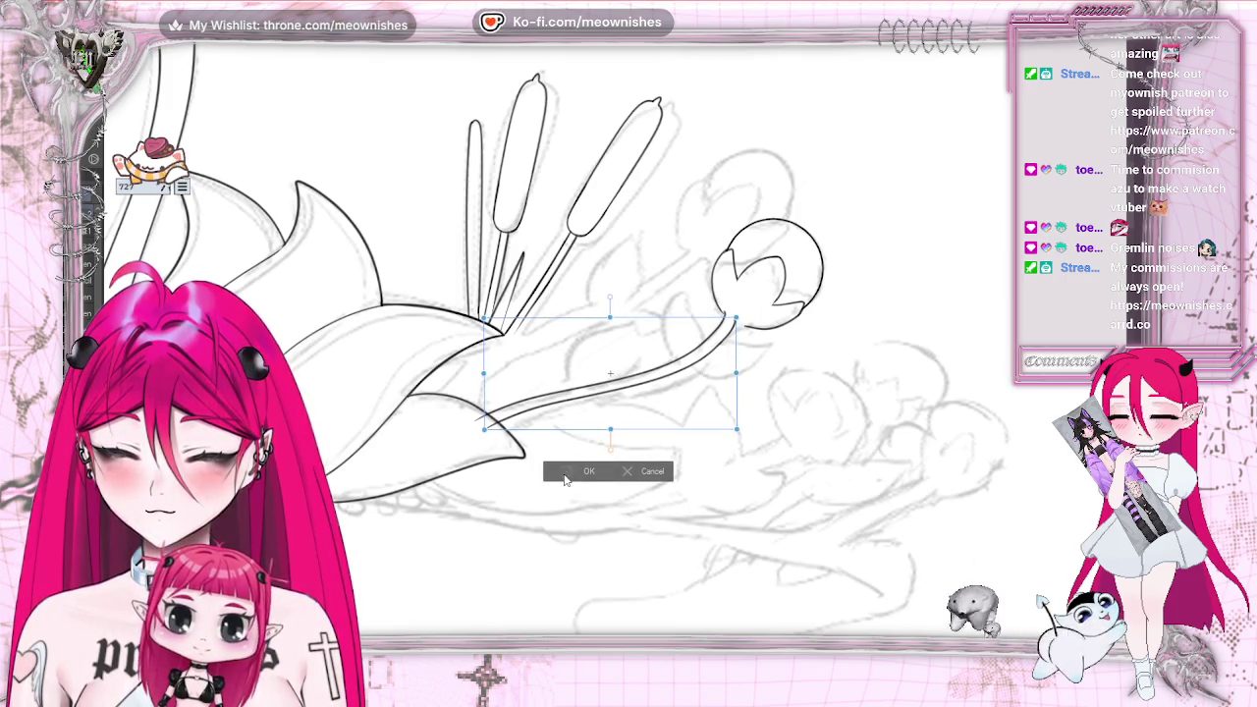
{"action": "key", "text": "Return"}
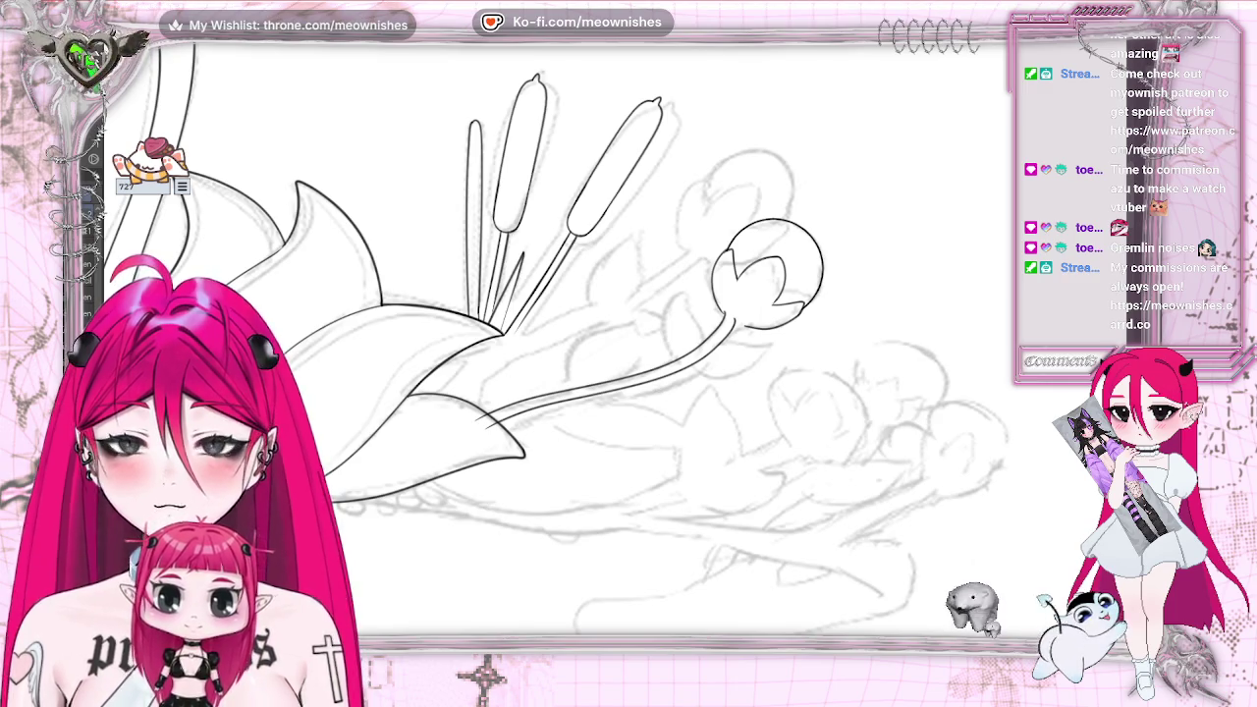
{"action": "key", "text": "ctrl+z"}
{"action": "key", "text": "ctrl+y"}
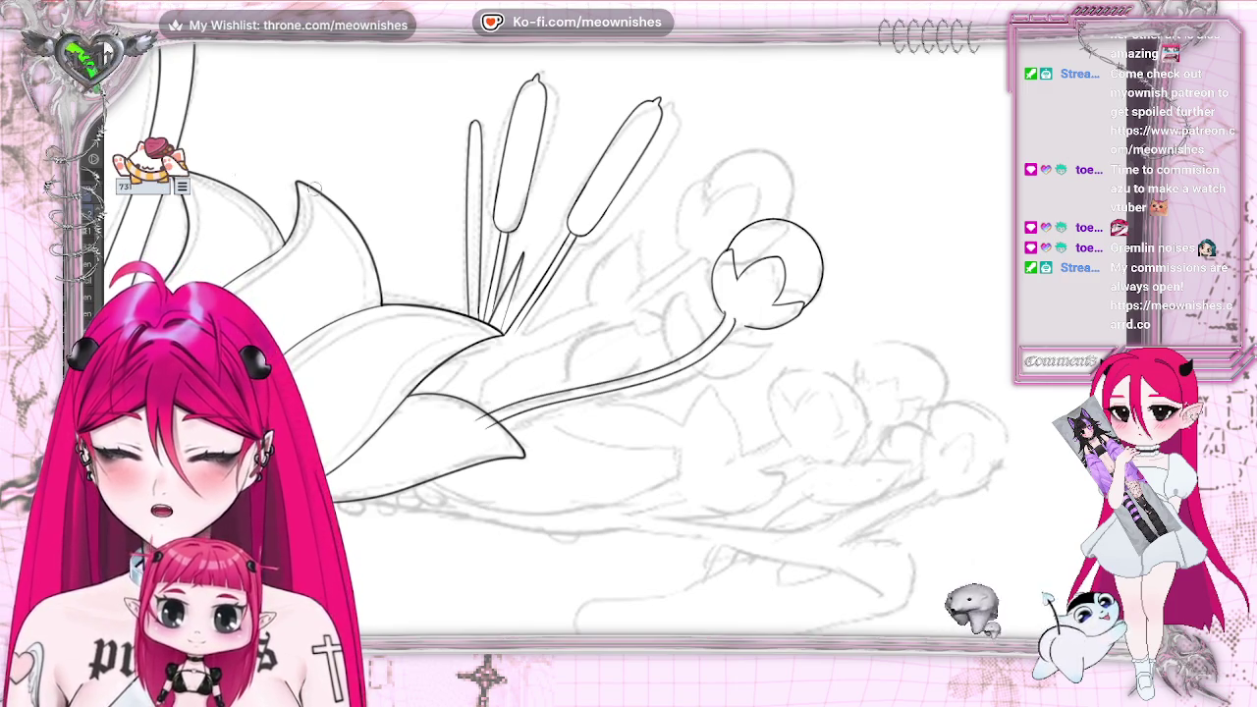
{"action": "key", "text": "ctrl+z"}
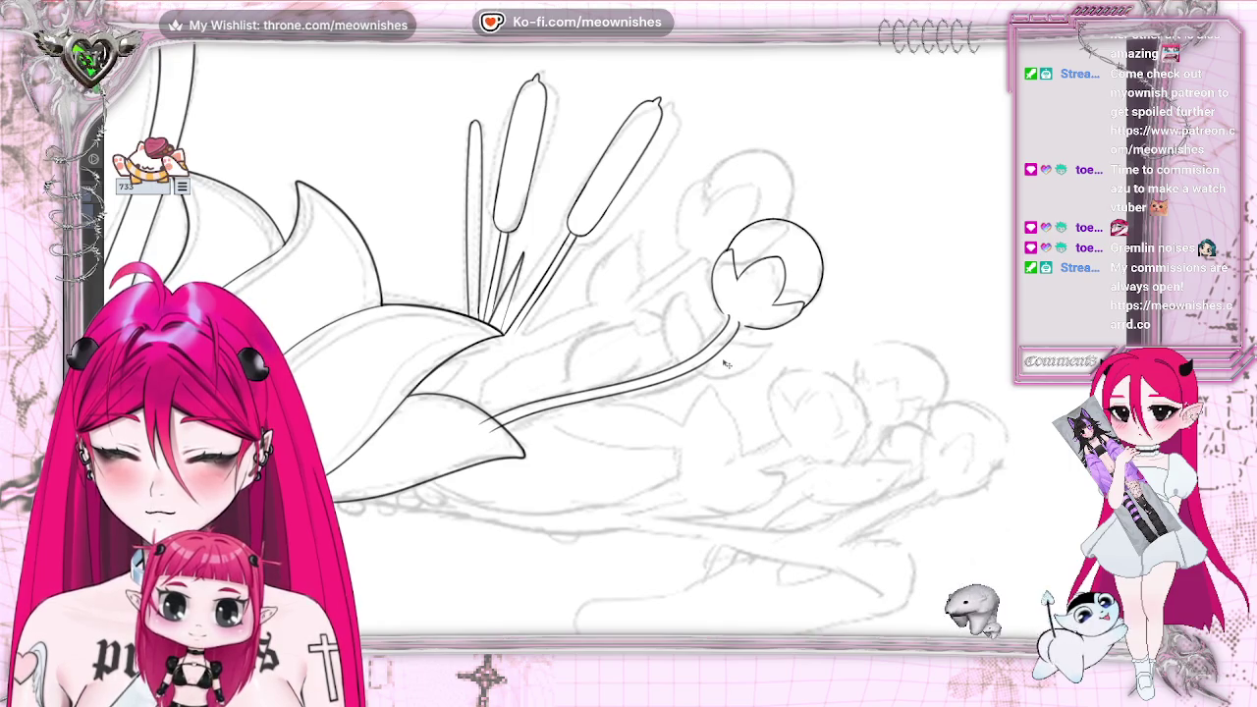
{"action": "key", "text": "ctrl+y"}
{"action": "key", "text": "ctrl+z"}
{"action": "key", "text": "ctrl+y"}
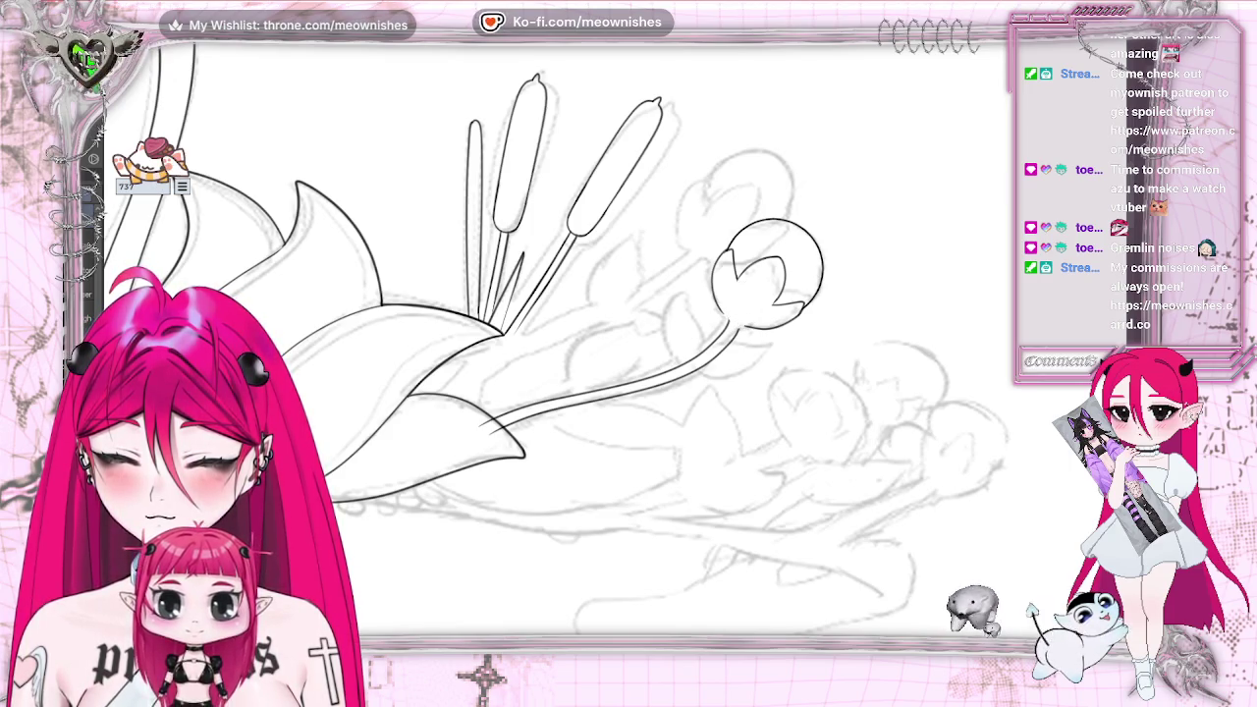
Ink a short stroke joining the end of the lily bud's stem to the bud's base
{"action": "scroll", "coordinate": [616, 339], "scroll_direction": "up", "scroll_amount": 2}
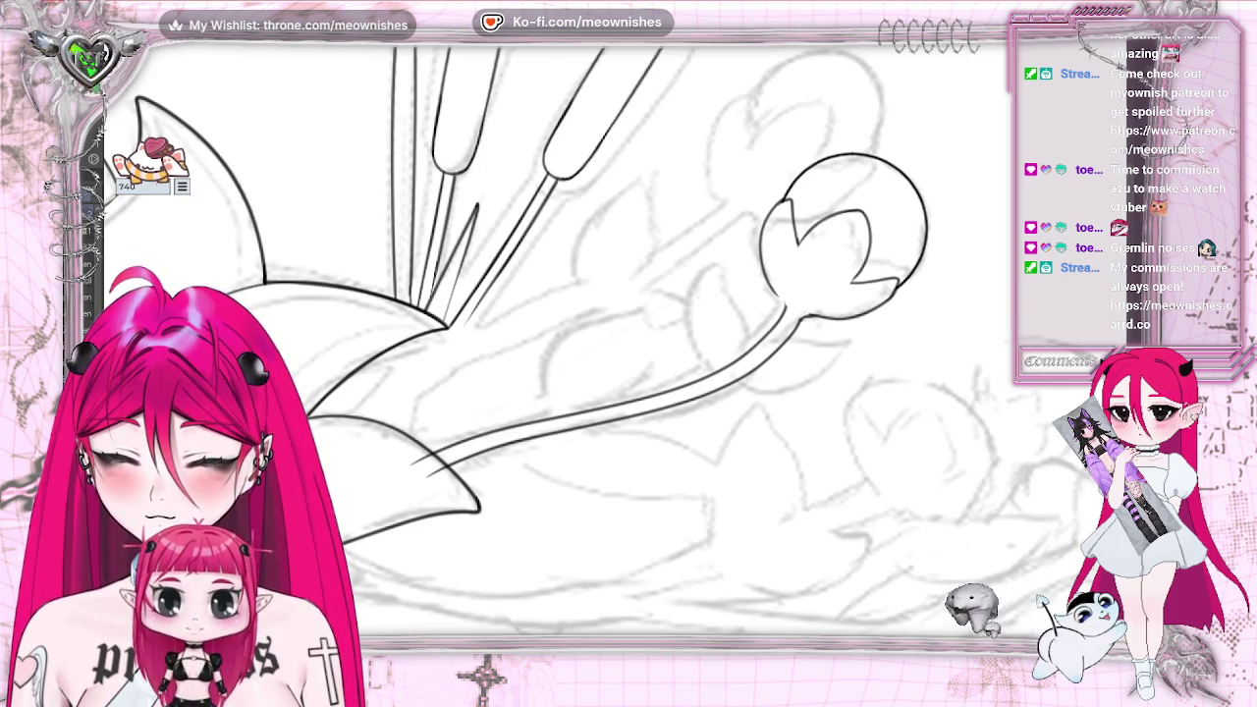
{"action": "key", "text": "h"}
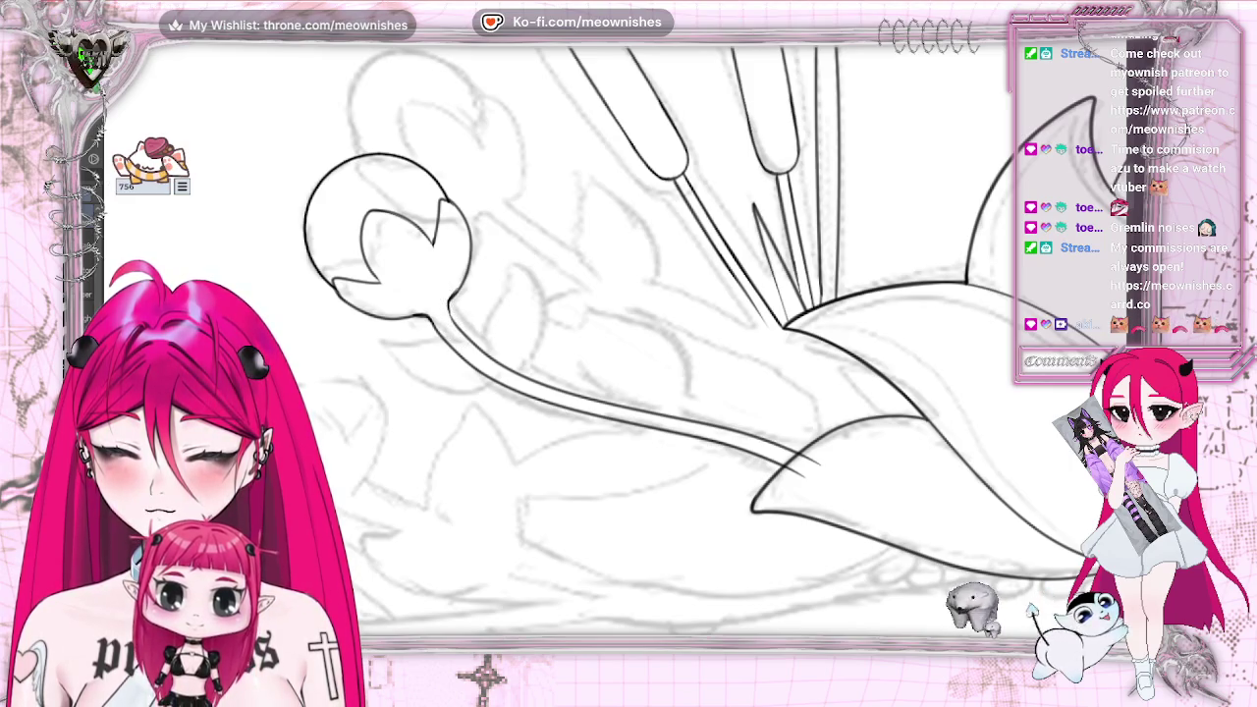
{"action": "key", "text": "m"}
{"action": "scroll", "coordinate": [629, 334], "scroll_direction": "down", "scroll_amount": 3}
{"action": "scroll", "coordinate": [629, 334], "scroll_direction": "up", "scroll_amount": 2}
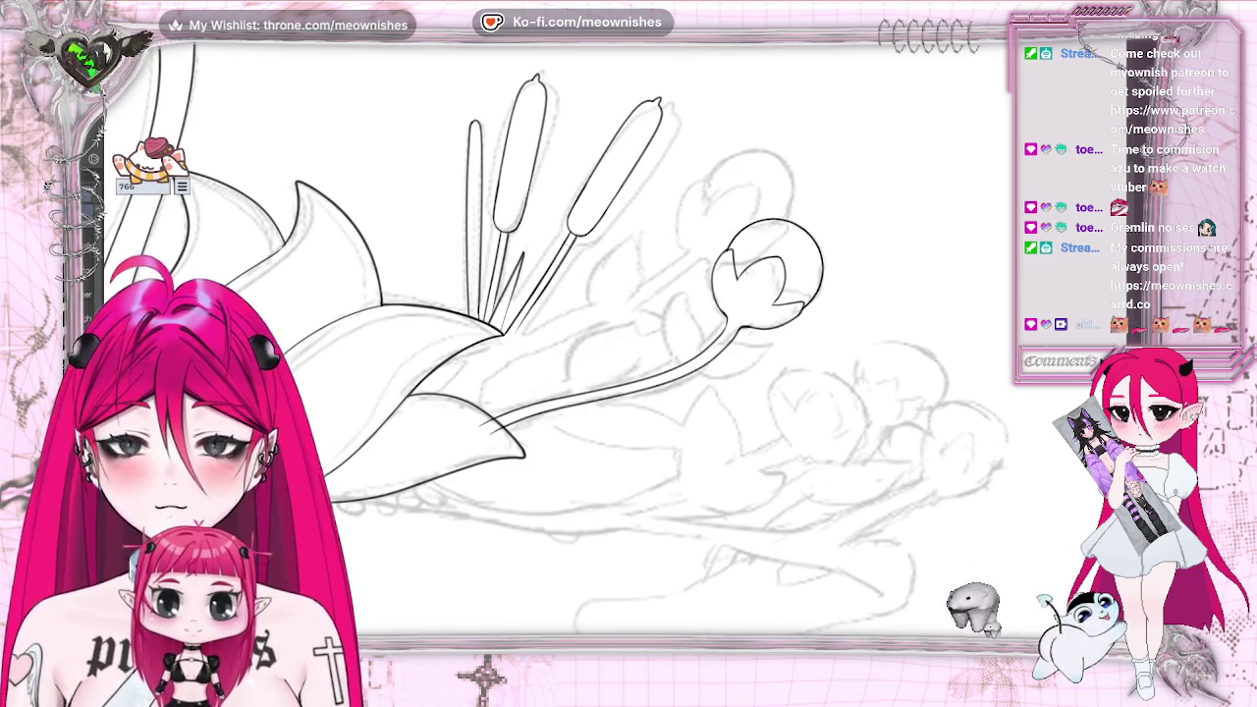
{"action": "scroll", "coordinate": [609, 353], "scroll_direction": "up", "scroll_amount": 2}
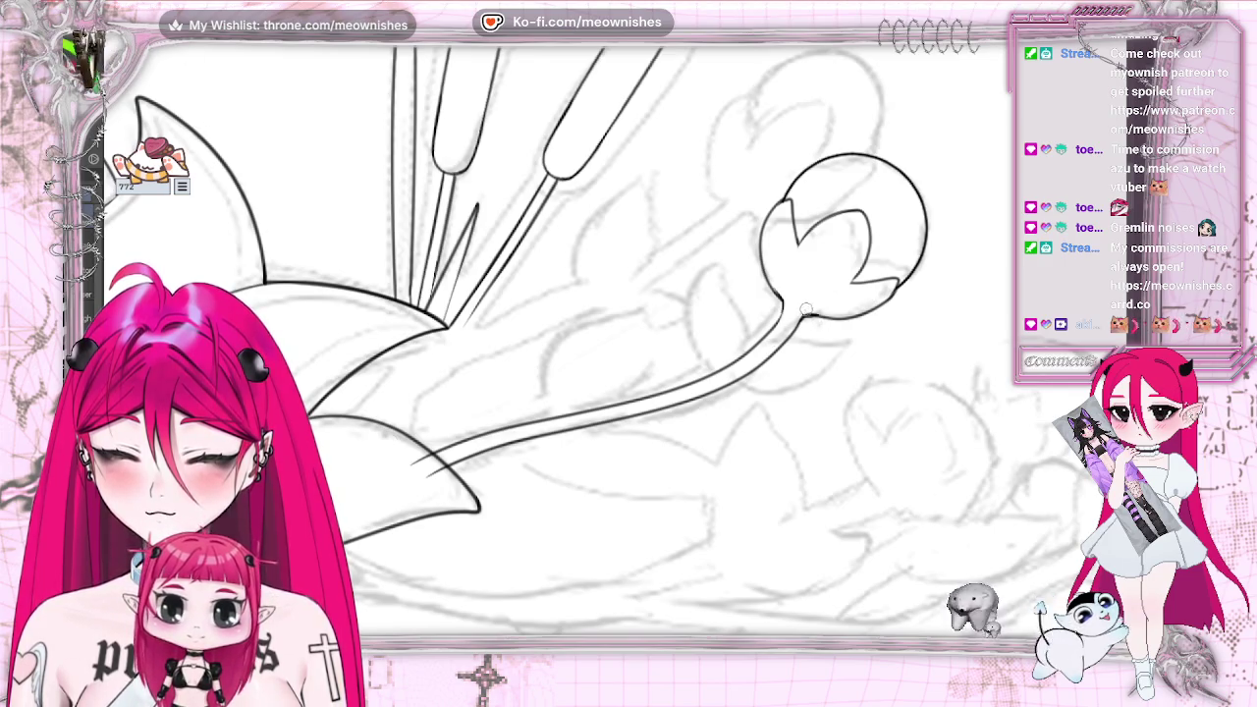
{"action": "left_click_drag", "start_coordinate": [798, 311], "coordinate": [824, 315]}
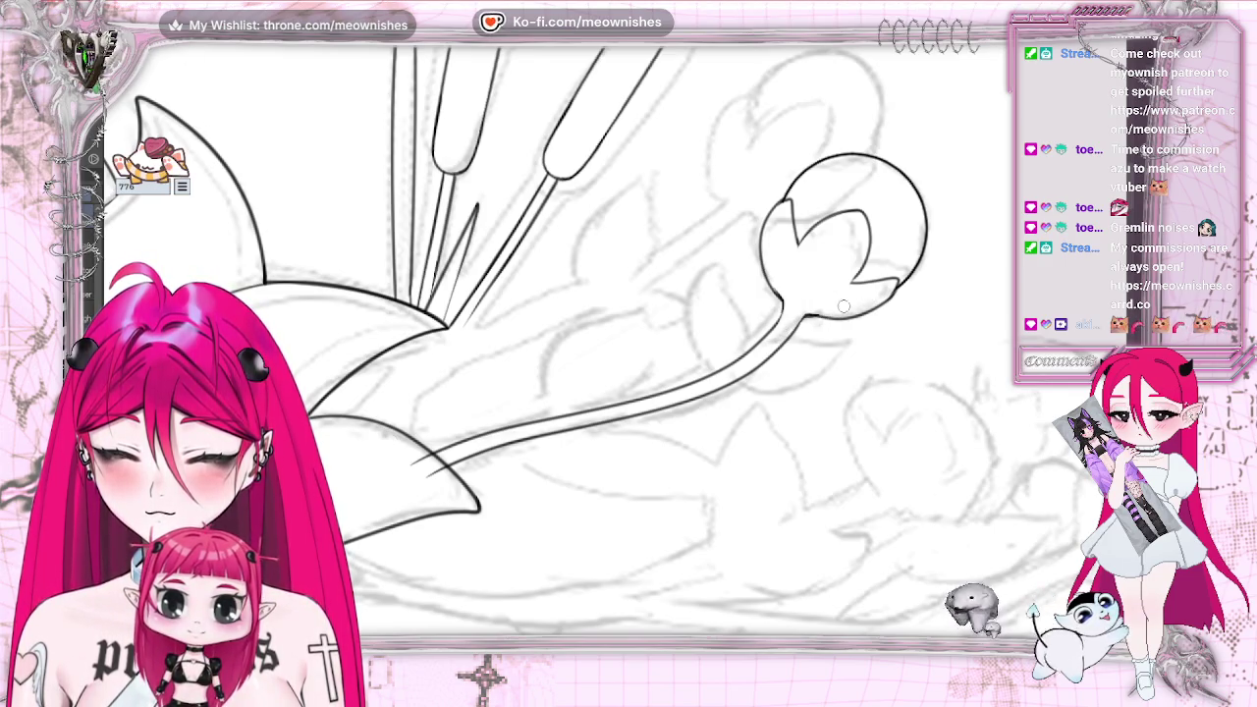
Flip and rotate the canvas view to check the joined stem, then flip it back
{"action": "key", "text": "h"}
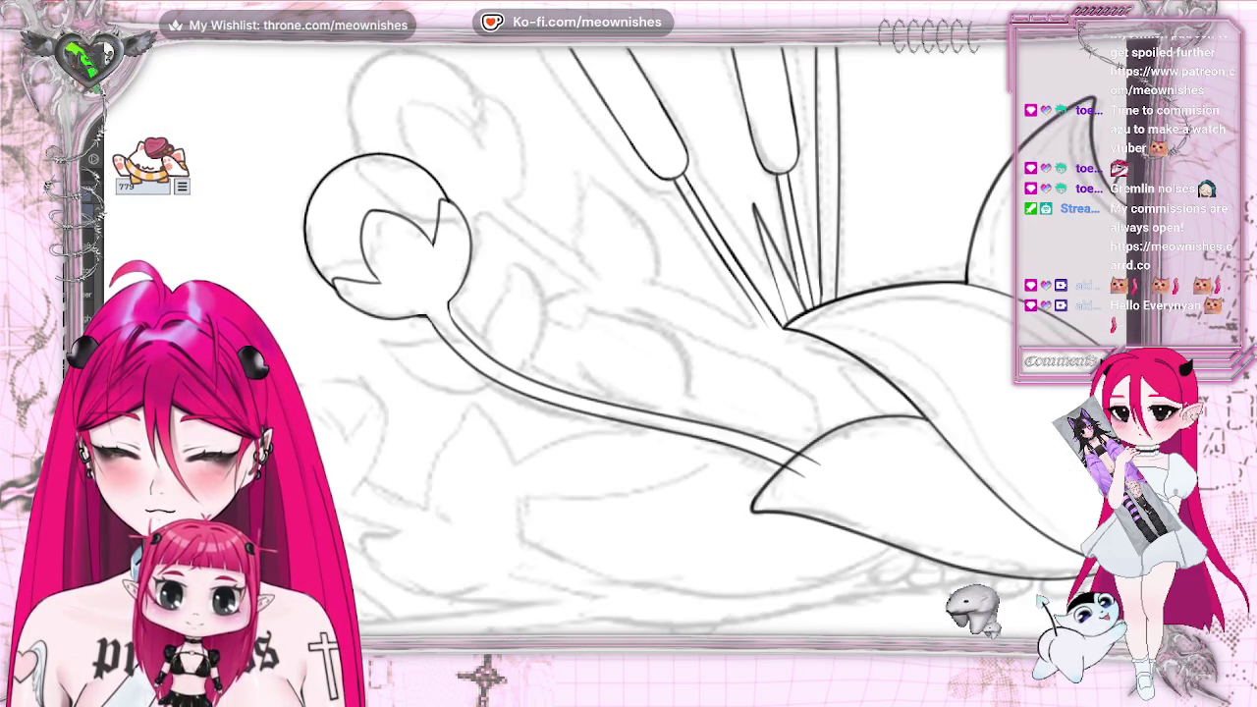
{"action": "key", "text": "ctrl+@"}
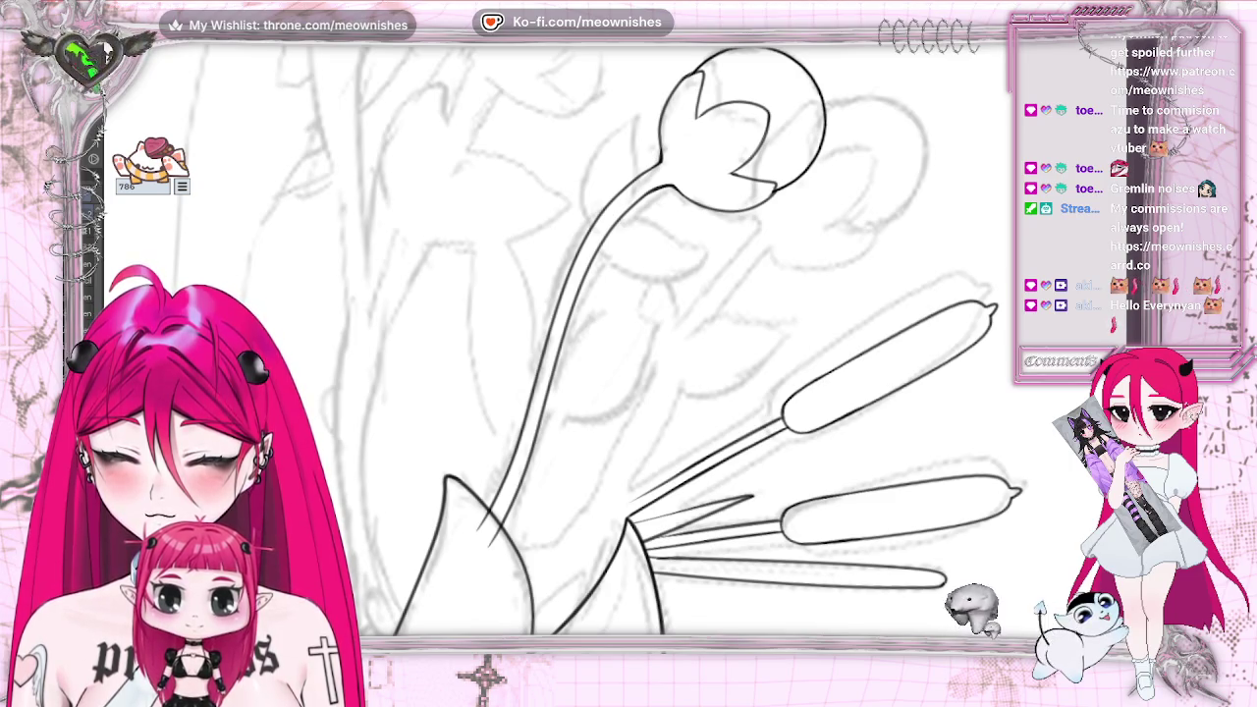
{"action": "key", "text": "6"}
{"action": "key", "text": "6"}
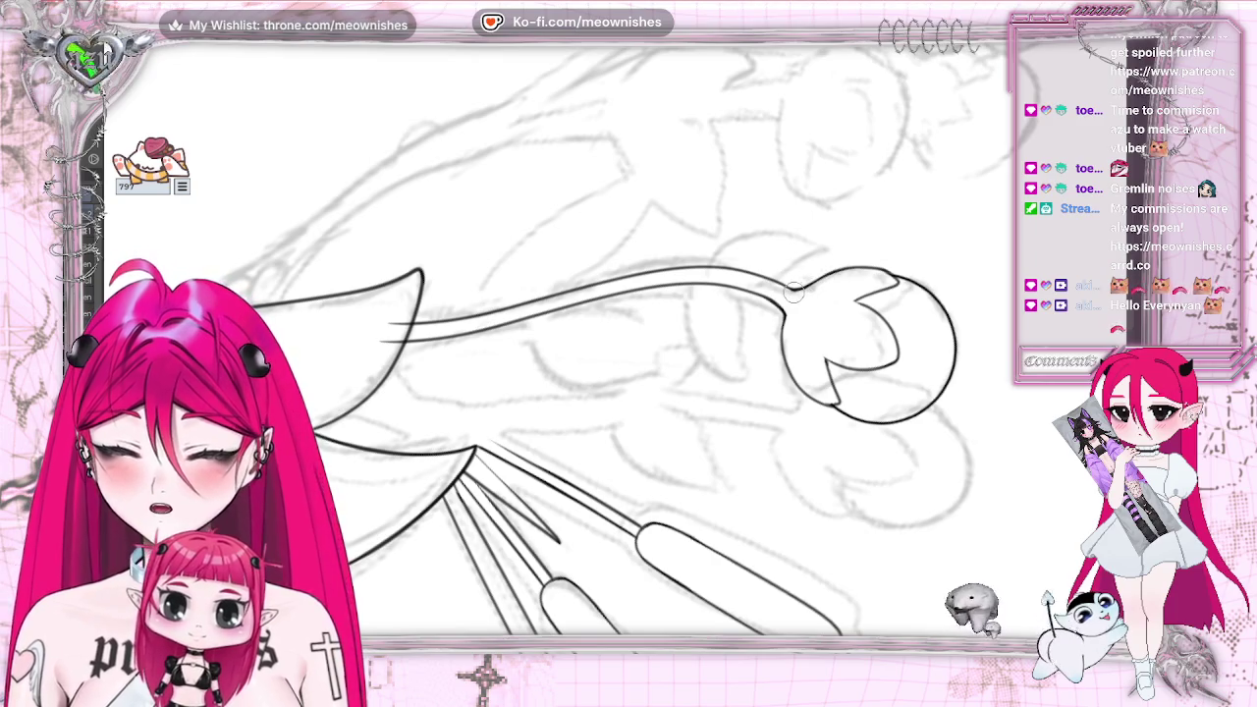
{"action": "key", "text": "h"}
{"action": "scroll", "coordinate": [837, 271], "scroll_direction": "down", "scroll_amount": 3}
{"action": "scroll", "coordinate": [837, 271], "scroll_direction": "down", "scroll_amount": 3}
{"action": "scroll", "coordinate": [624, 376], "scroll_direction": "up", "scroll_amount": 3}
{"action": "scroll", "coordinate": [625, 376], "scroll_direction": "up", "scroll_amount": 3}
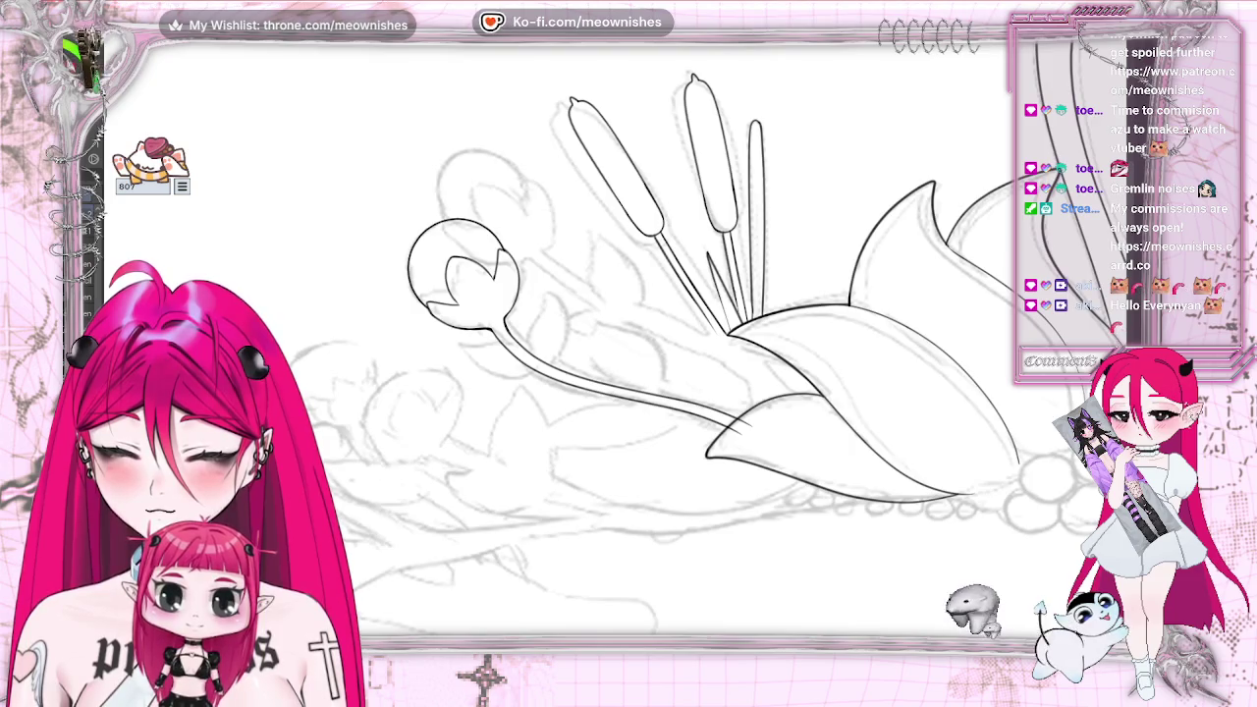
Undo the stray stroke and redraw the round bud's curved outer edge with the pen
{"action": "key", "text": "h"}
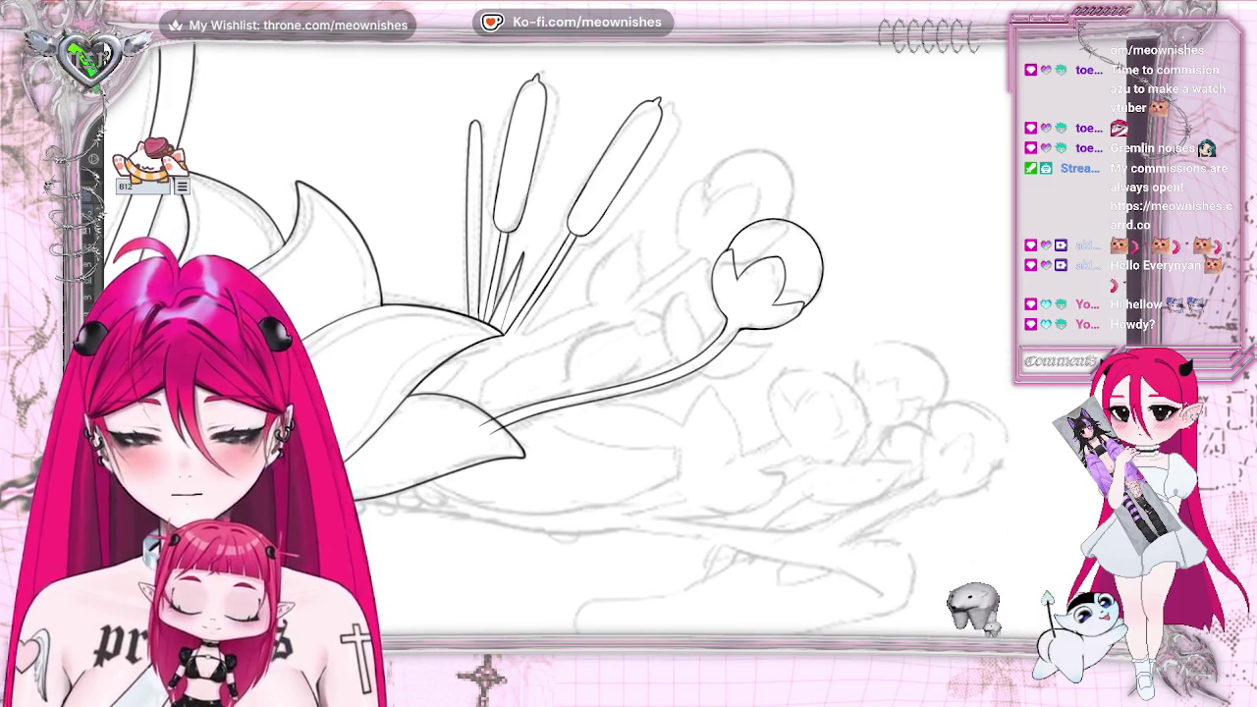
{"action": "key", "text": "ctrl+z"}
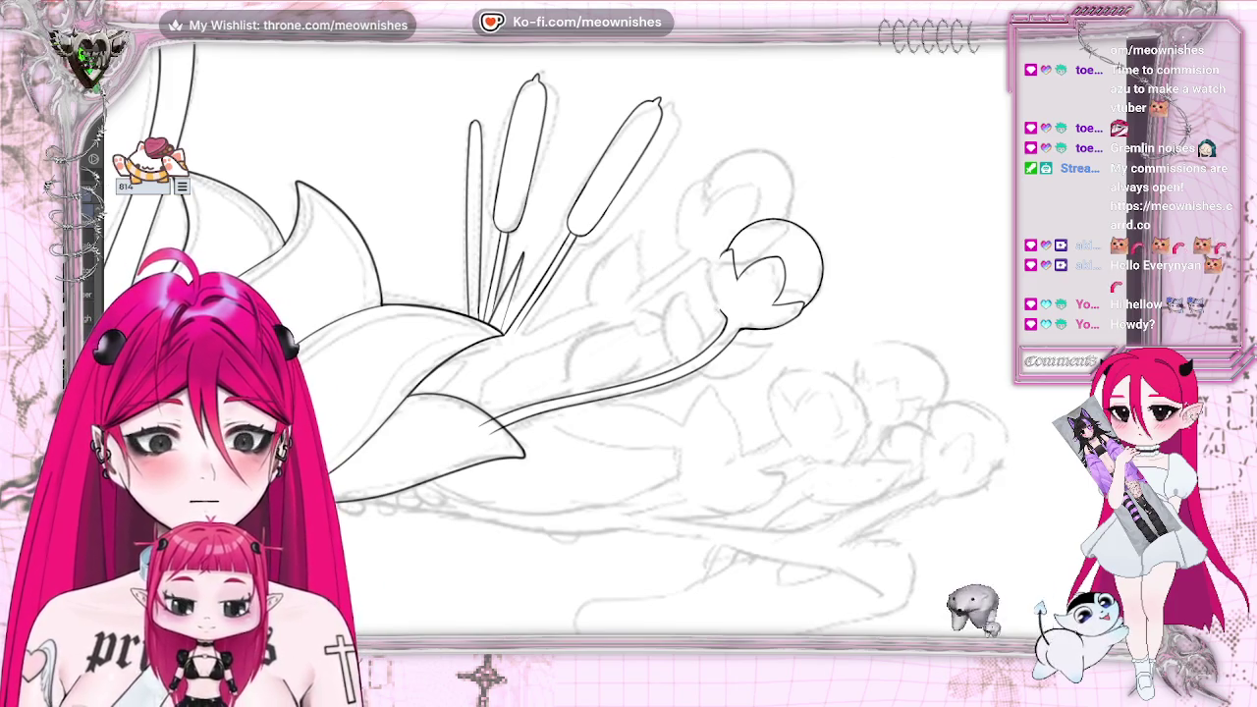
{"action": "scroll", "coordinate": [615, 314], "scroll_direction": "up", "scroll_amount": 3}
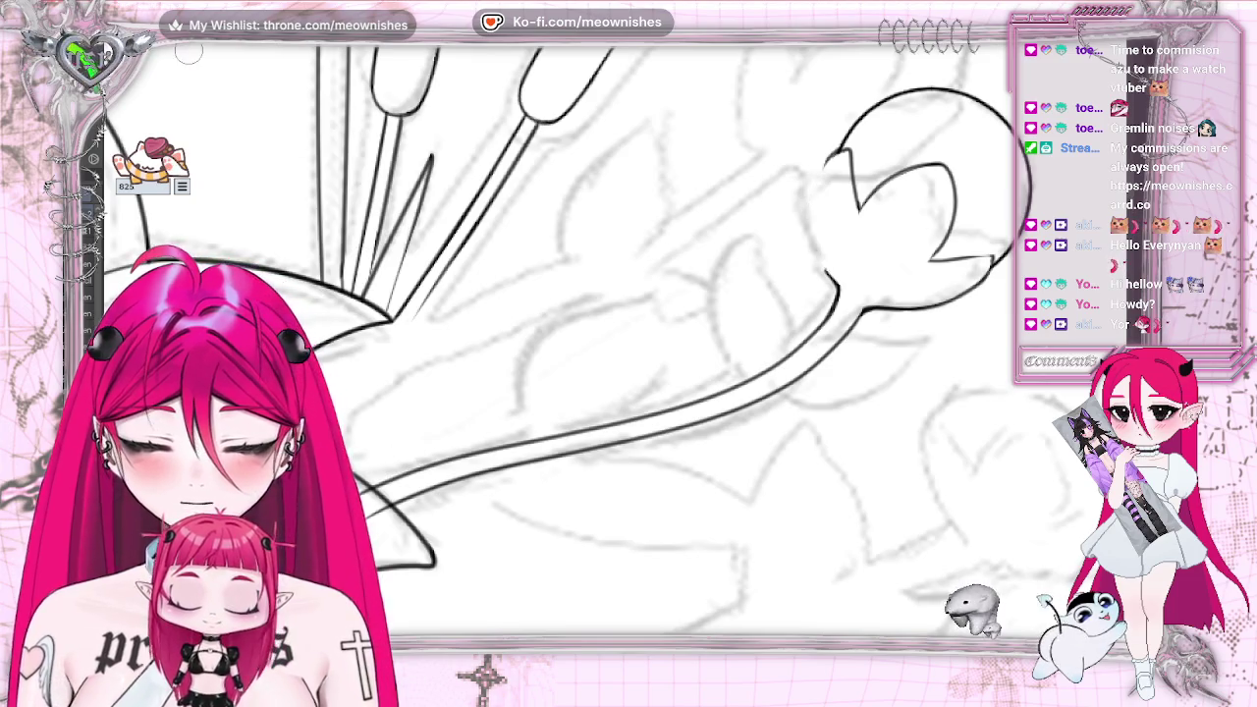
{"action": "left_click_drag", "start_coordinate": [836, 147], "coordinate": [828, 279]}
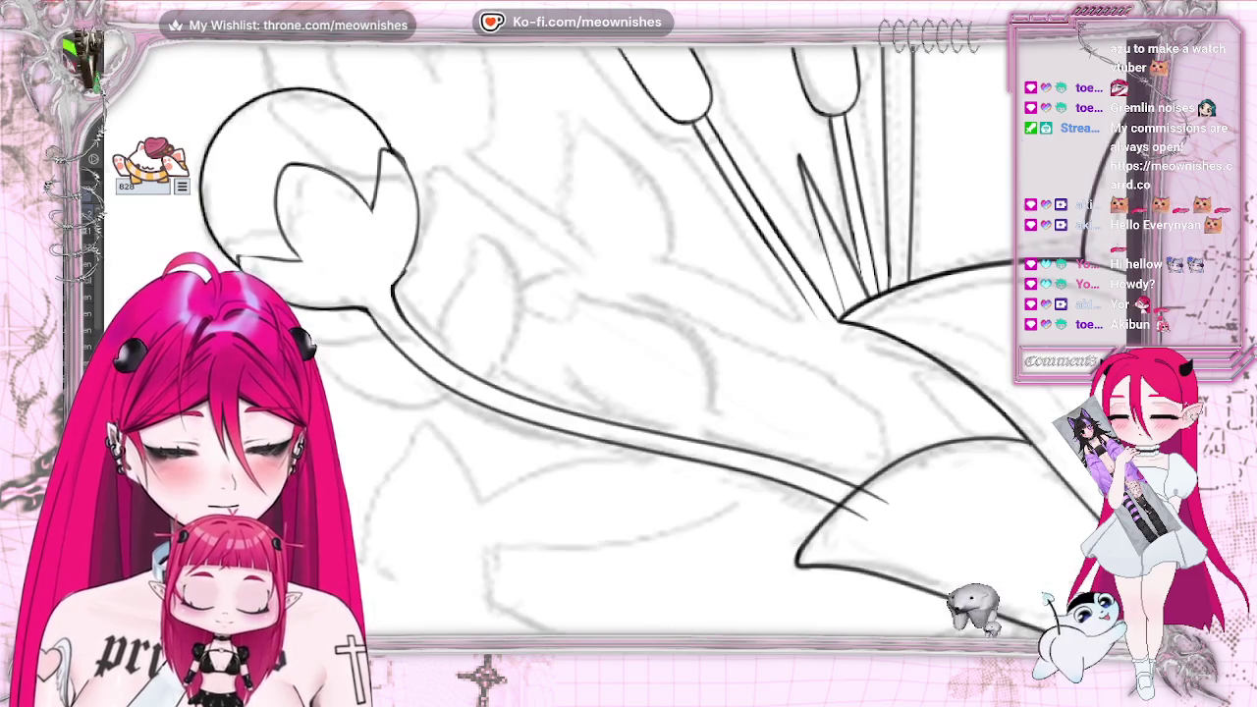
Erase the excess outline on the bud, then zoom out to the whole swan crown
{"action": "key", "text": "h"}
{"action": "key", "text": "h"}
{"action": "key", "text": "h"}
{"action": "key", "text": "h"}
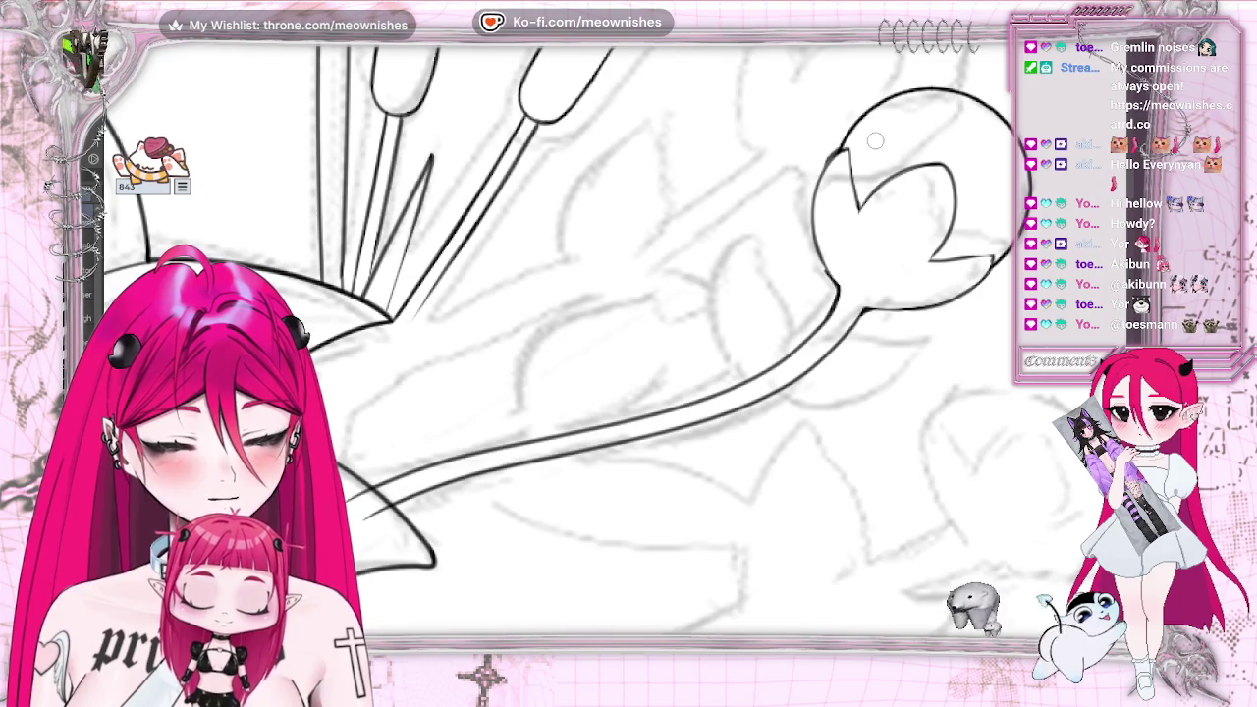
{"action": "mouse_move", "coordinate": [848, 147]}
{"action": "left_mouse_down"}
{"action": "mouse_move", "coordinate": [857, 191]}
{"action": "mouse_move", "coordinate": [852, 152]}
{"action": "left_mouse_up"}
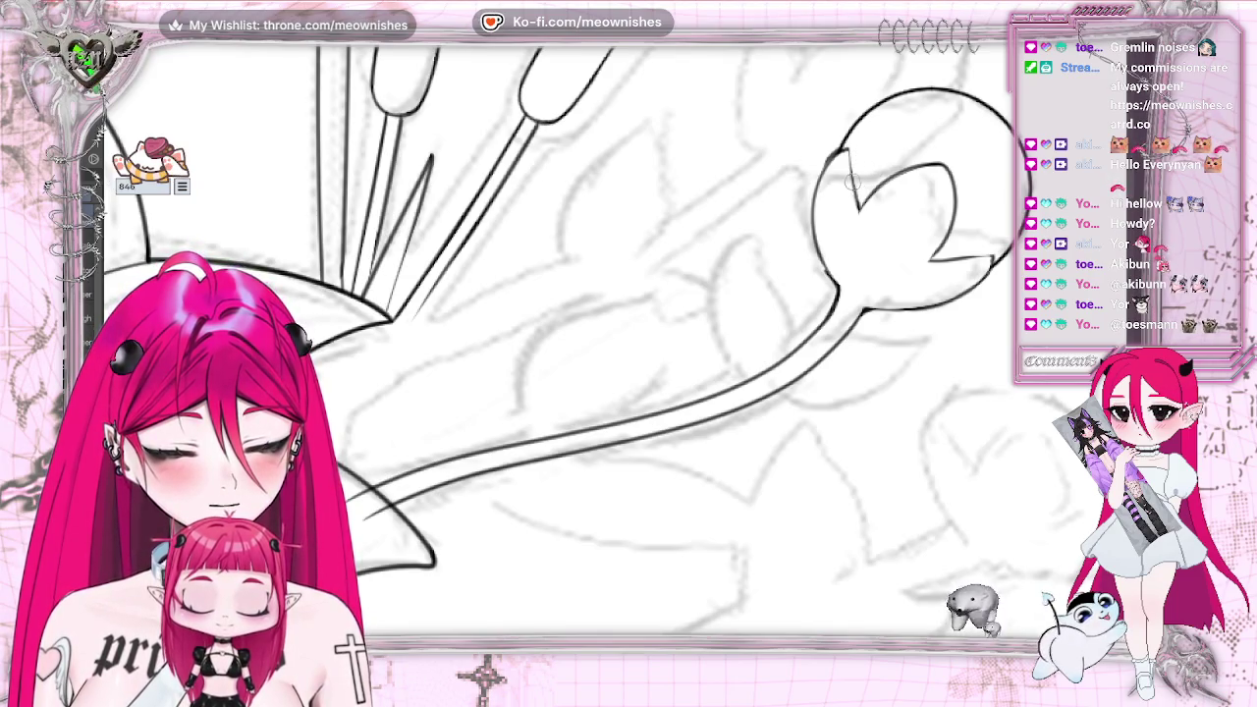
{"action": "key", "text": "ctrl+0"}
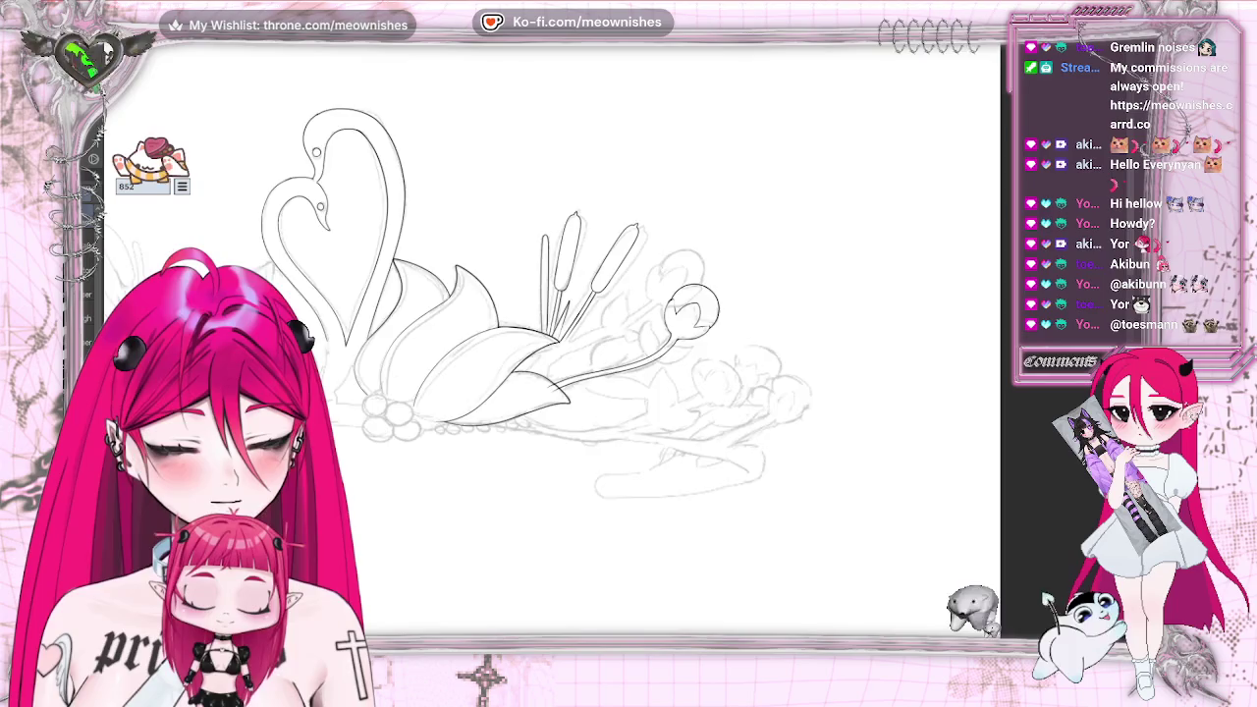
{"action": "scroll", "coordinate": [613, 350], "scroll_direction": "up", "scroll_amount": 1}
{"action": "scroll", "coordinate": [612, 350], "scroll_direction": "up", "scroll_amount": 1}
{"action": "scroll", "coordinate": [612, 351], "scroll_direction": "up", "scroll_amount": 1}
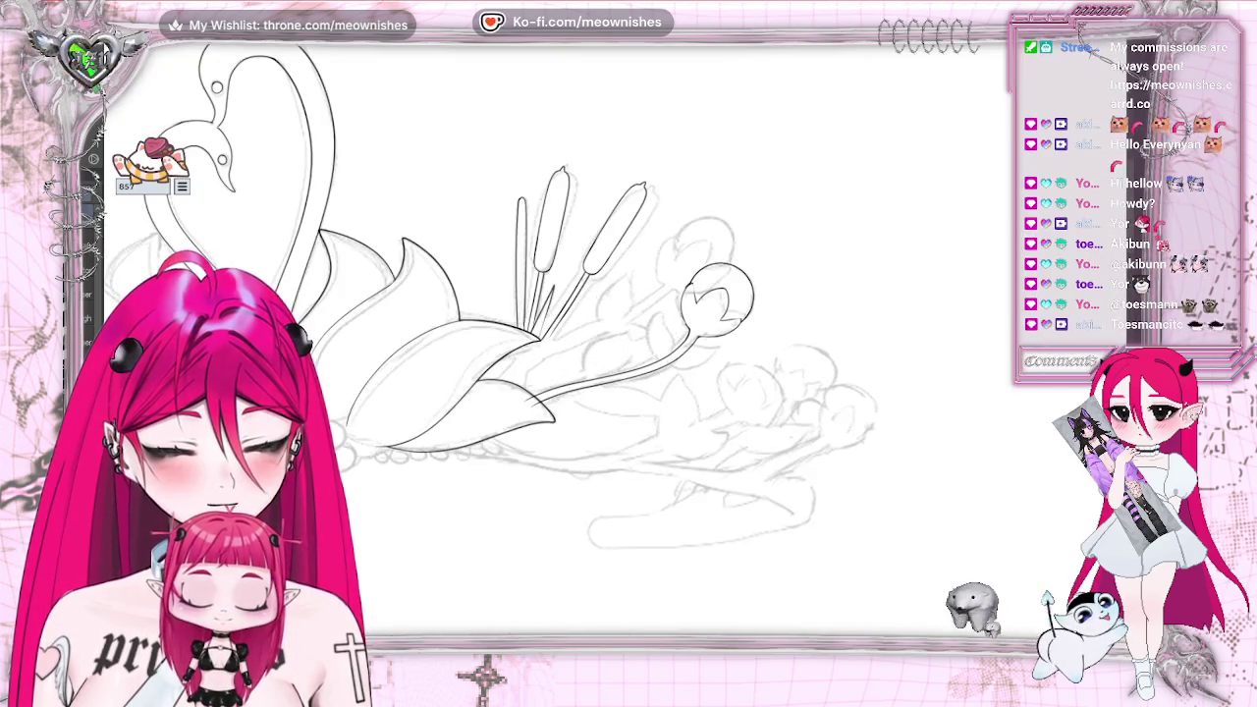
{"action": "scroll", "coordinate": [613, 351], "scroll_direction": "up", "scroll_amount": 1}
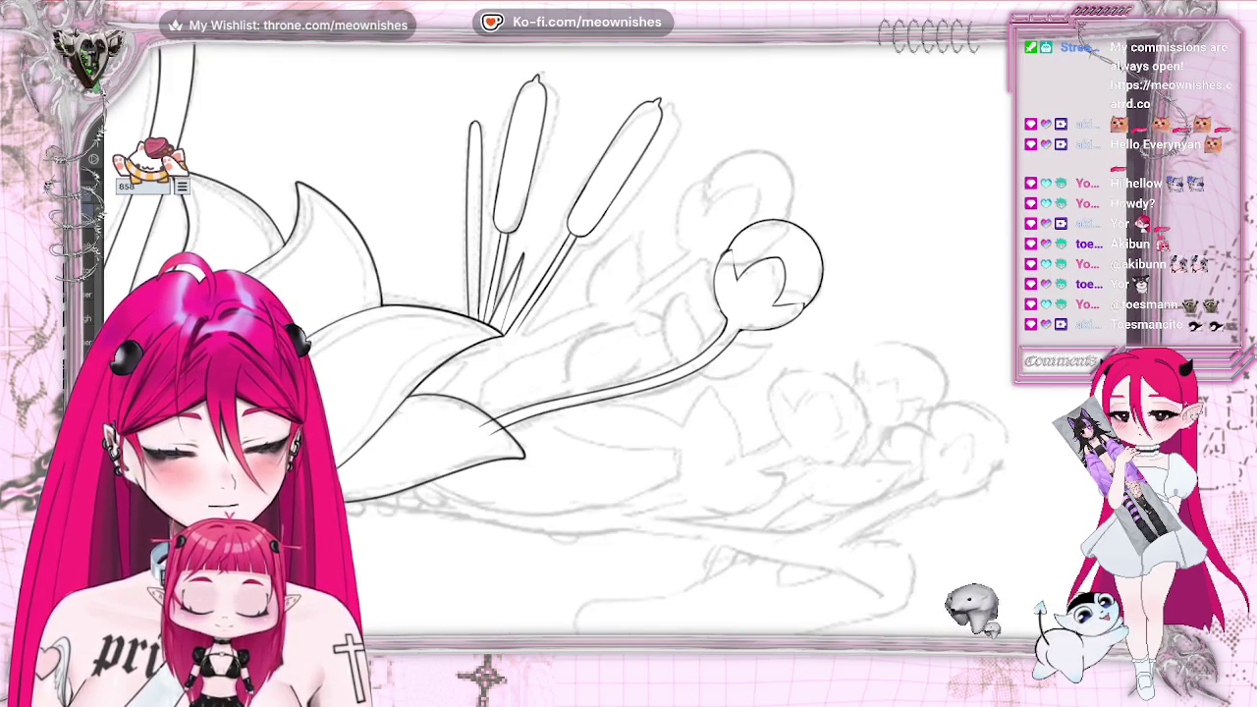
{"action": "scroll", "coordinate": [611, 330], "scroll_direction": "up", "scroll_amount": 1}
{"action": "scroll", "coordinate": [610, 330], "scroll_direction": "up", "scroll_amount": 1}
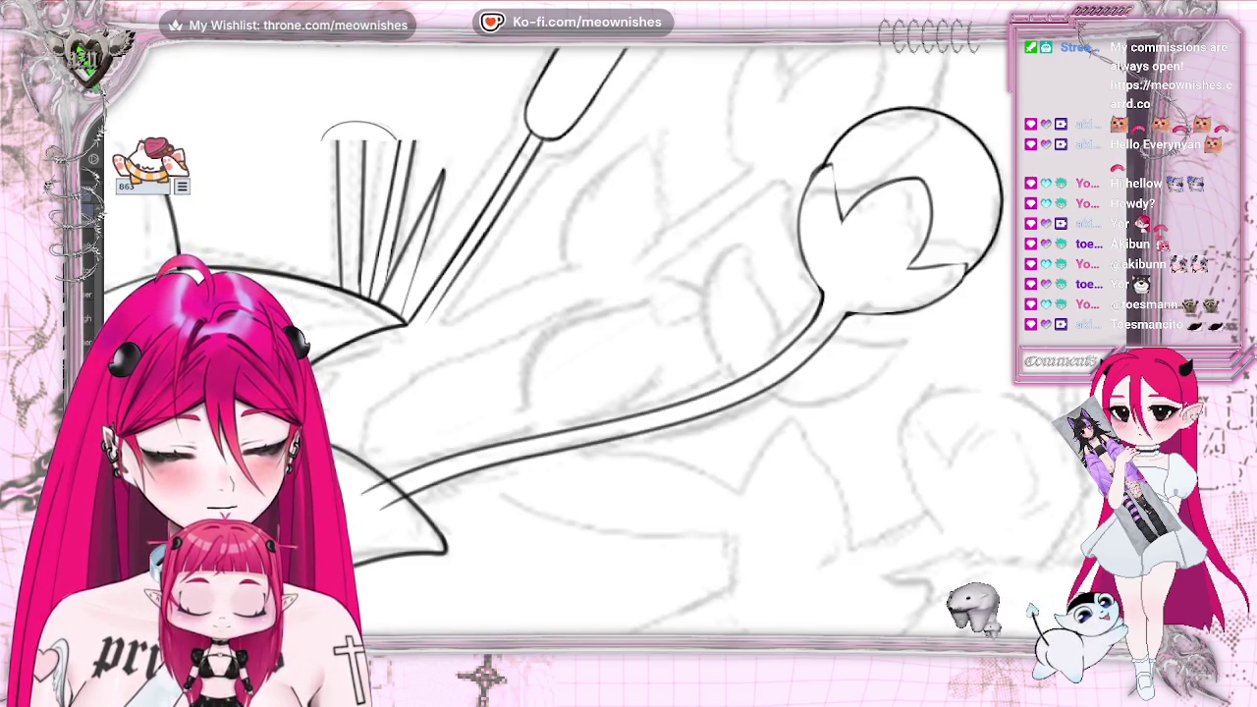
{"action": "scroll", "coordinate": [609, 343], "scroll_direction": "down", "scroll_amount": 3}
{"action": "scroll", "coordinate": [609, 344], "scroll_direction": "up", "scroll_amount": 3}
{"action": "scroll", "coordinate": [609, 344], "scroll_direction": "down", "scroll_amount": 3}
{"action": "scroll", "coordinate": [609, 344], "scroll_direction": "up", "scroll_amount": 3}
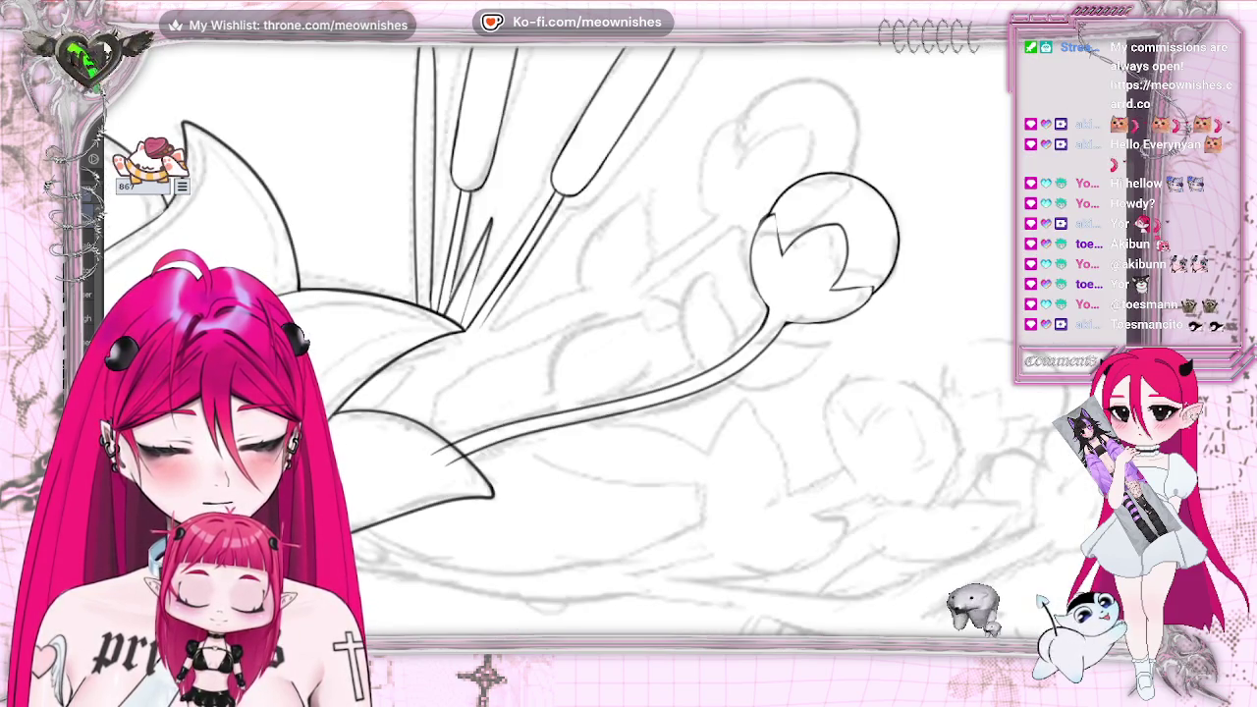
{"action": "scroll", "coordinate": [614, 310], "scroll_direction": "down", "scroll_amount": 1}
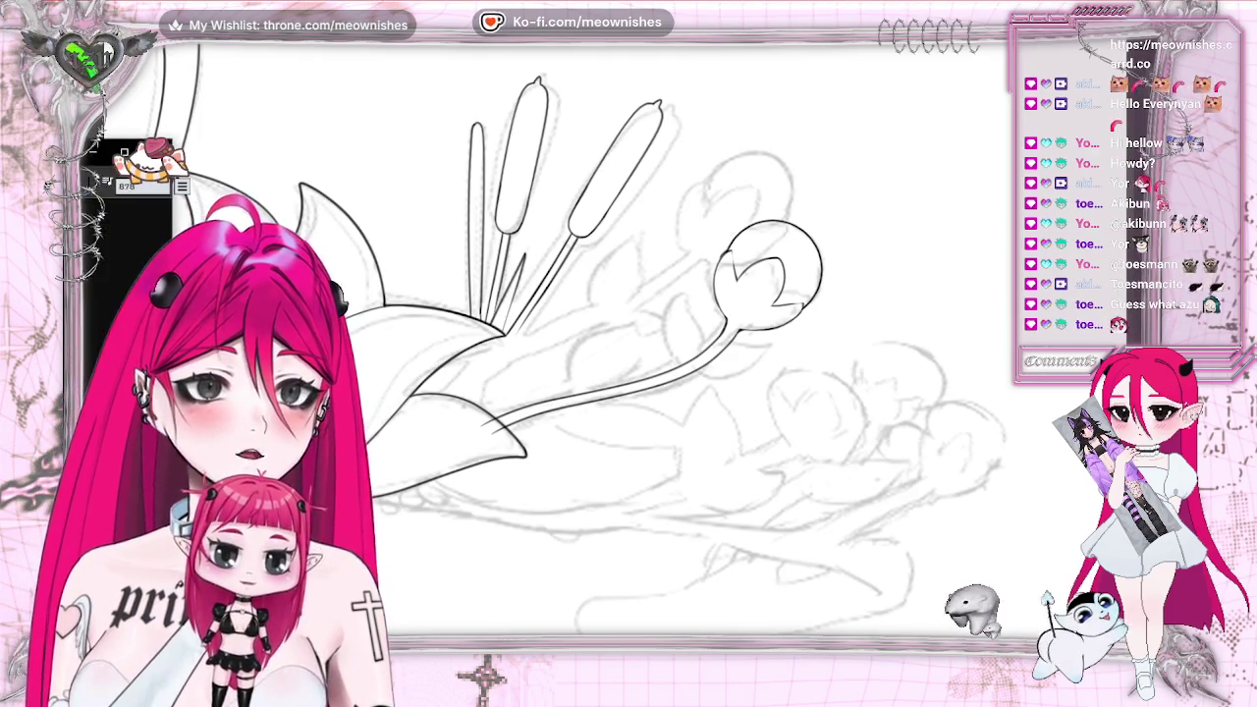
{"action": "left_click_drag", "start_coordinate": [1001, 115], "coordinate": [685, 115]}
{"action": "double_click", "coordinate": [685, 115]}
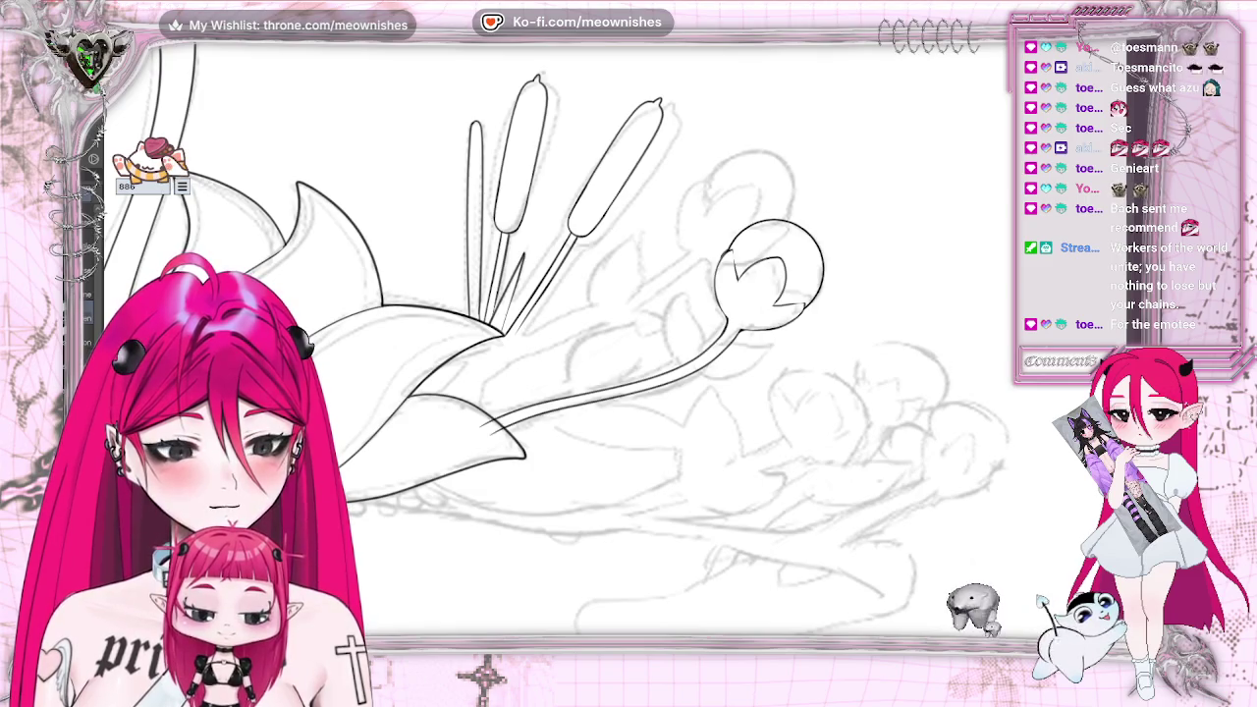
{"action": "scroll", "coordinate": [609, 328], "scroll_direction": "up", "scroll_amount": 2}
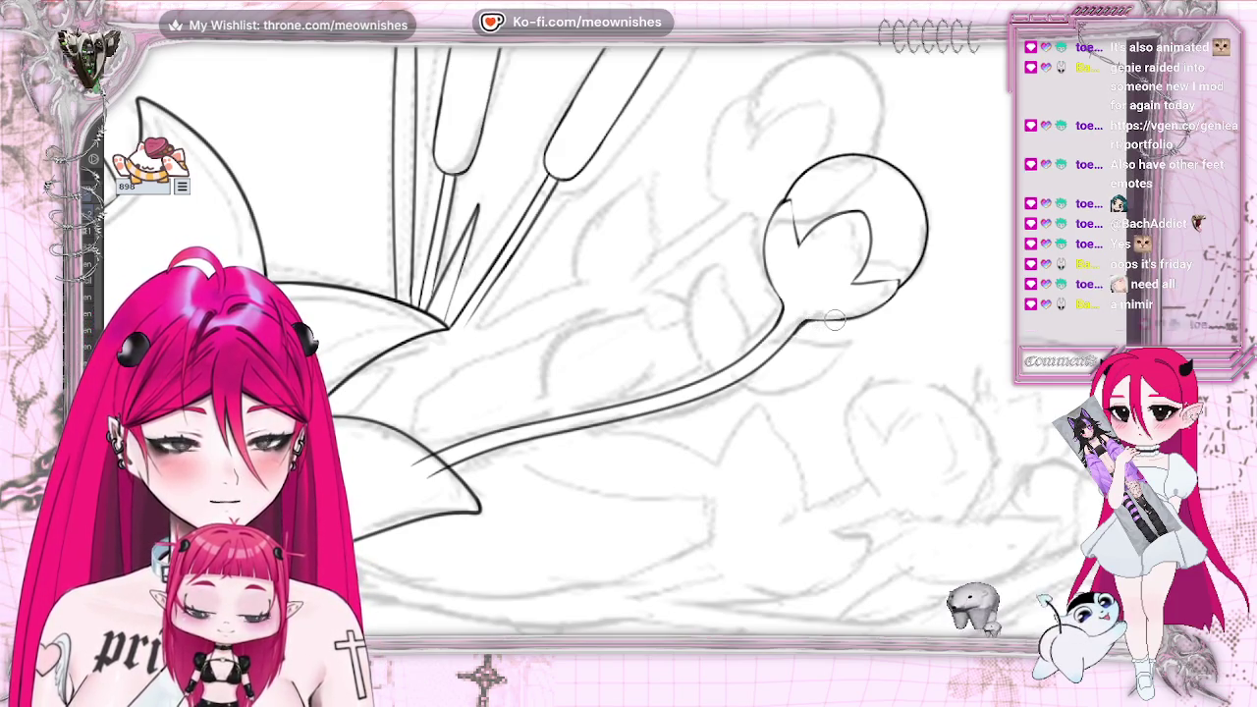
{"action": "scroll", "coordinate": [819, 351], "scroll_direction": "down", "scroll_amount": 2}
Hide the pencil sketch layer and mirror the view to check the inked bud, cattails and lily
{"action": "scroll", "coordinate": [819, 350], "scroll_direction": "down", "scroll_amount": 2}
{"action": "scroll", "coordinate": [819, 351], "scroll_direction": "up", "scroll_amount": 2}
{"action": "scroll", "coordinate": [819, 350], "scroll_direction": "up", "scroll_amount": 2}
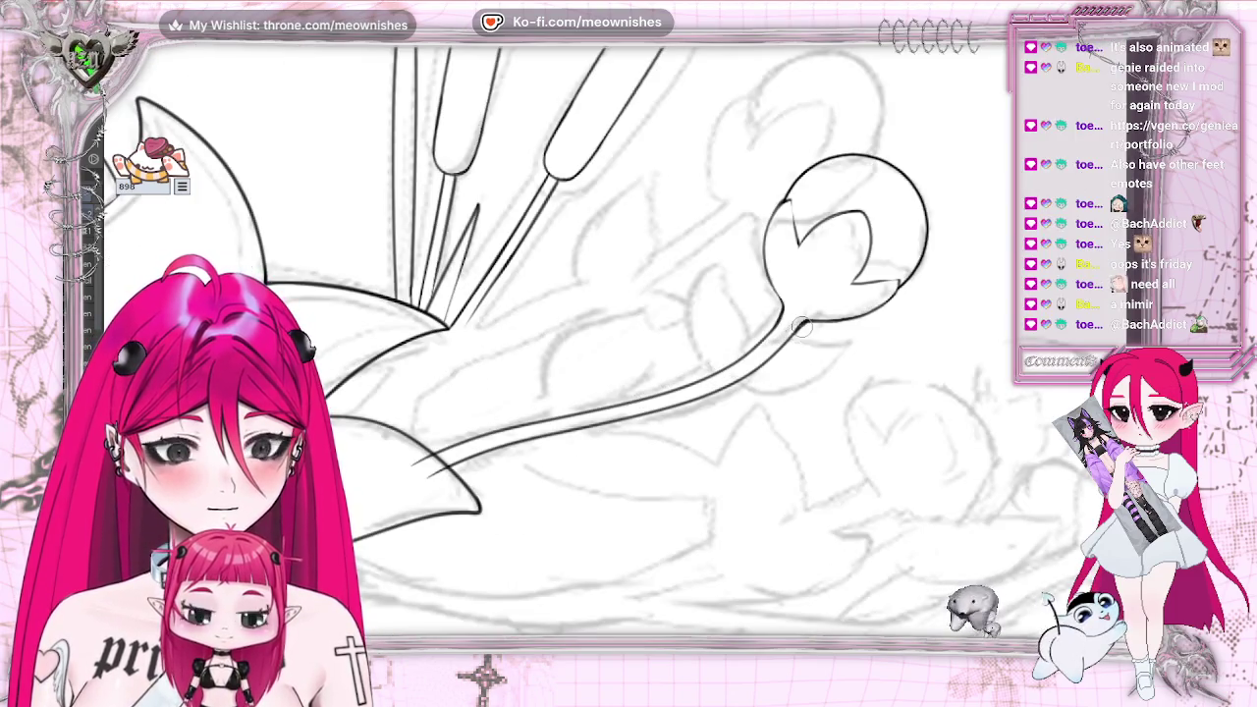
{"action": "scroll", "coordinate": [819, 351], "scroll_direction": "down", "scroll_amount": 3}
{"action": "scroll", "coordinate": [818, 350], "scroll_direction": "down", "scroll_amount": 3}
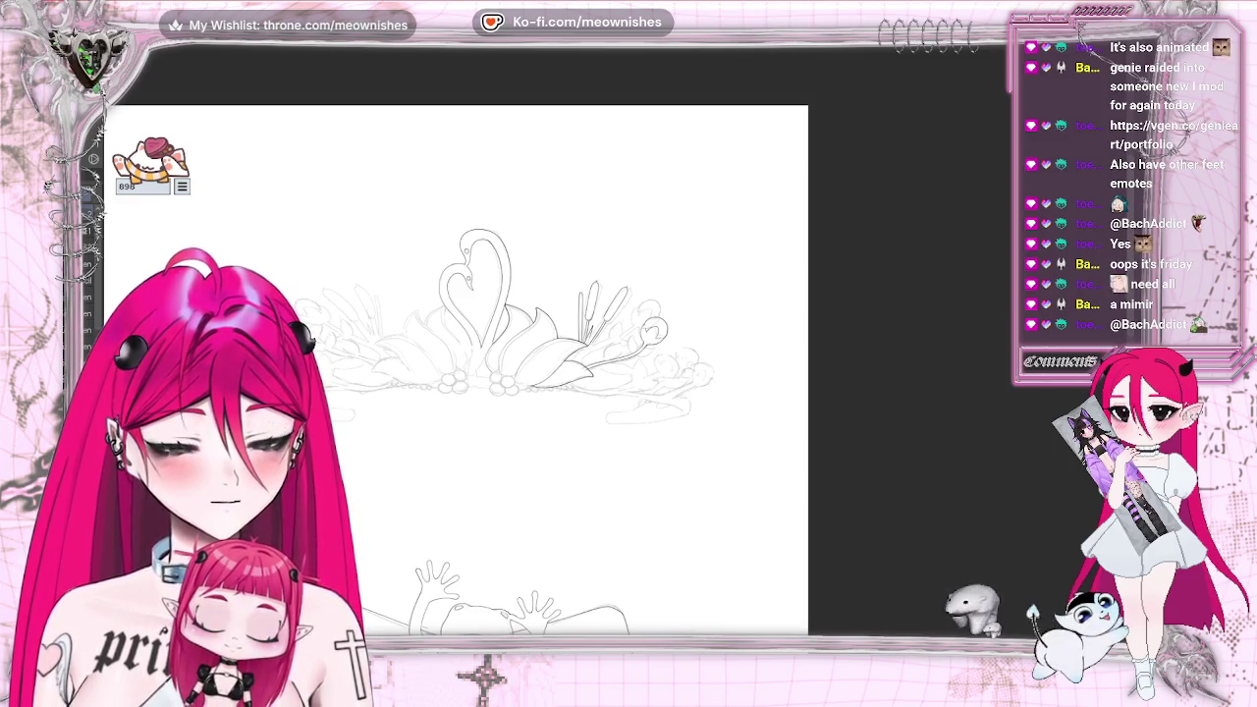
{"action": "key", "text": "ctrl+z"}
{"action": "scroll", "coordinate": [616, 349], "scroll_direction": "up", "scroll_amount": 3}
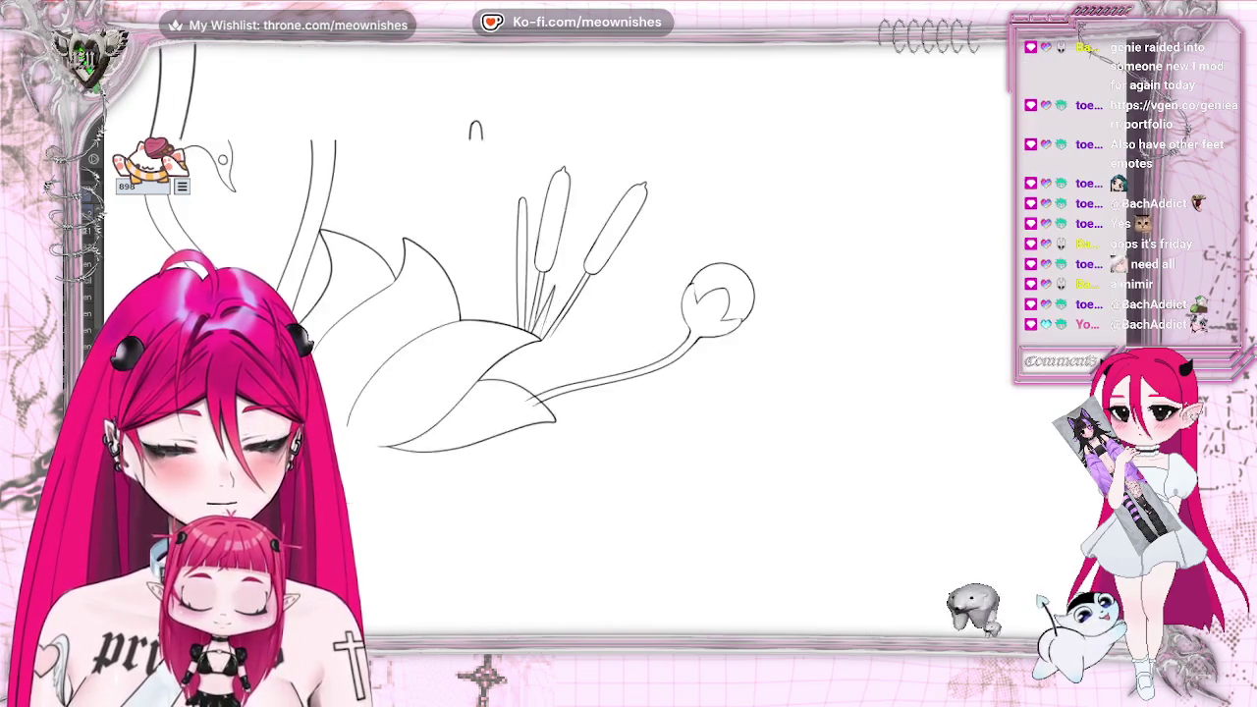
{"action": "scroll", "coordinate": [615, 348], "scroll_direction": "up", "scroll_amount": 2}
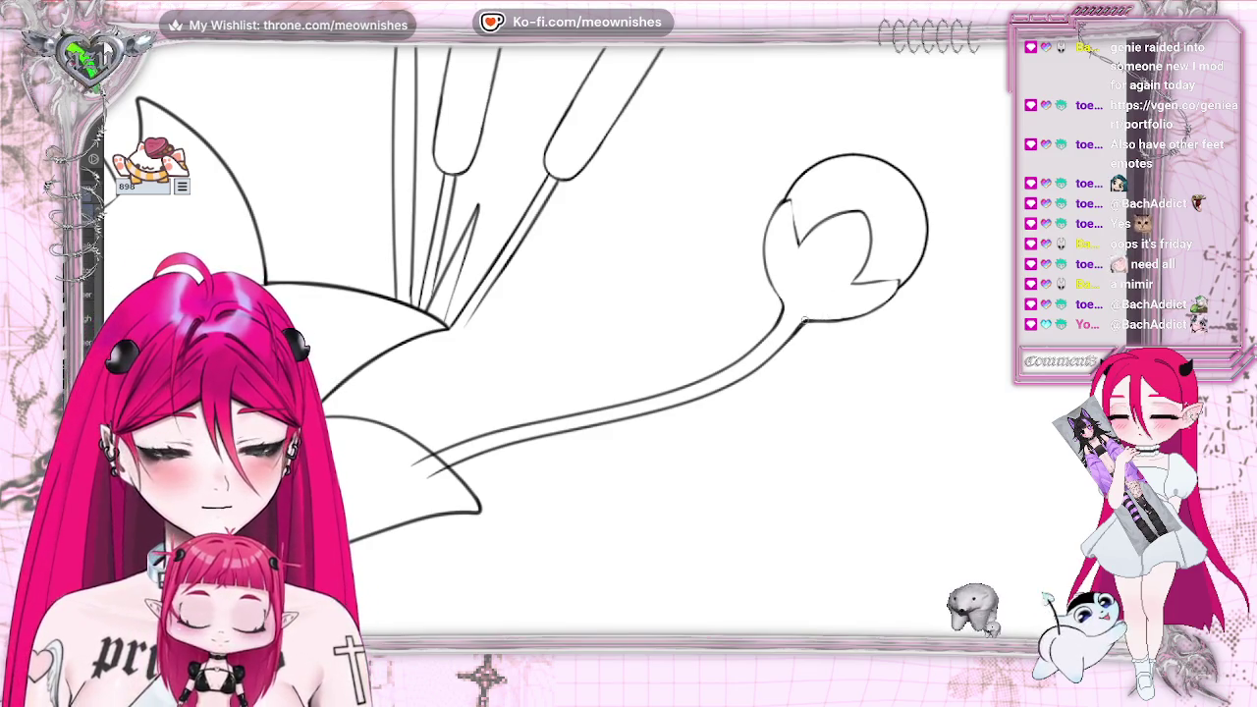
{"action": "key", "text": "m"}
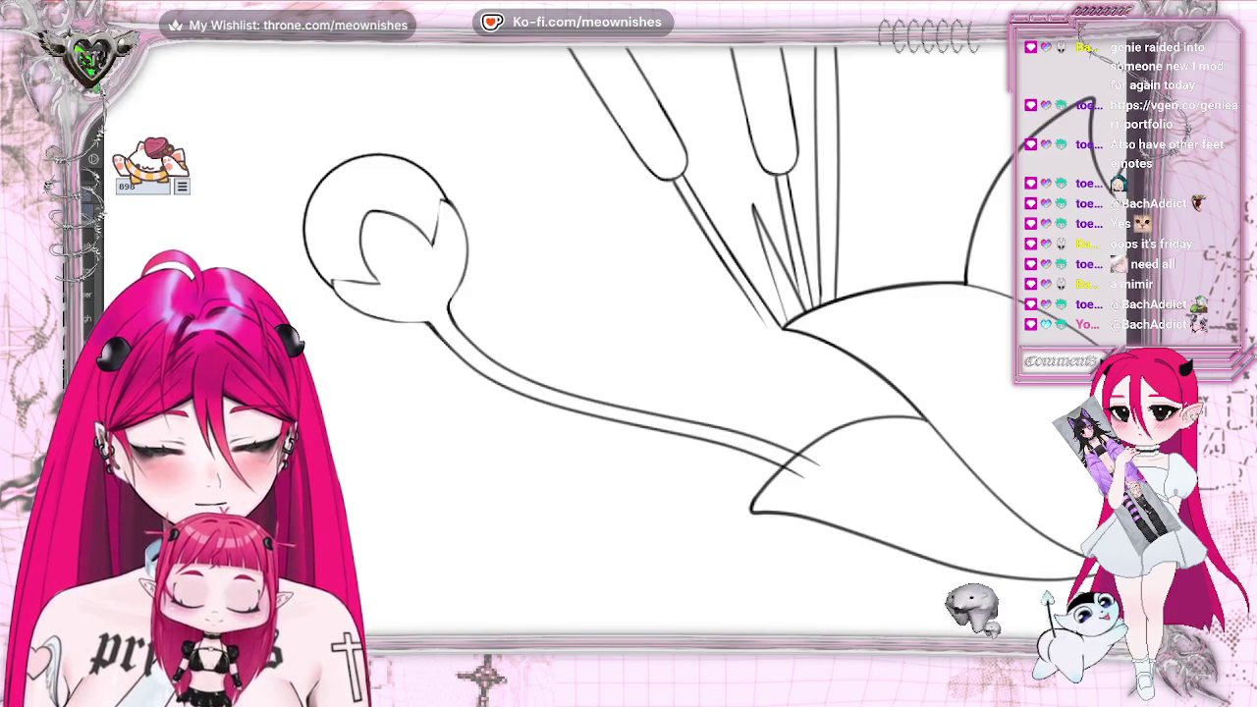